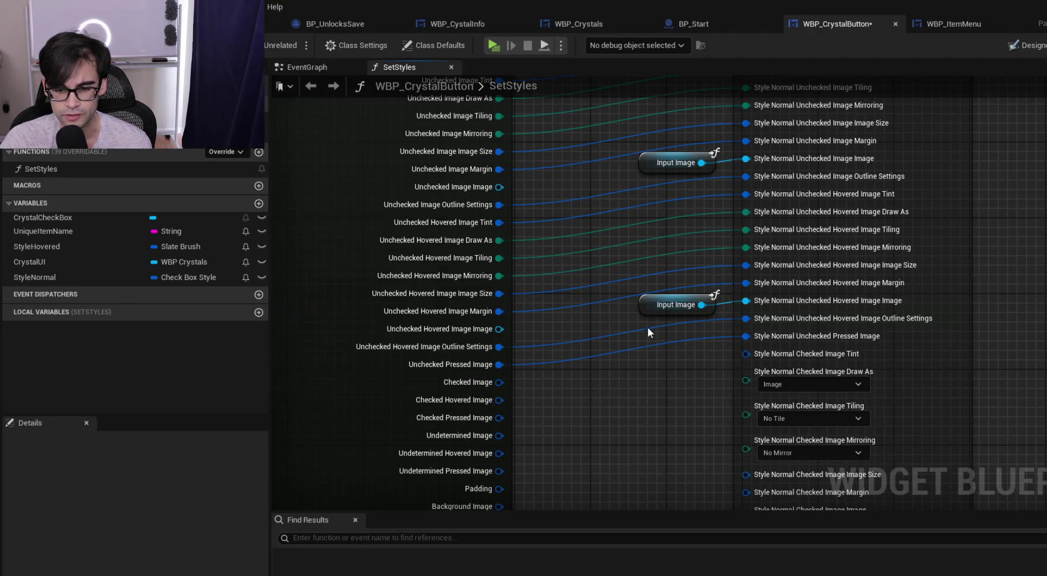
Connect the Checked Image output to the SET node's Style Normal Checked Image Tint input
{"action": "scroll", "coordinate": [638, 332], "scroll_direction": "down", "scroll_amount": 2}
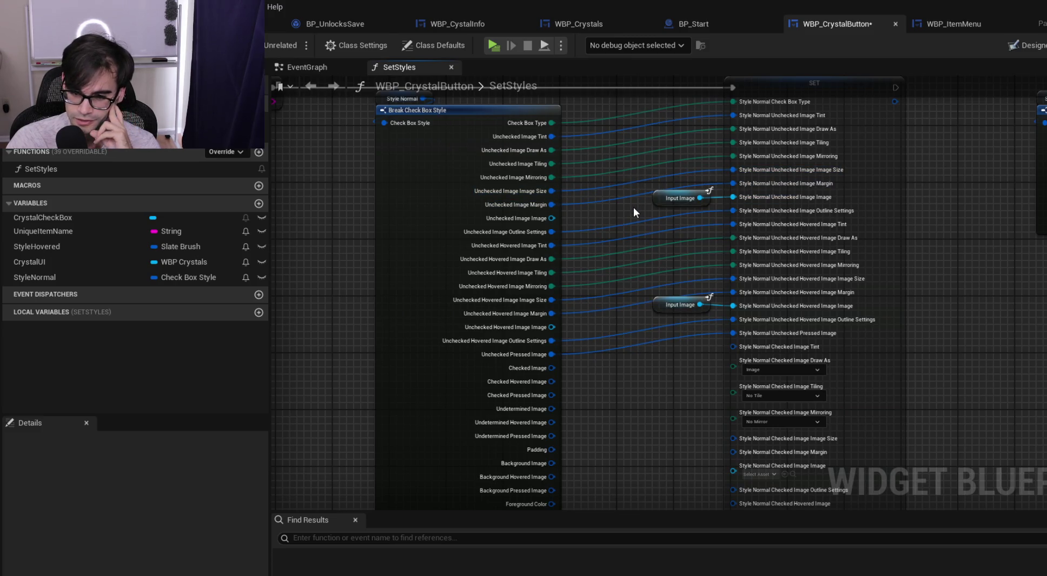
{"action": "mouse_move", "coordinate": [632, 190]}
{"action": "left_mouse_down"}
{"action": "mouse_move", "coordinate": [703, 343]}
{"action": "mouse_move", "coordinate": [762, 369]}
{"action": "left_mouse_up"}
{"action": "left_click", "coordinate": [969, 377]}
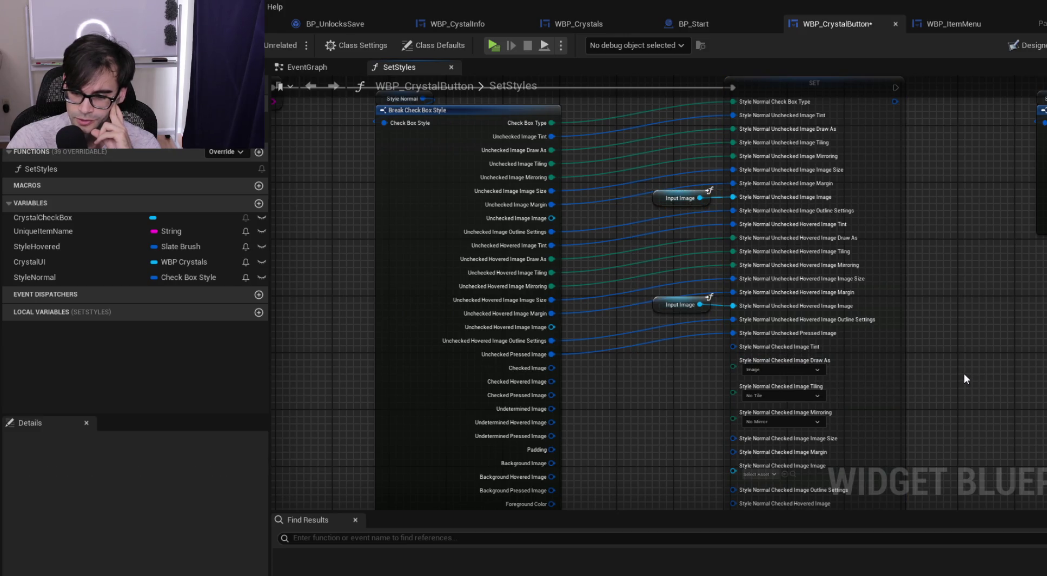
{"action": "scroll", "coordinate": [963, 374], "scroll_direction": "up", "scroll_amount": 2}
{"action": "mouse_move", "coordinate": [410, 358]}
{"action": "left_mouse_down"}
{"action": "mouse_move", "coordinate": [702, 326]}
{"action": "mouse_move", "coordinate": [679, 333]}
{"action": "left_mouse_up"}
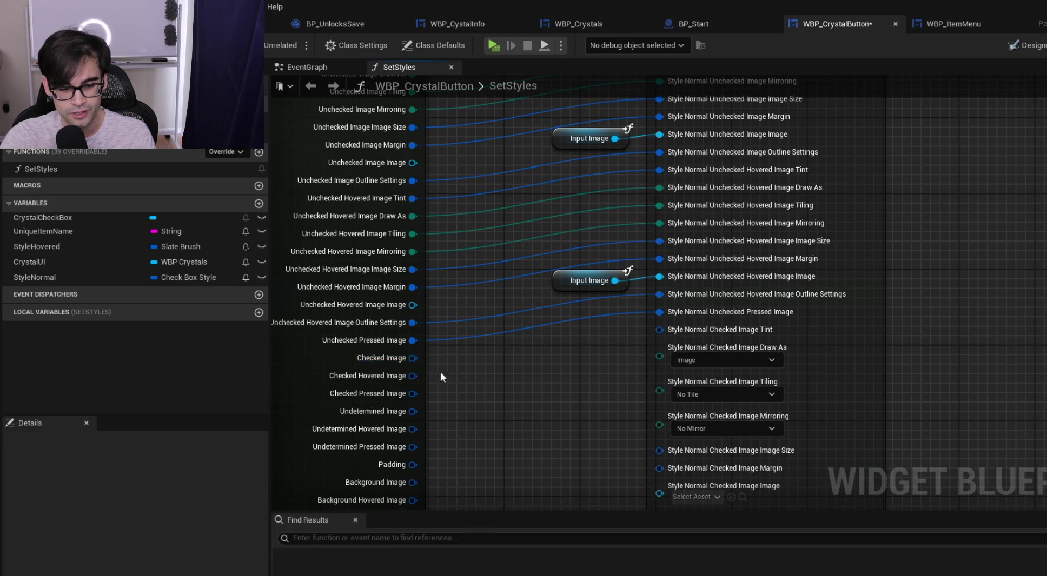
Split the Checked Image pin and the checked tint input, then wire Checked Image Tint to the specified color
{"action": "right_click", "coordinate": [410, 359]}
{"action": "left_click", "coordinate": [469, 420]}
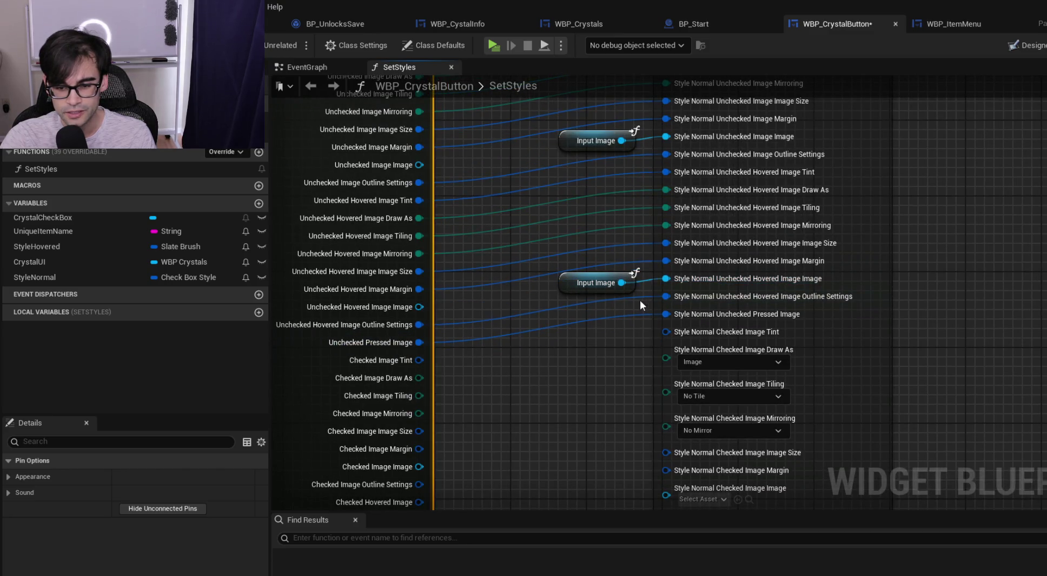
{"action": "left_click_drag", "start_coordinate": [568, 373], "coordinate": [565, 301]}
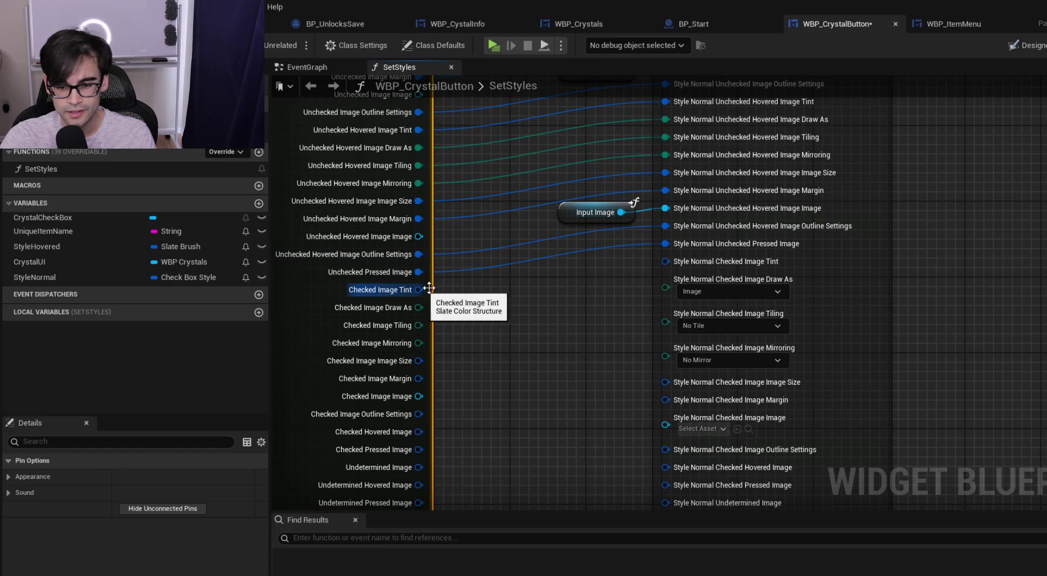
{"action": "right_click", "coordinate": [689, 264]}
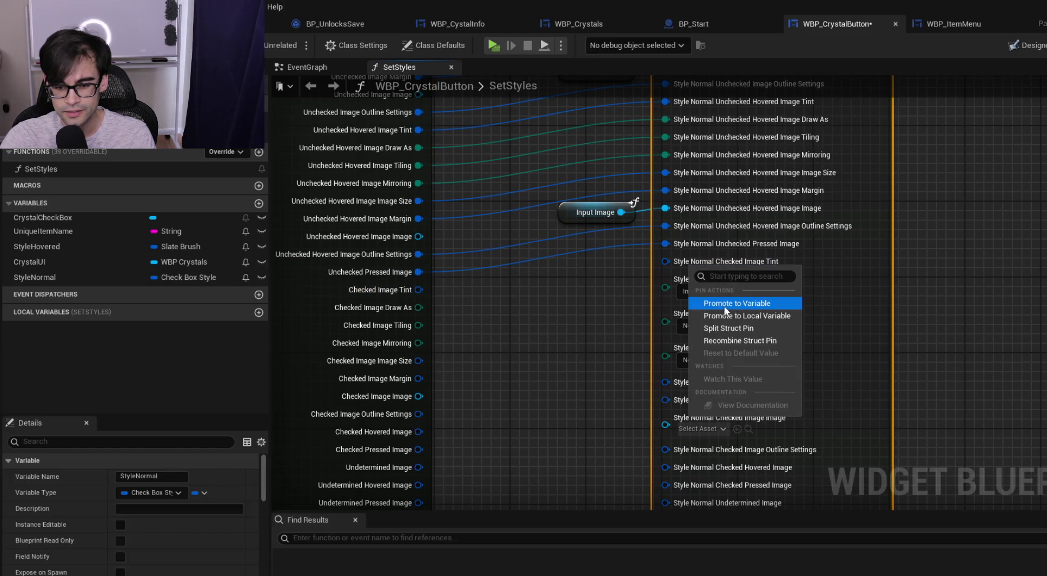
{"action": "left_click", "coordinate": [747, 328]}
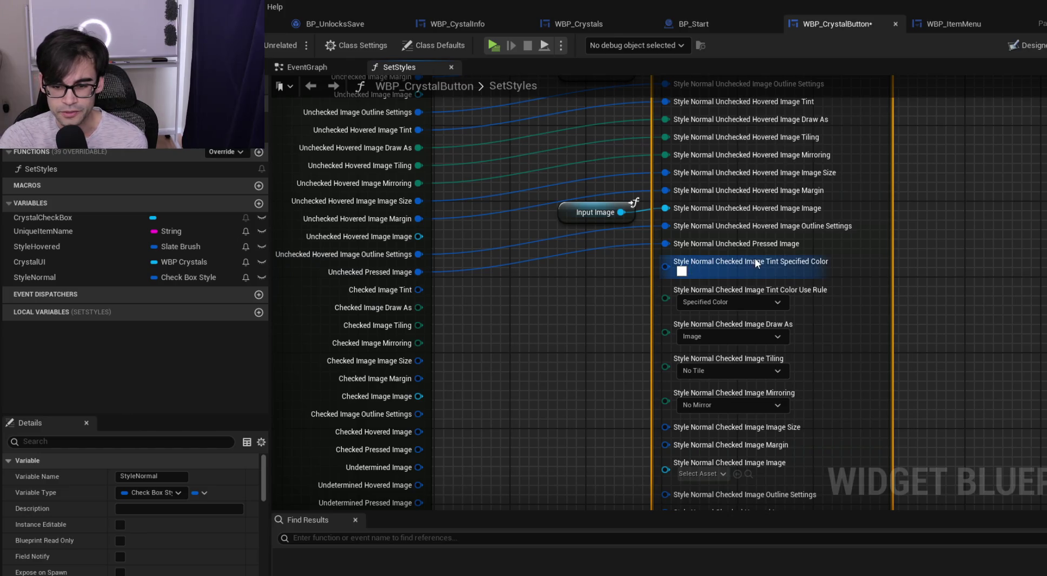
{"action": "left_click_drag", "start_coordinate": [419, 289], "coordinate": [682, 272]}
Split the Tint Specified Color into R, G, B, A, then recombine the color and tint pins
{"action": "right_click", "coordinate": [721, 260]}
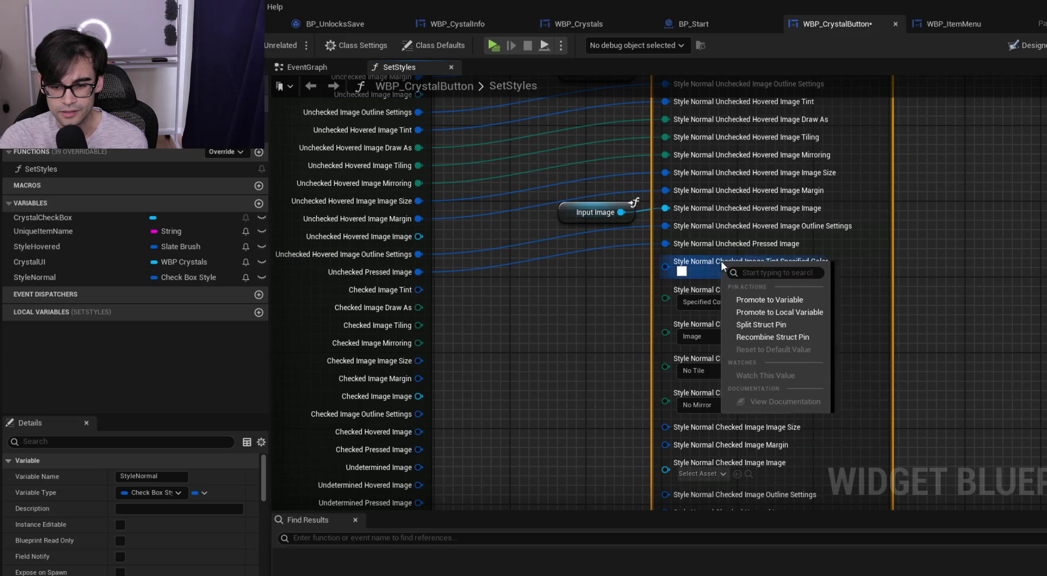
{"action": "left_click", "coordinate": [762, 325]}
{"action": "right_click", "coordinate": [735, 264]}
{"action": "left_click", "coordinate": [784, 329]}
{"action": "right_click", "coordinate": [709, 262]}
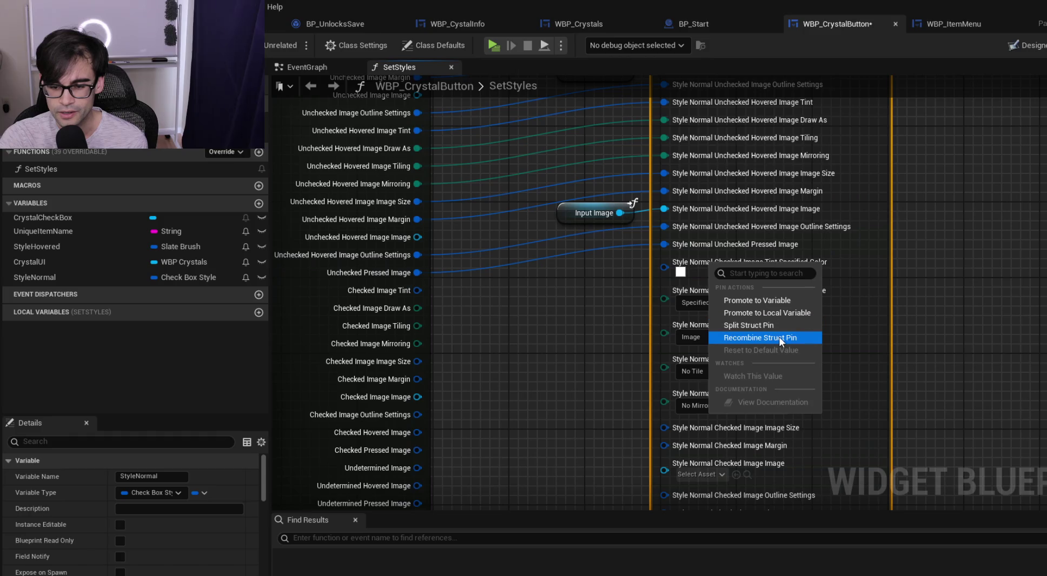
{"action": "left_click", "coordinate": [778, 337]}
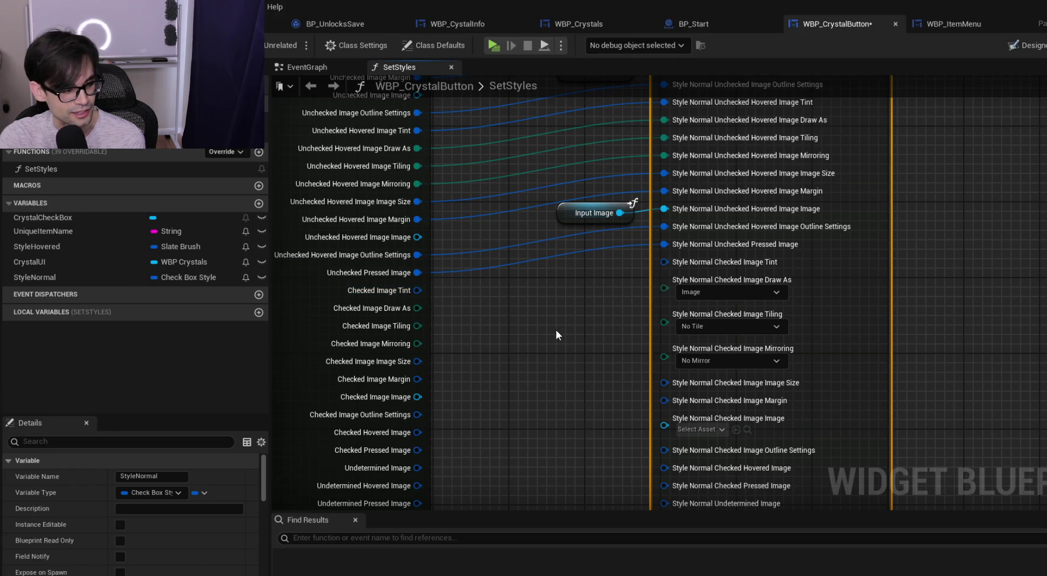
Check the widget's Designer layout, then go back to the SetStyles graph
{"action": "scroll", "coordinate": [546, 336], "scroll_direction": "down", "scroll_amount": 10}
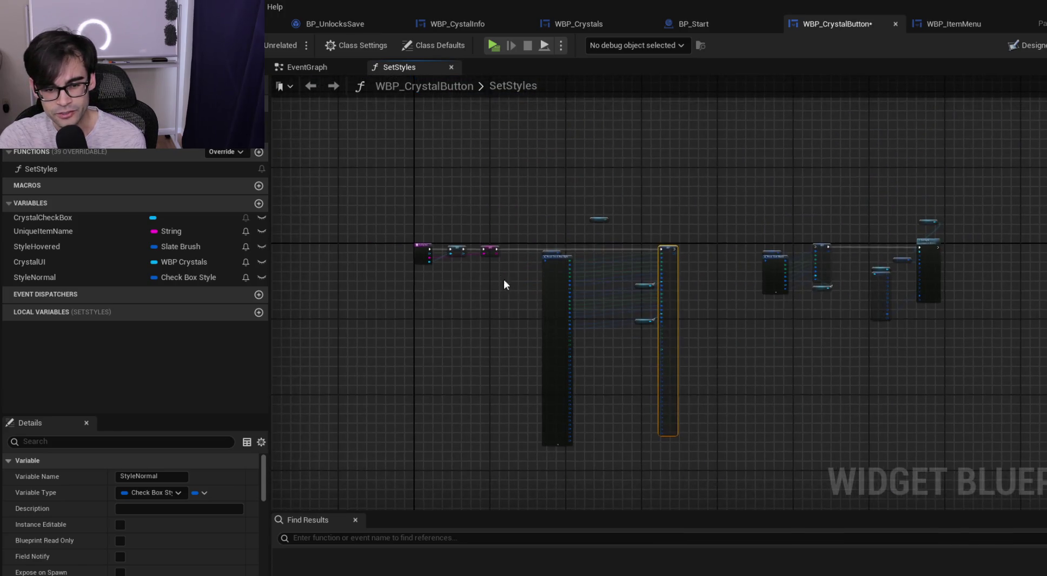
{"action": "scroll", "coordinate": [504, 281], "scroll_direction": "up", "scroll_amount": 5}
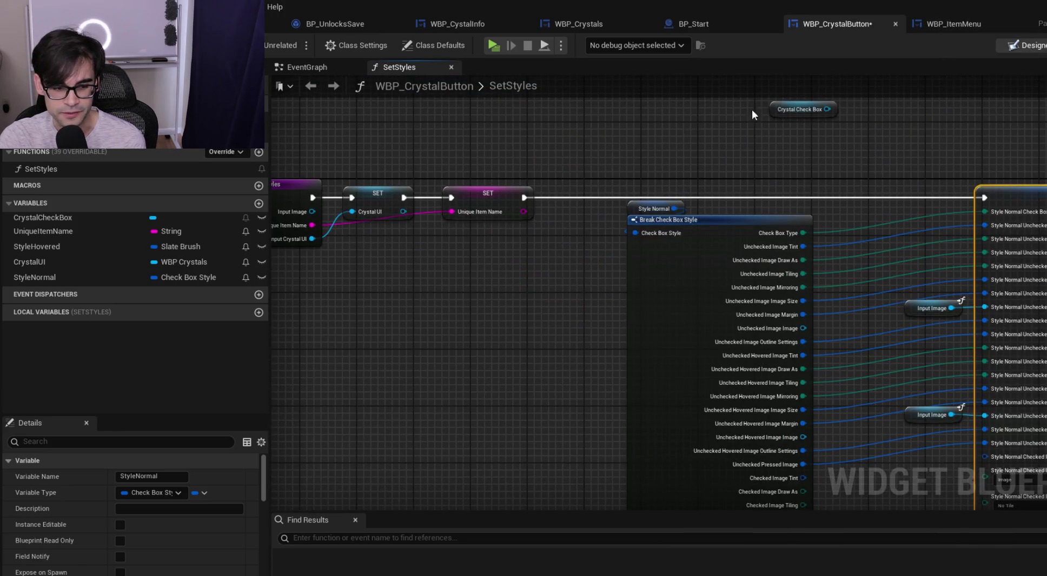
{"action": "key", "text": "shift+alt+d"}
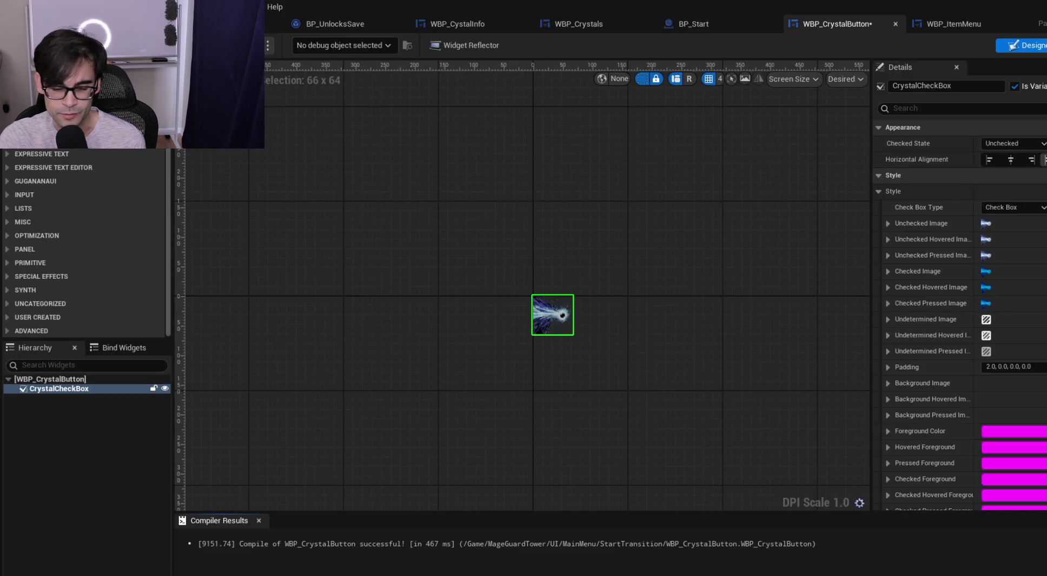
{"action": "key", "text": "shift+alt+g"}
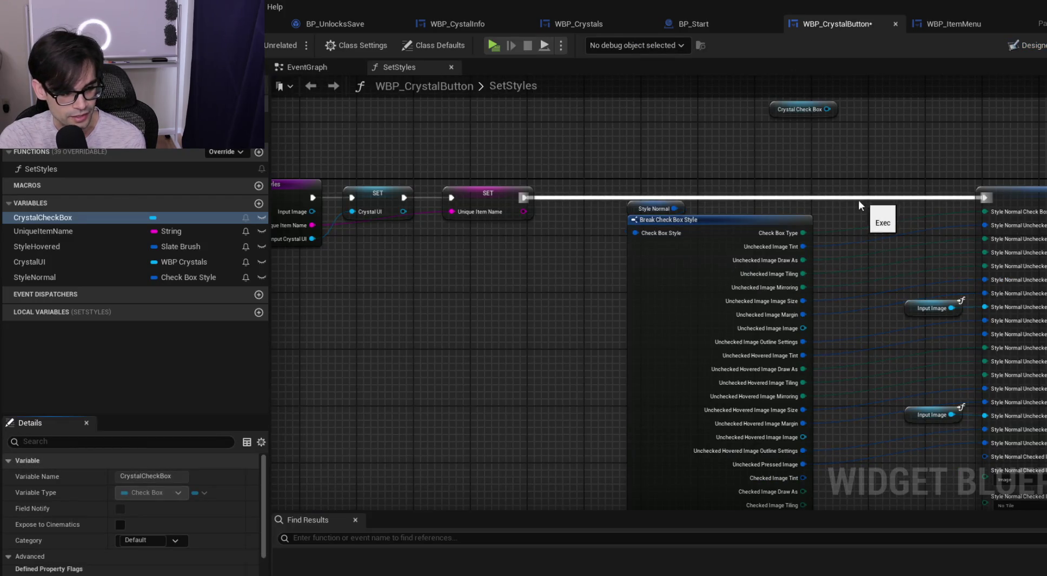
Wire Checked Image Tint and Checked Image Draw As into their Style Normal checked image inputs
{"action": "mouse_move", "coordinate": [870, 204]}
{"action": "left_mouse_down"}
{"action": "mouse_move", "coordinate": [610, 197]}
{"action": "mouse_move", "coordinate": [714, 445]}
{"action": "left_mouse_up"}
{"action": "scroll", "coordinate": [715, 309], "scroll_direction": "up", "scroll_amount": 2}
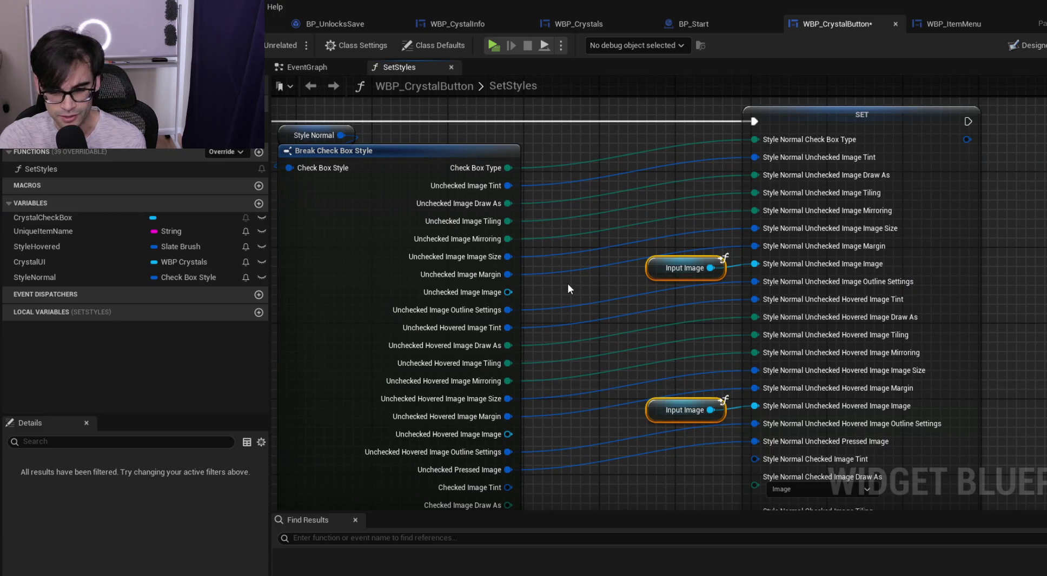
{"action": "left_click_drag", "start_coordinate": [590, 286], "coordinate": [511, 296]}
{"action": "scroll", "coordinate": [511, 297], "scroll_direction": "down", "scroll_amount": 1}
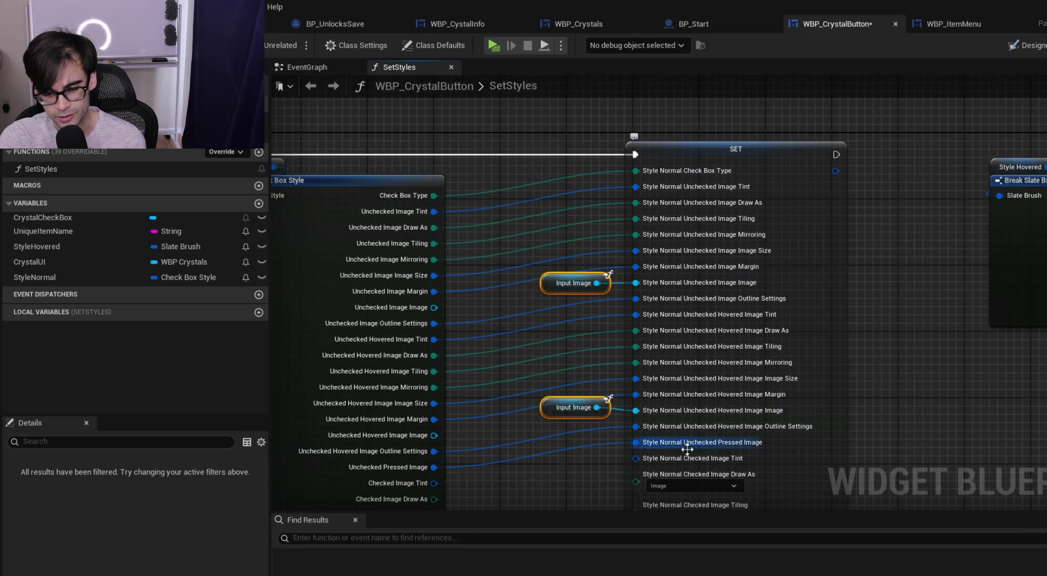
{"action": "left_click_drag", "start_coordinate": [519, 299], "coordinate": [527, 215]}
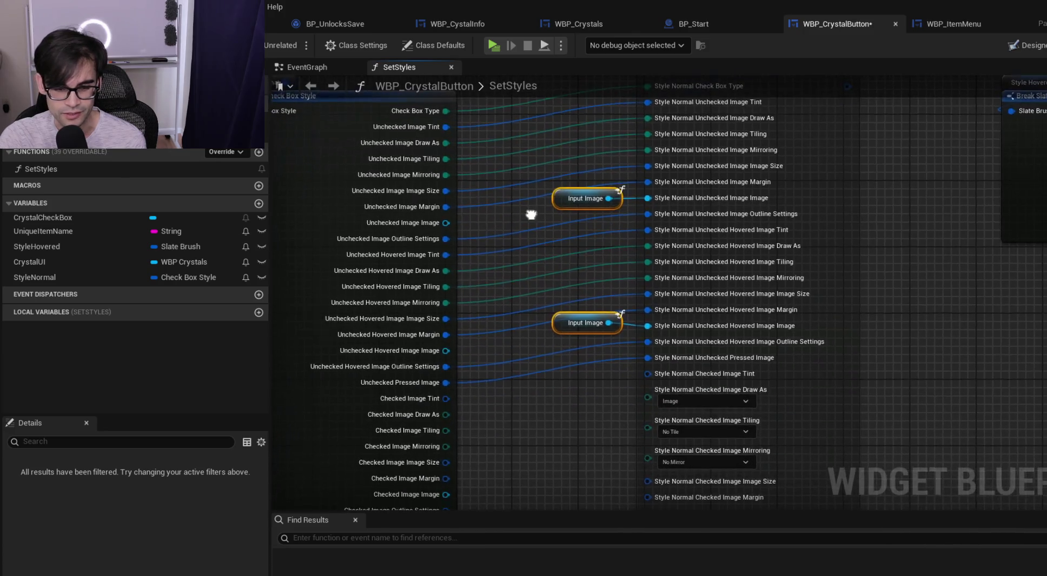
{"action": "scroll", "coordinate": [546, 284], "scroll_direction": "up", "scroll_amount": 1}
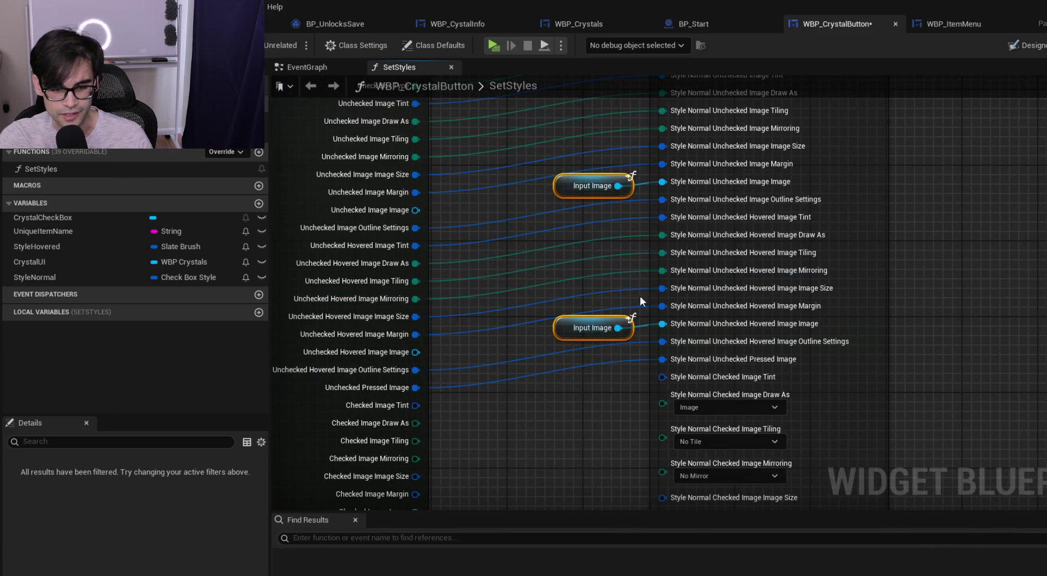
{"action": "scroll", "coordinate": [551, 405], "scroll_direction": "down", "scroll_amount": 4}
{"action": "scroll", "coordinate": [576, 312], "scroll_direction": "up", "scroll_amount": 4}
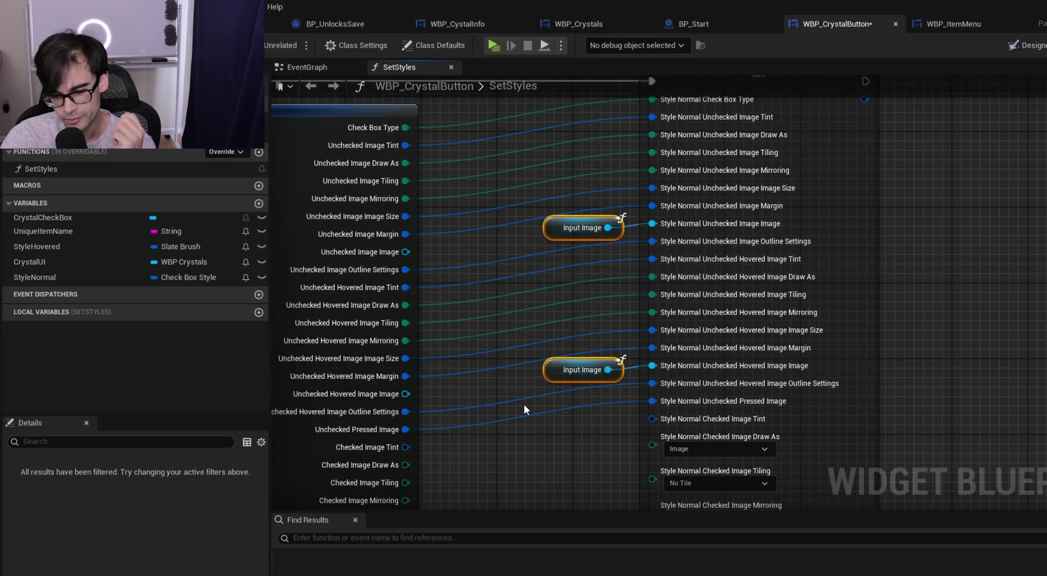
{"action": "left_click_drag", "start_coordinate": [390, 441], "coordinate": [670, 420]}
{"action": "left_click_drag", "start_coordinate": [375, 360], "coordinate": [643, 340]}
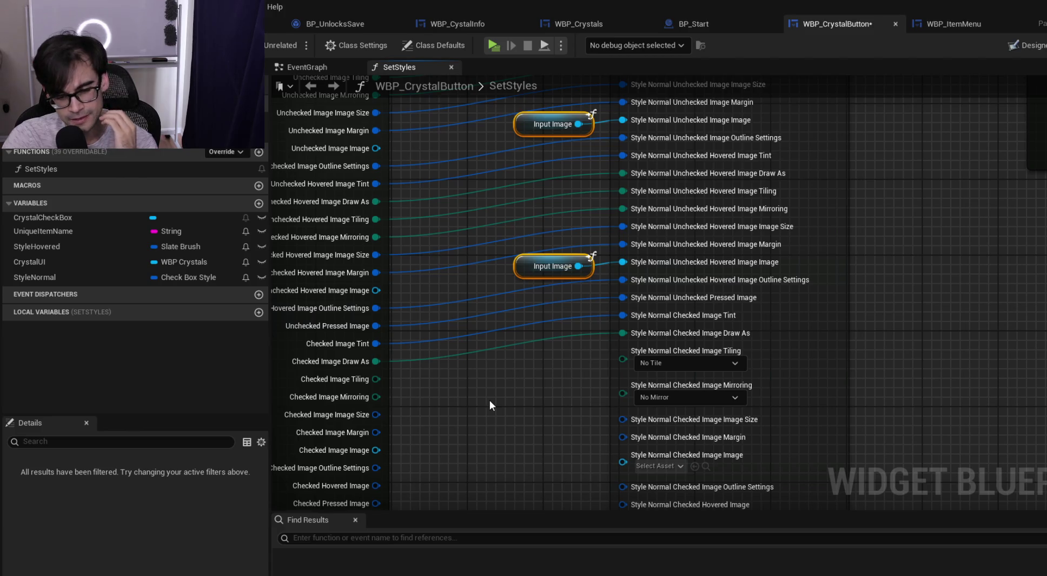
{"action": "scroll", "coordinate": [541, 378], "scroll_direction": "down", "scroll_amount": 6}
{"action": "left_click_drag", "start_coordinate": [448, 186], "coordinate": [882, 456]}
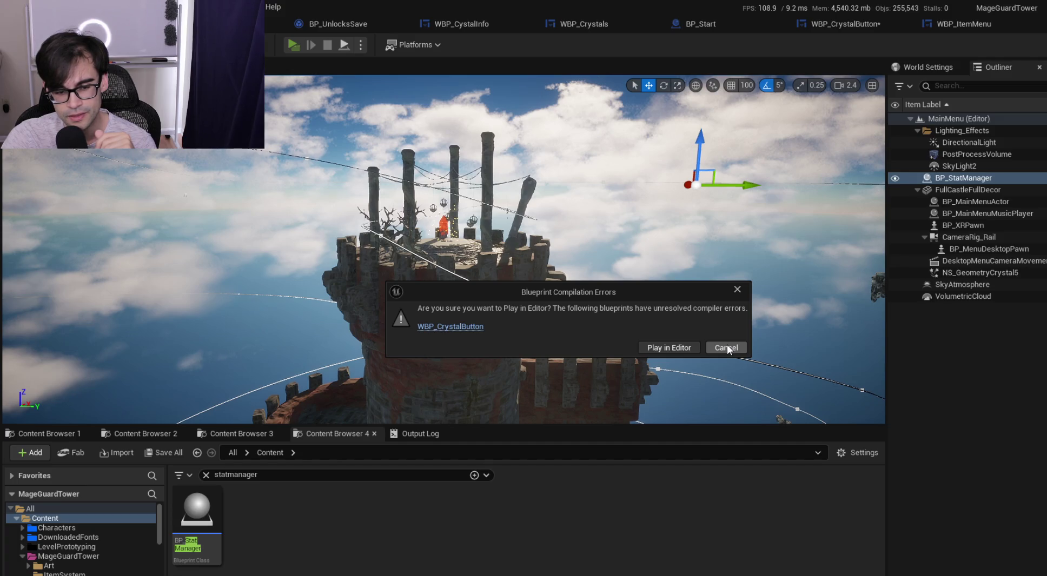
Play past the compile warning, view the crystal selection screen, then return to the WBP_CrystalButton graph
{"action": "left_click", "coordinate": [678, 348]}
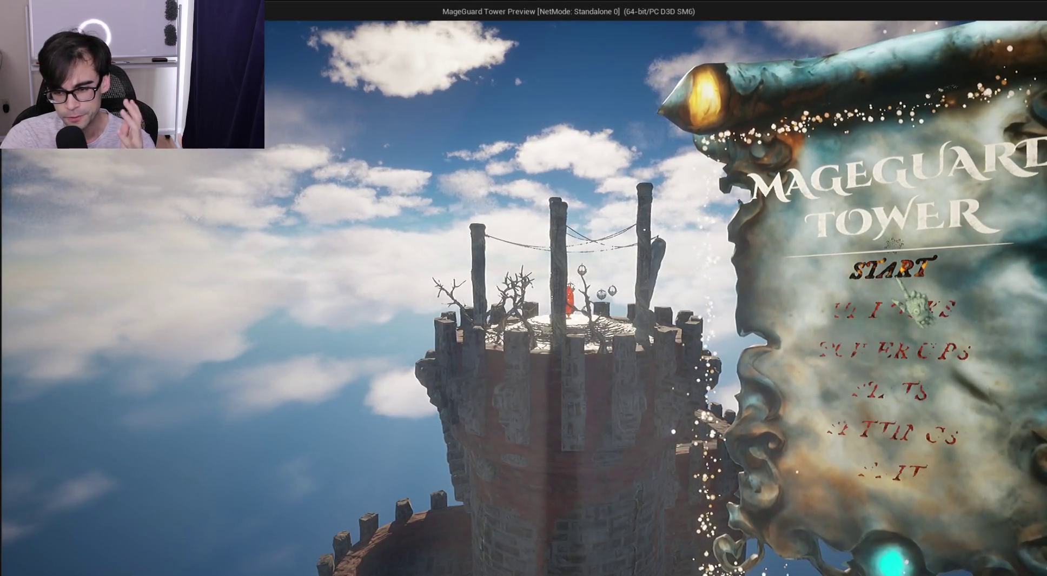
{"action": "left_click", "coordinate": [897, 280]}
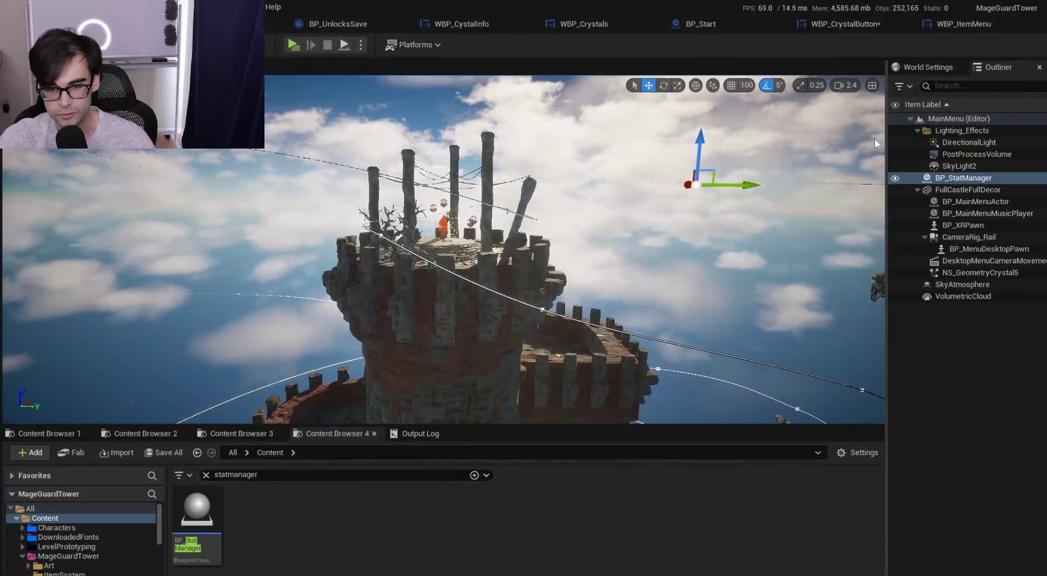
{"action": "left_click", "coordinate": [860, 30]}
{"action": "scroll", "coordinate": [497, 246], "scroll_direction": "up", "scroll_amount": 4}
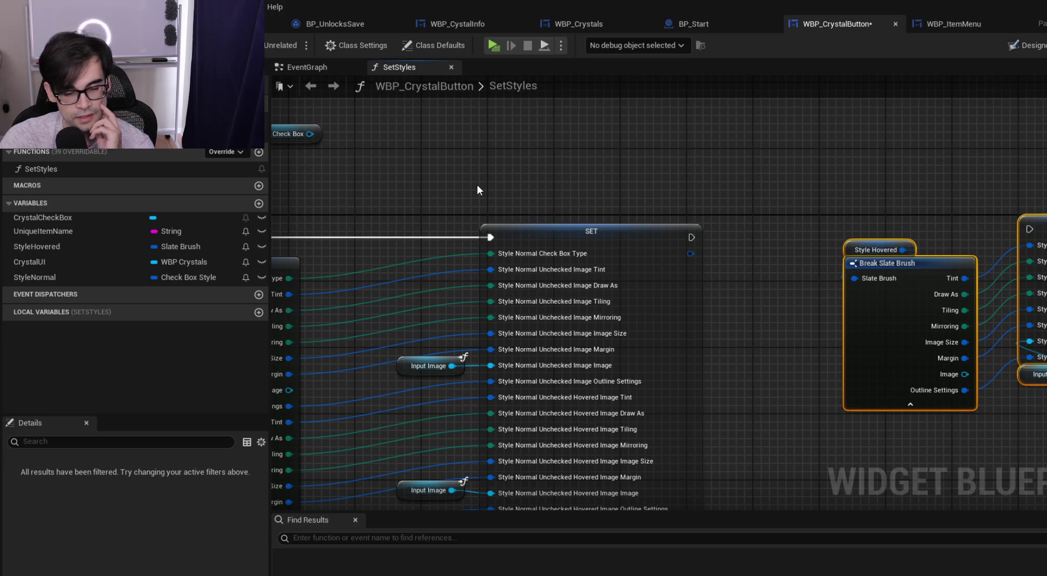
Wire Checked Image Tiling, Mirroring, Image Size and Margin into their Style Normal checked image inputs
{"action": "left_click_drag", "start_coordinate": [698, 226], "coordinate": [677, 113]}
{"action": "scroll", "coordinate": [771, 180], "scroll_direction": "down", "scroll_amount": 3}
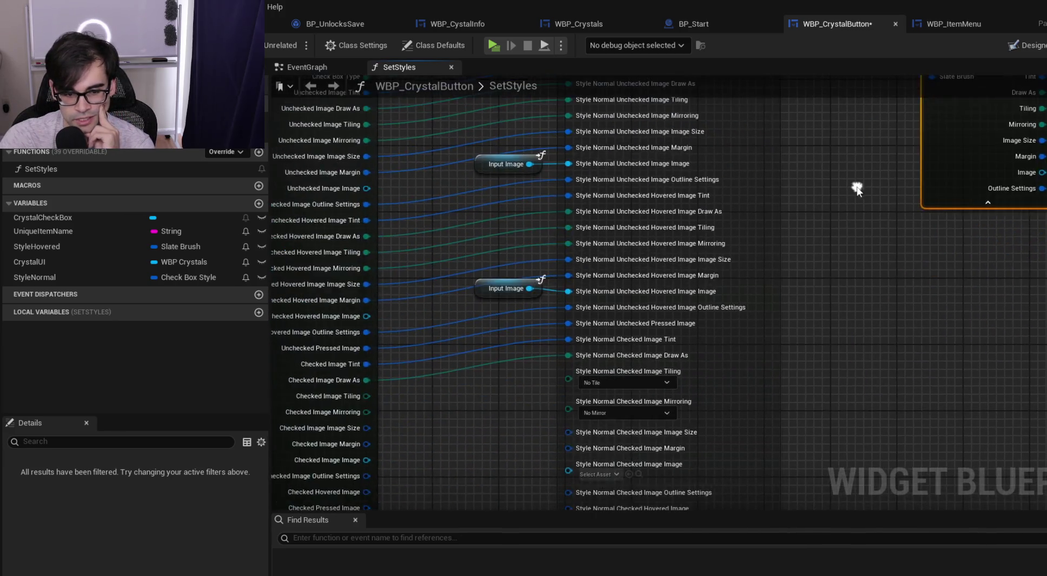
{"action": "scroll", "coordinate": [712, 348], "scroll_direction": "down", "scroll_amount": 2}
{"action": "scroll", "coordinate": [713, 334], "scroll_direction": "up", "scroll_amount": 6}
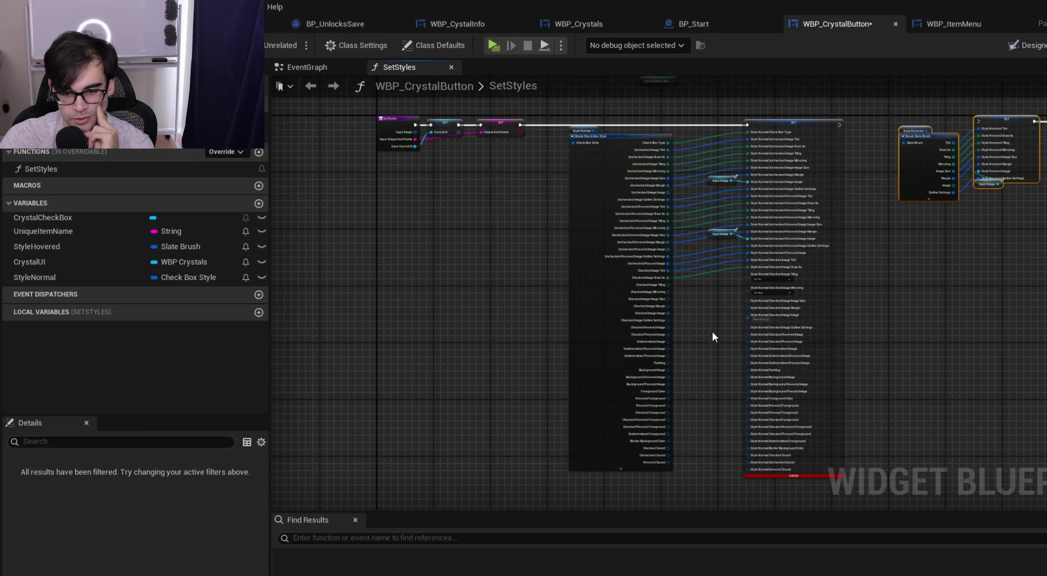
{"action": "left_click_drag", "start_coordinate": [632, 218], "coordinate": [591, 325]}
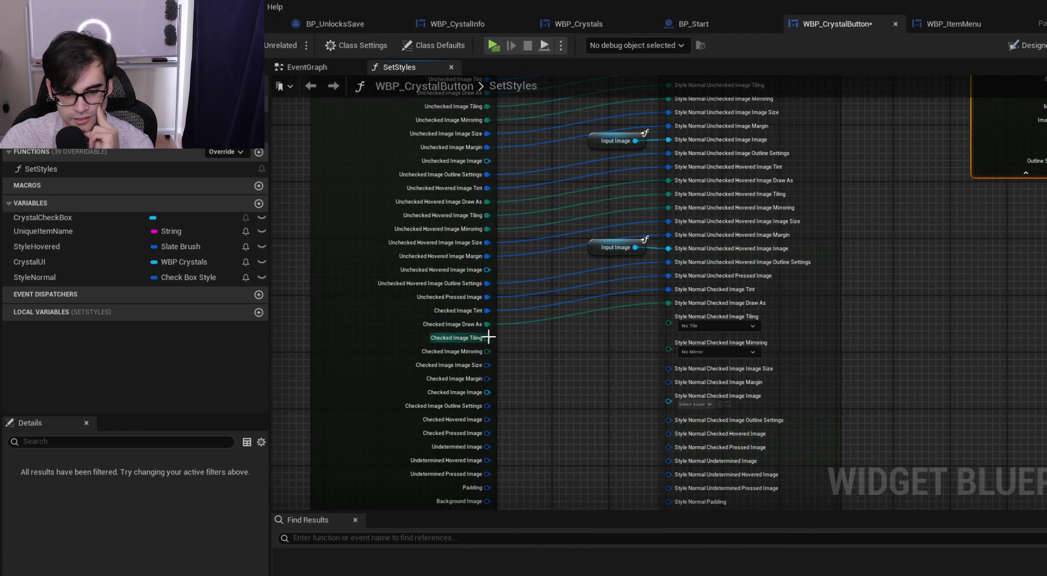
{"action": "left_click_drag", "start_coordinate": [486, 338], "coordinate": [673, 323]}
{"action": "left_click_drag", "start_coordinate": [446, 342], "coordinate": [704, 318]}
{"action": "left_click_drag", "start_coordinate": [447, 359], "coordinate": [698, 330]}
{"action": "left_click_drag", "start_coordinate": [446, 377], "coordinate": [696, 349]}
Duplicate the Input Image node to feed Checked Image Image, and wire Checked Image Outline Settings
{"action": "left_click_drag", "start_coordinate": [602, 250], "coordinate": [607, 191]}
{"action": "key", "text": "ctrl+c"}
{"action": "key", "text": "ctrl+v"}
{"action": "left_click_drag", "start_coordinate": [639, 372], "coordinate": [696, 368]}
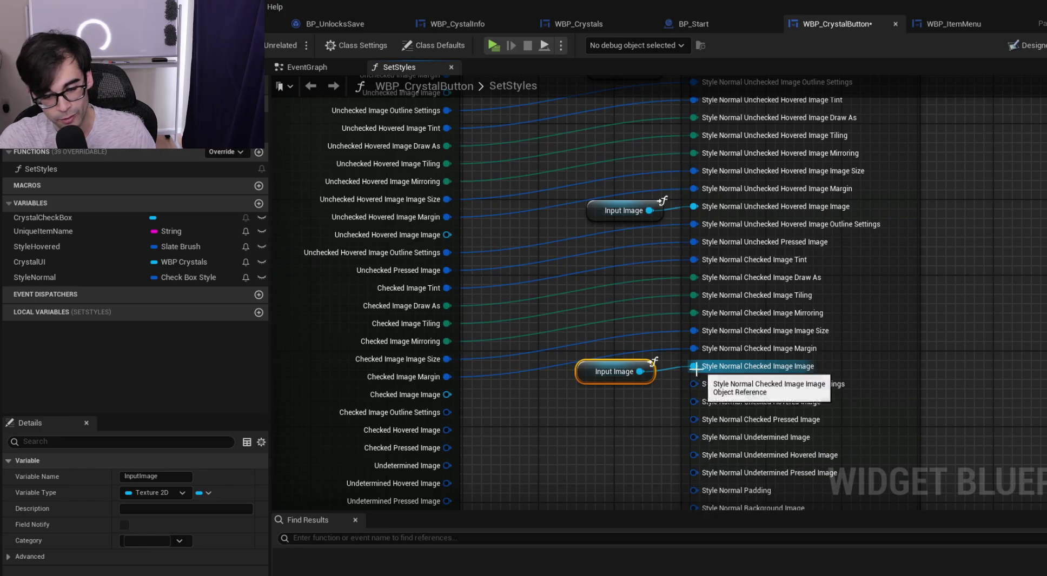
{"action": "left_click_drag", "start_coordinate": [583, 374], "coordinate": [593, 374]}
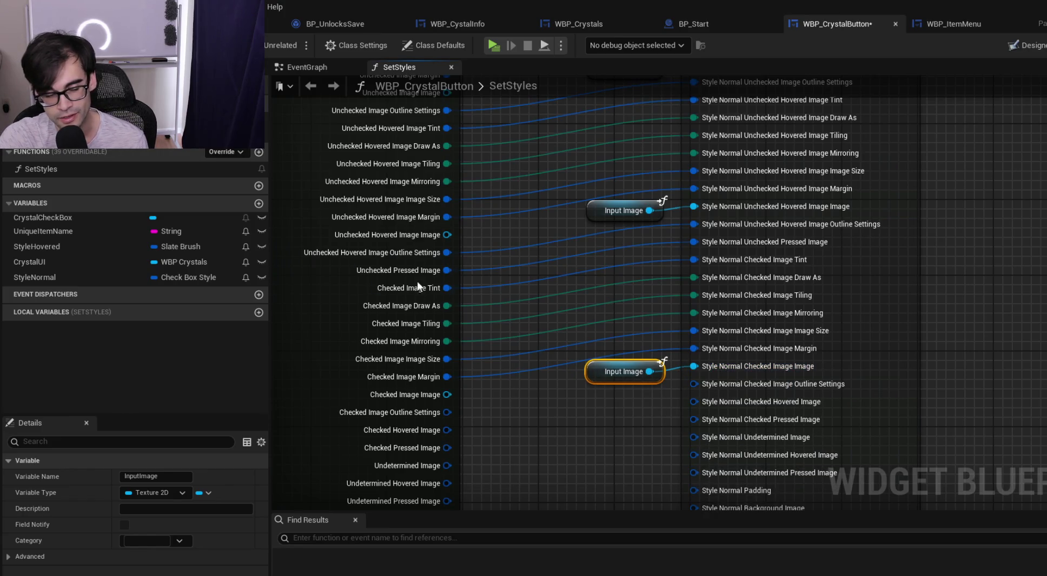
{"action": "scroll", "coordinate": [516, 358], "scroll_direction": "down", "scroll_amount": 3}
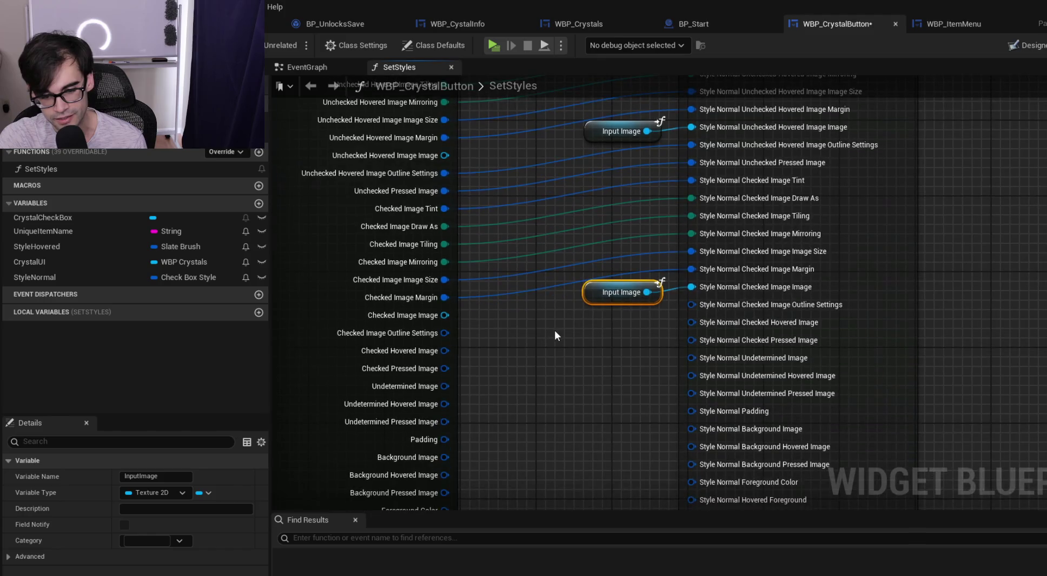
{"action": "mouse_move", "coordinate": [444, 332]}
{"action": "left_mouse_down"}
{"action": "mouse_move", "coordinate": [672, 321]}
{"action": "mouse_move", "coordinate": [697, 306]}
{"action": "left_mouse_up"}
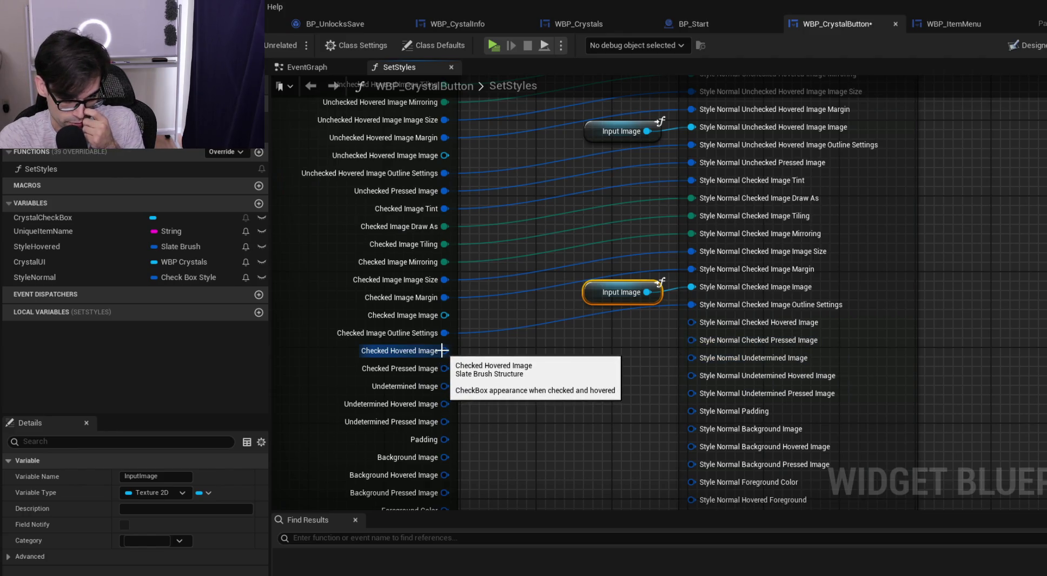
Split Checked Hovered Image on both nodes and wire its Tint, Draw As, Tiling, Mirroring, Image Size and Margin
{"action": "right_click", "coordinate": [726, 323]}
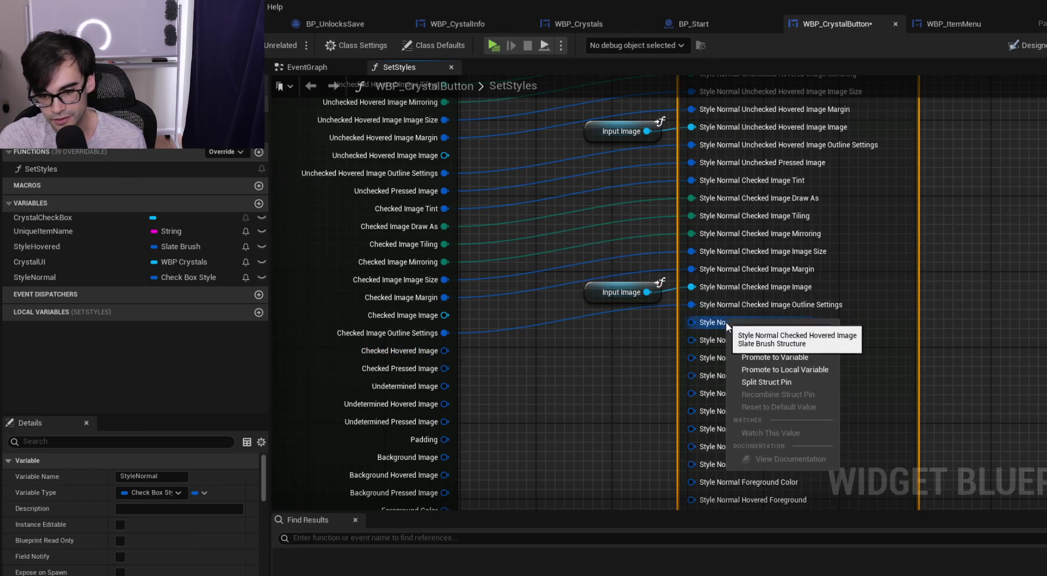
{"action": "left_click", "coordinate": [775, 382]}
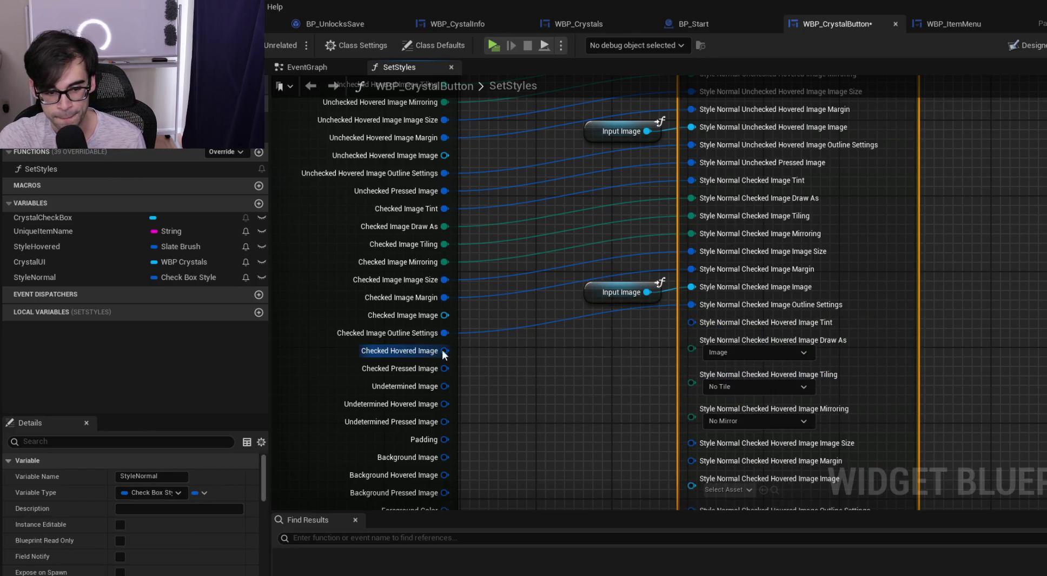
{"action": "right_click", "coordinate": [444, 351]}
{"action": "left_click", "coordinate": [504, 413]}
{"action": "mouse_move", "coordinate": [444, 351]}
{"action": "left_mouse_down"}
{"action": "mouse_move", "coordinate": [700, 343]}
{"action": "mouse_move", "coordinate": [703, 324]}
{"action": "left_mouse_up"}
{"action": "mouse_move", "coordinate": [445, 369]}
{"action": "left_mouse_down"}
{"action": "mouse_move", "coordinate": [586, 343]}
{"action": "mouse_move", "coordinate": [701, 345]}
{"action": "left_mouse_up"}
{"action": "mouse_move", "coordinate": [440, 387]}
{"action": "left_mouse_down"}
{"action": "mouse_move", "coordinate": [718, 364]}
{"action": "mouse_move", "coordinate": [703, 359]}
{"action": "mouse_move", "coordinate": [690, 388]}
{"action": "left_mouse_up"}
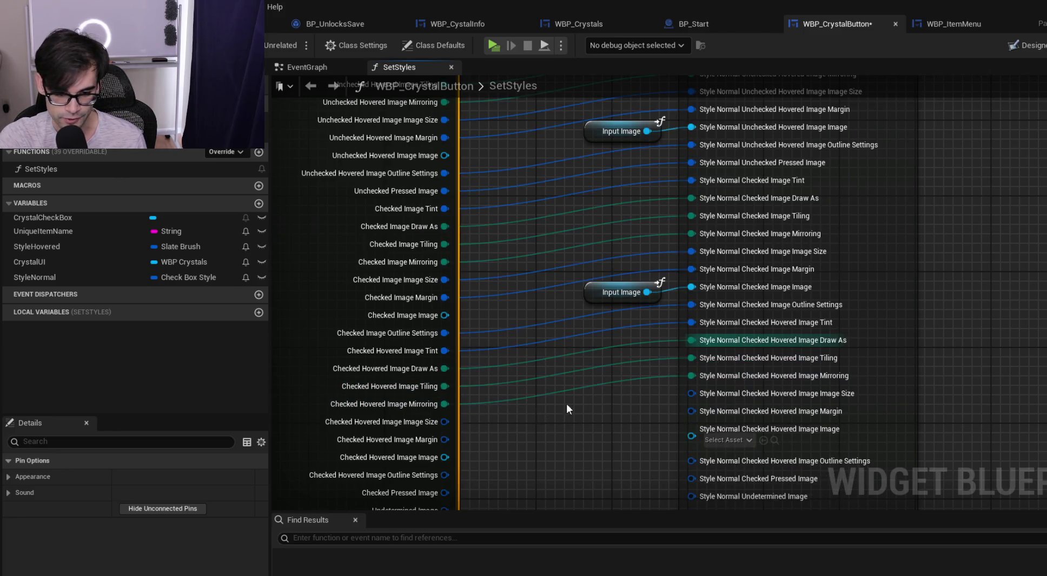
{"action": "left_click_drag", "start_coordinate": [476, 345], "coordinate": [752, 320]}
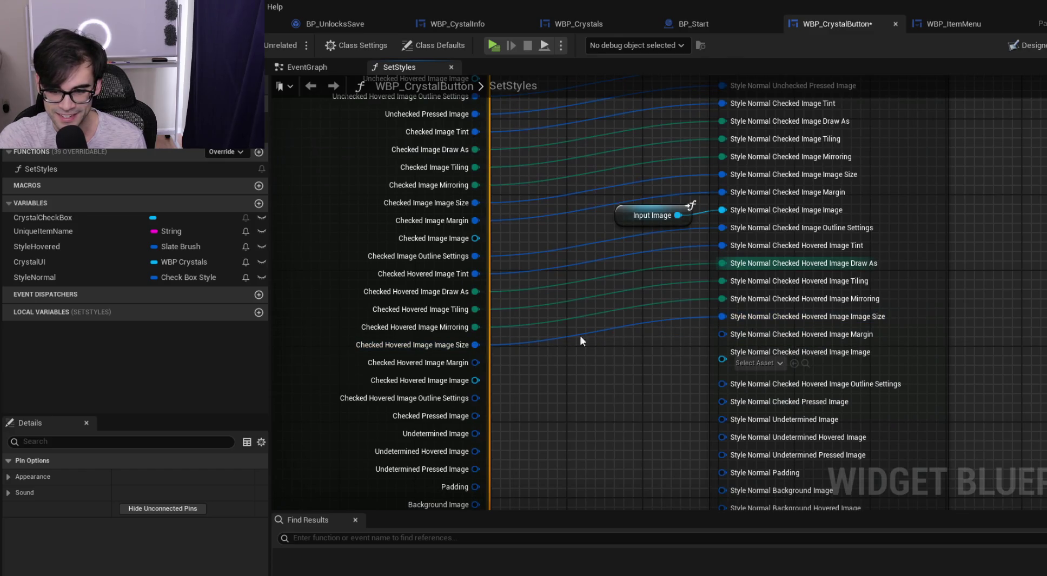
{"action": "left_click_drag", "start_coordinate": [476, 363], "coordinate": [753, 335]}
Paste a new Input Image into Checked Hovered Image Image, then wire Outline Settings, Checked Pressed and Undetermined Image
{"action": "left_click", "coordinate": [646, 218]}
{"action": "key", "text": "ctrl+c"}
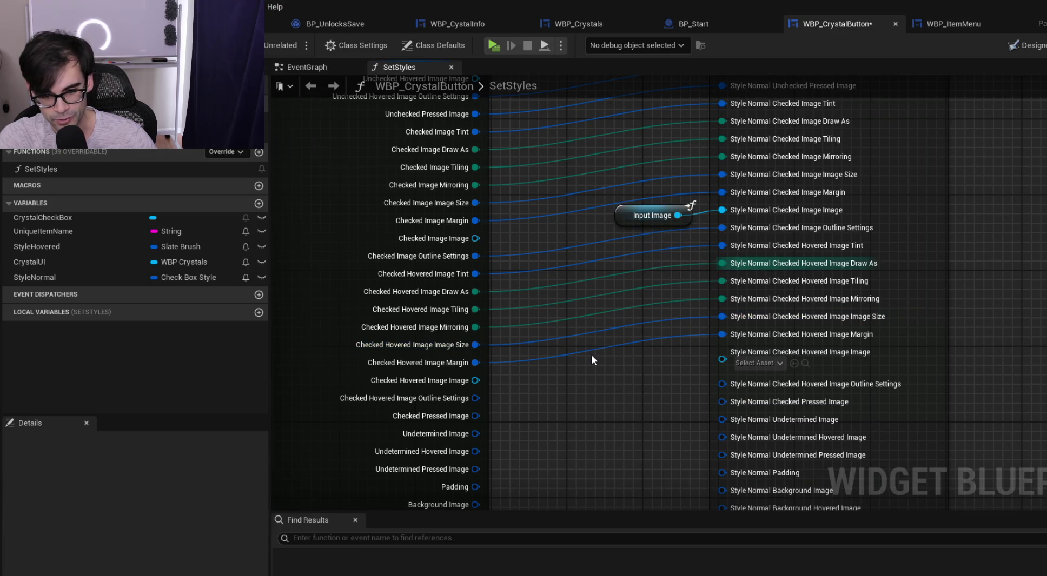
{"action": "key", "text": "ctrl+v"}
{"action": "left_click_drag", "start_coordinate": [649, 358], "coordinate": [725, 359]}
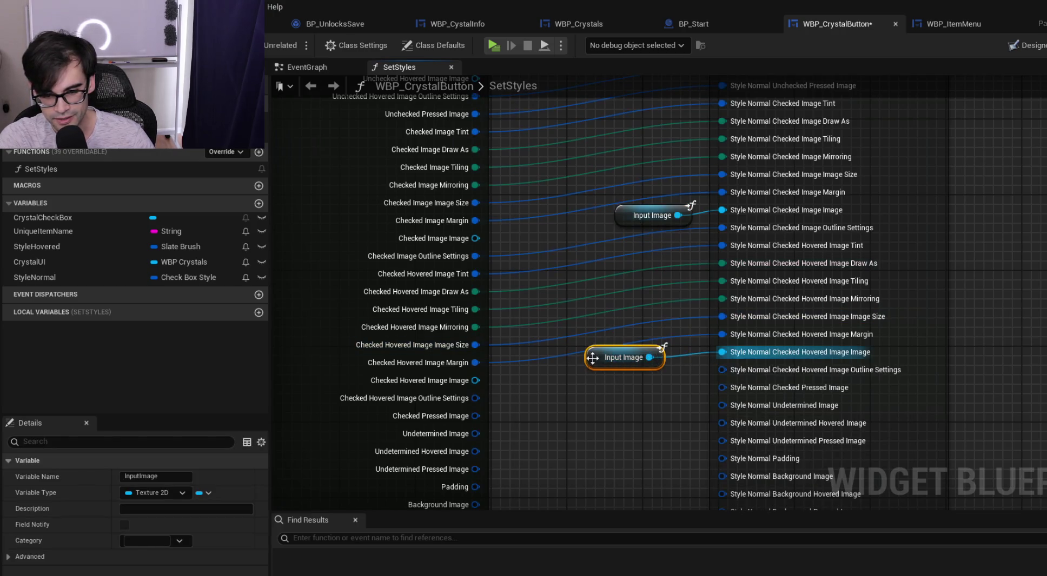
{"action": "left_click_drag", "start_coordinate": [594, 360], "coordinate": [631, 362]}
{"action": "left_click_drag", "start_coordinate": [476, 398], "coordinate": [724, 369]}
{"action": "left_click_drag", "start_coordinate": [476, 416], "coordinate": [733, 387]}
{"action": "mouse_move", "coordinate": [476, 434]}
{"action": "left_mouse_down"}
{"action": "mouse_move", "coordinate": [691, 418]}
{"action": "mouse_move", "coordinate": [741, 403]}
{"action": "left_mouse_up"}
{"action": "scroll", "coordinate": [573, 333], "scroll_direction": "down", "scroll_amount": 10}
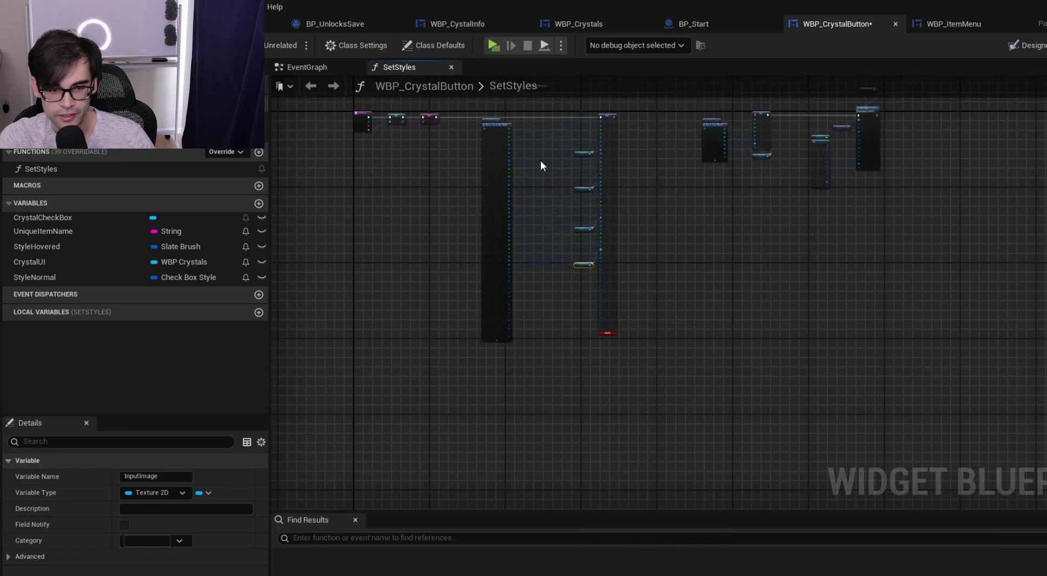
Duplicate the Break Check Box Style and SET nodes into empty graph space
{"action": "scroll", "coordinate": [539, 199], "scroll_direction": "up", "scroll_amount": 6}
{"action": "left_click_drag", "start_coordinate": [576, 181], "coordinate": [554, 203]}
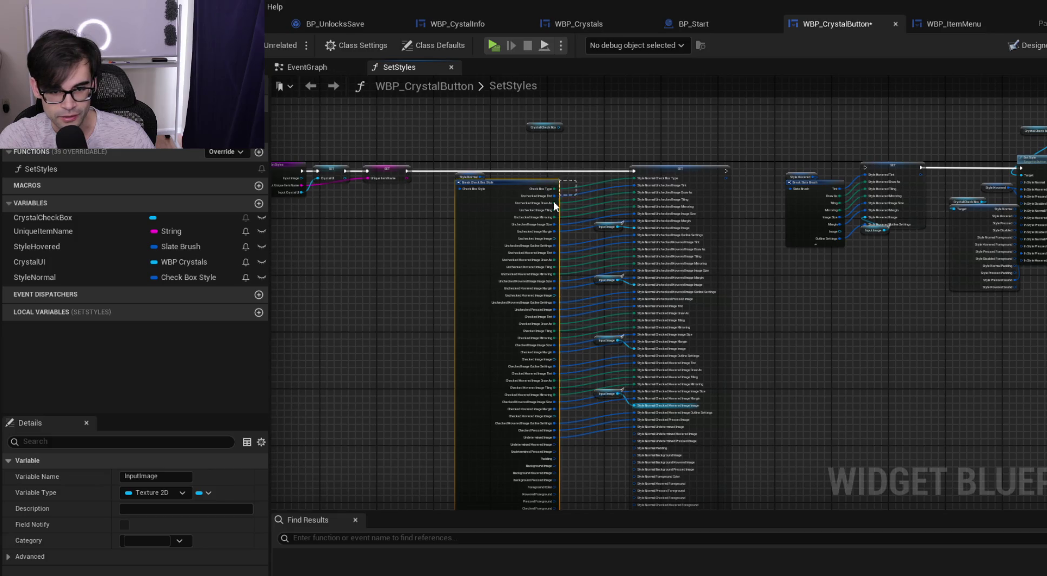
{"action": "left_click_drag", "start_coordinate": [533, 489], "coordinate": [549, 422]}
{"action": "scroll", "coordinate": [586, 281], "scroll_direction": "up", "scroll_amount": 4}
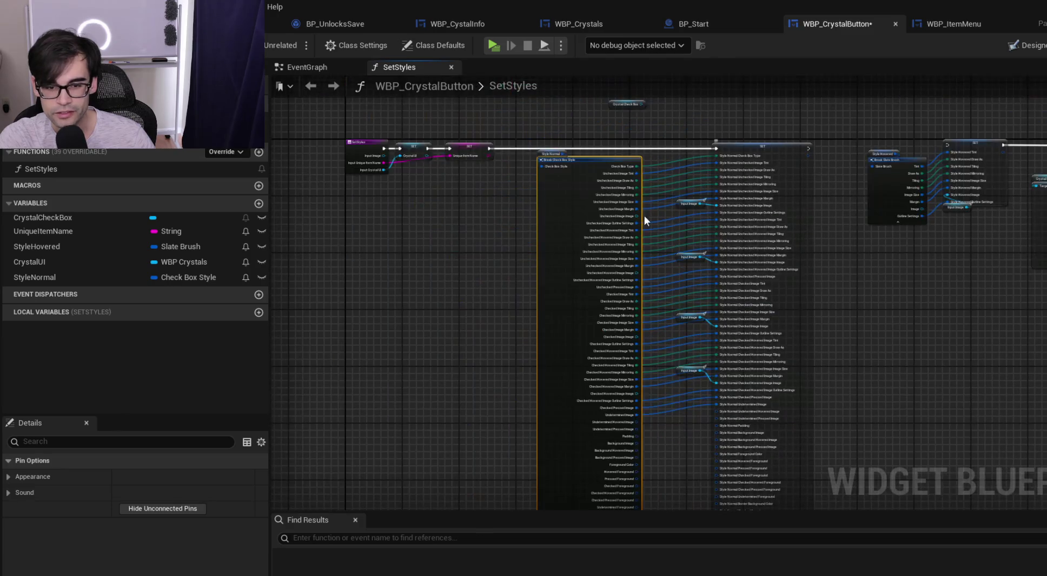
{"action": "left_click", "coordinate": [747, 234], "text": "ctrl"}
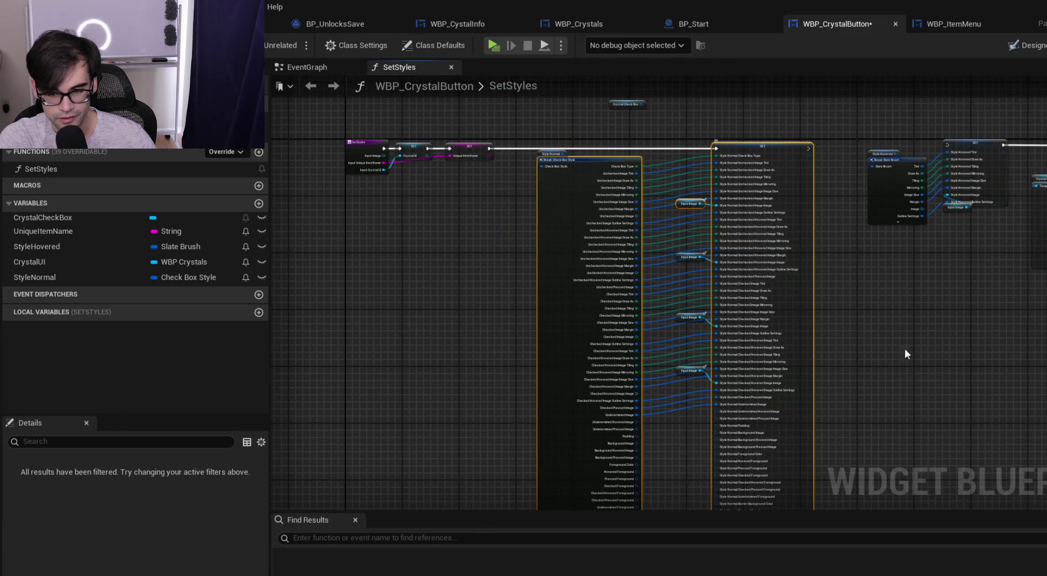
{"action": "left_click_drag", "start_coordinate": [943, 427], "coordinate": [589, 176]}
{"action": "key", "text": "ctrl+v"}
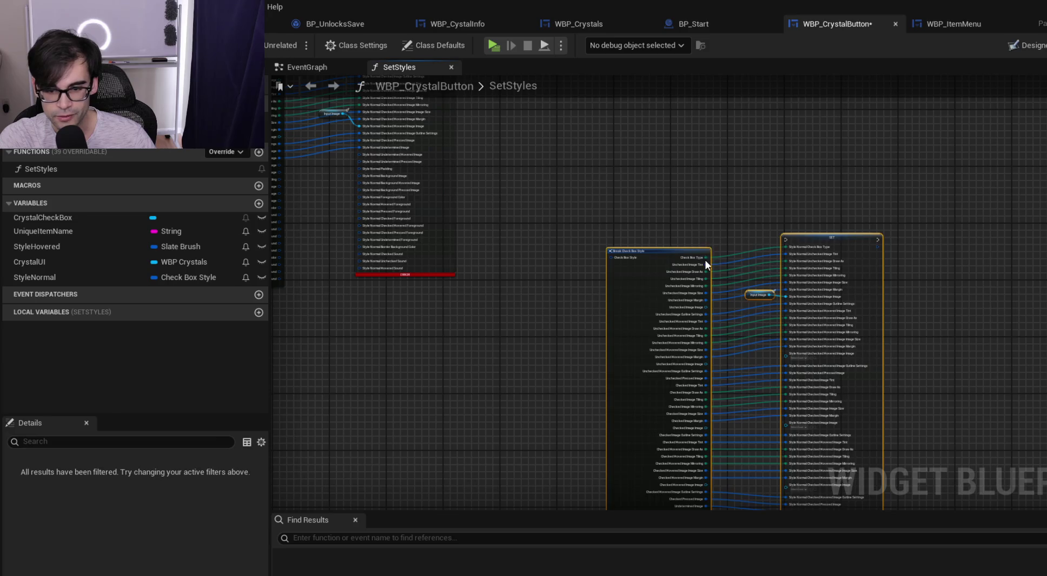
{"action": "scroll", "coordinate": [704, 259], "scroll_direction": "up", "scroll_amount": 3}
Break the copy's Check Box Type and Unchecked Image Tint links
{"action": "right_click", "coordinate": [681, 254]}
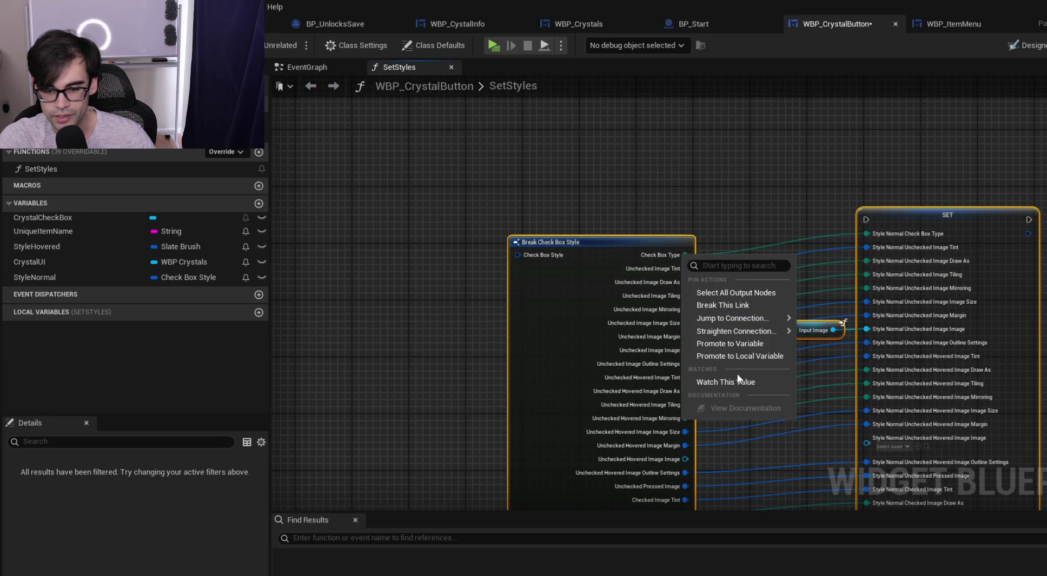
{"action": "left_click", "coordinate": [709, 191]}
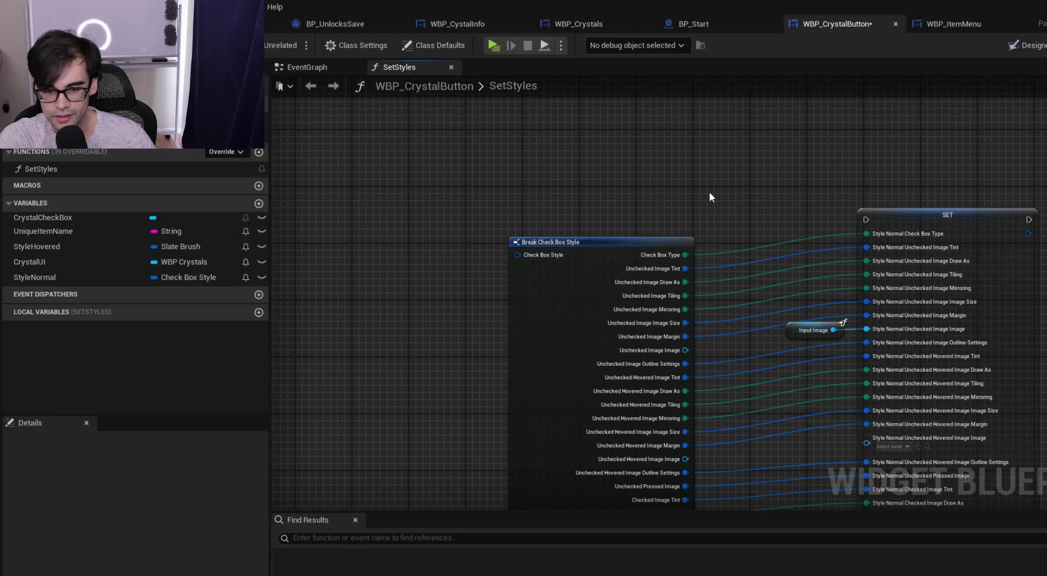
{"action": "right_click", "coordinate": [684, 259]}
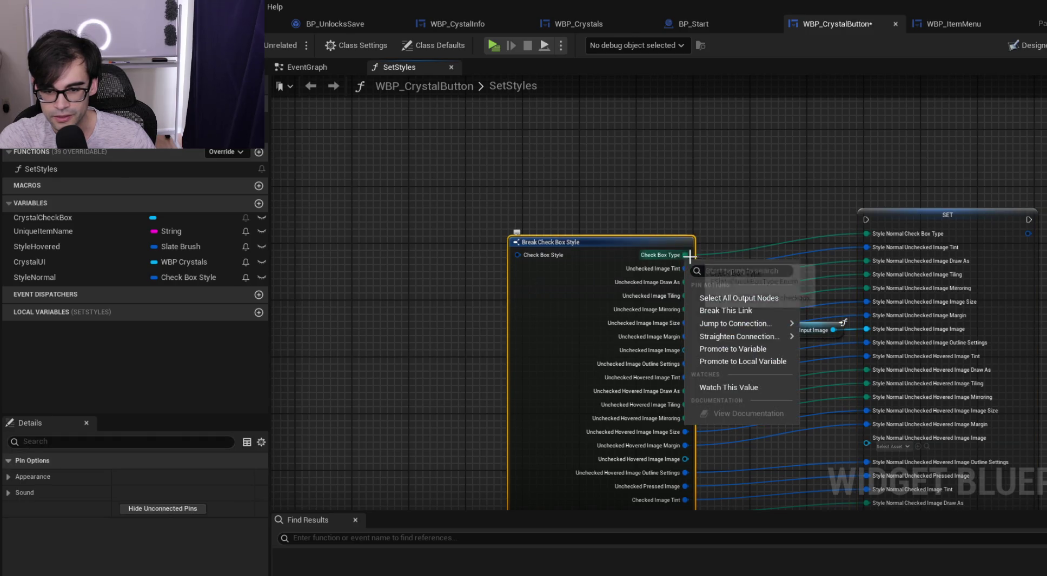
{"action": "left_click", "coordinate": [725, 310]}
{"action": "left_click", "coordinate": [685, 269], "text": "alt"}
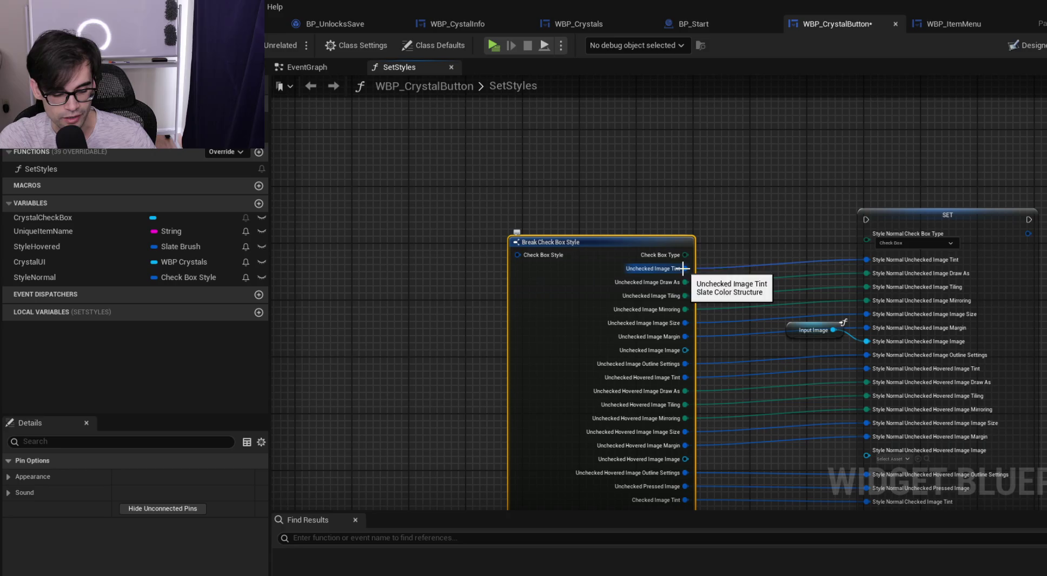
Disconnect the copy's remaining Unchecked Image, Unchecked Hovered Image and Unchecked Pressed Image links
{"action": "left_click", "coordinate": [685, 283], "text": "alt"}
{"action": "left_click", "coordinate": [685, 296], "text": "alt"}
{"action": "left_click", "coordinate": [685, 309], "text": "alt"}
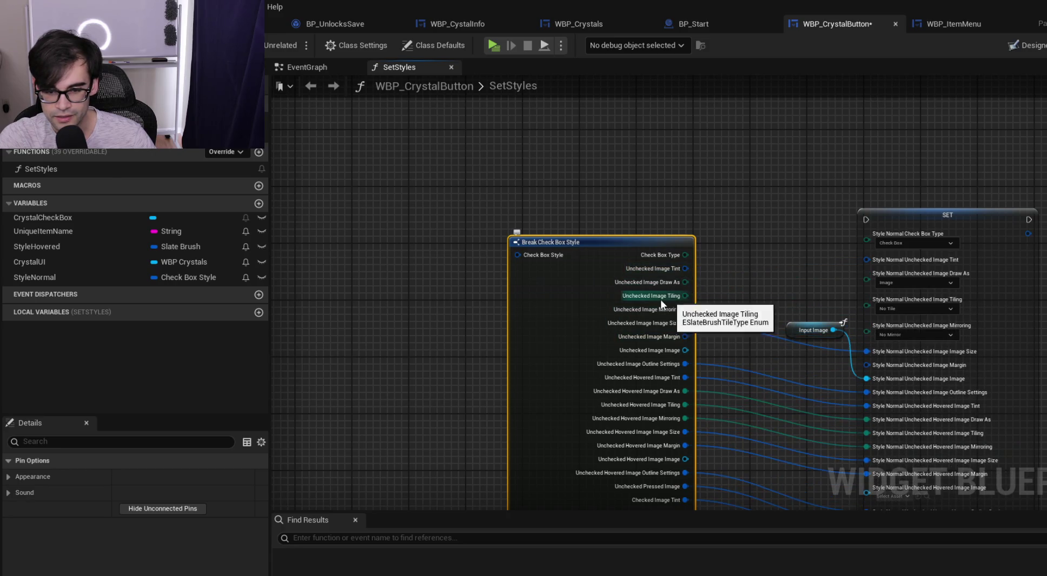
{"action": "left_click", "coordinate": [685, 323], "text": "alt"}
{"action": "left_click", "coordinate": [685, 364], "text": "alt"}
{"action": "left_click", "coordinate": [685, 392], "text": "alt"}
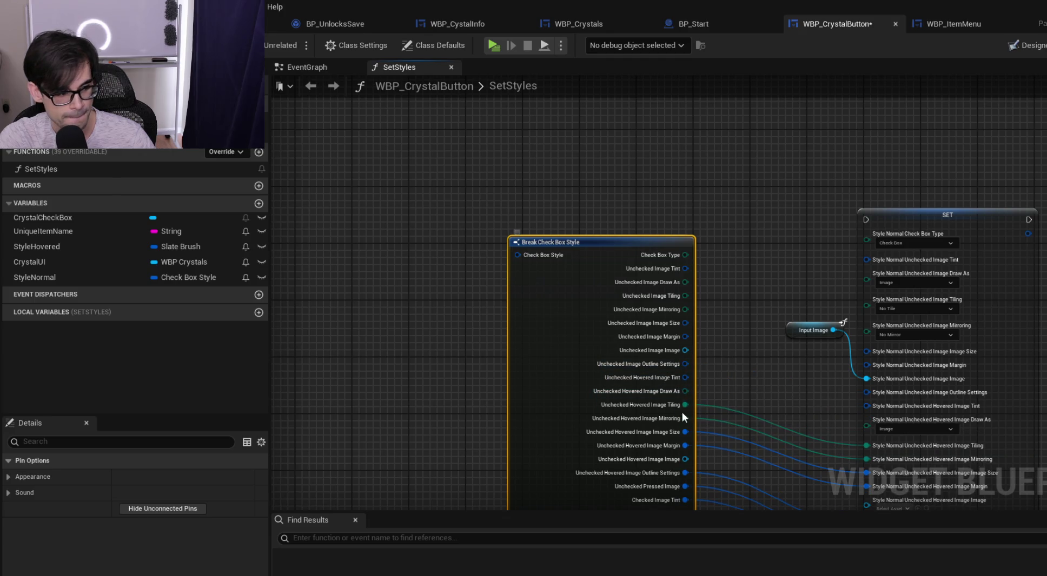
{"action": "left_click_drag", "start_coordinate": [452, 397], "coordinate": [481, 231]}
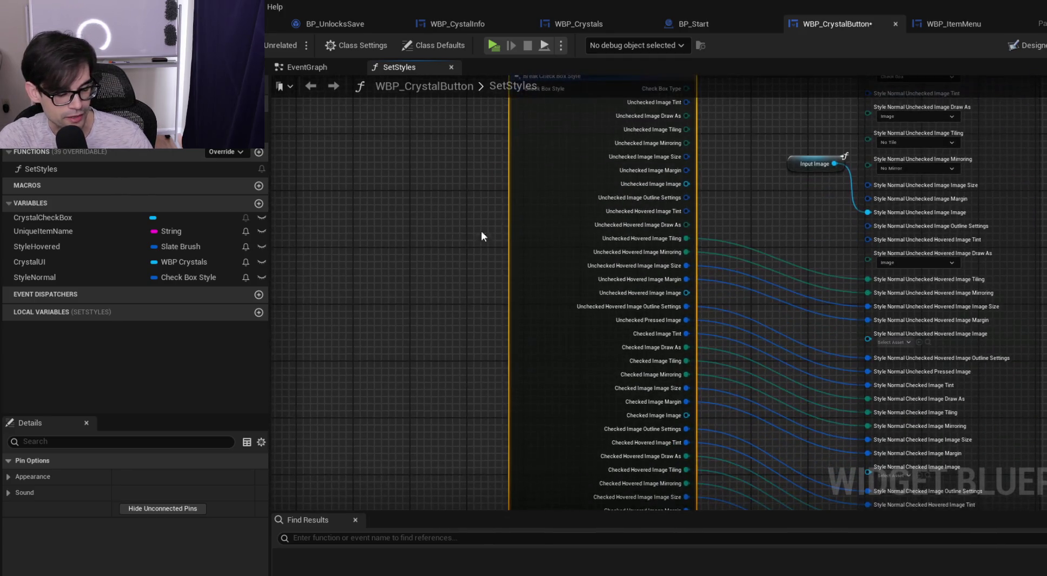
{"action": "left_click", "coordinate": [686, 252], "text": "alt"}
{"action": "left_click", "coordinate": [686, 266], "text": "alt"}
{"action": "left_click", "coordinate": [685, 279], "text": "alt"}
{"action": "left_click", "coordinate": [685, 307], "text": "alt"}
{"action": "left_click", "coordinate": [687, 322], "text": "alt"}
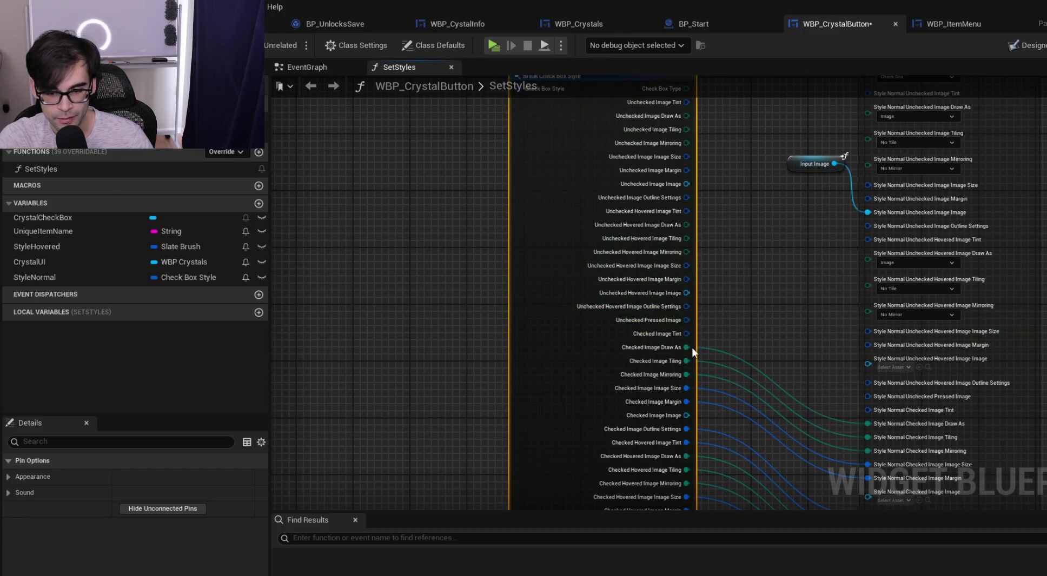
Disconnect the copy's Checked, Checked Hovered, Checked Pressed and Undetermined Image links
{"action": "left_click", "coordinate": [686, 347], "text": "alt"}
{"action": "left_click", "coordinate": [686, 360], "text": "alt"}
{"action": "left_click", "coordinate": [685, 374], "text": "alt"}
{"action": "left_click", "coordinate": [686, 402], "text": "alt"}
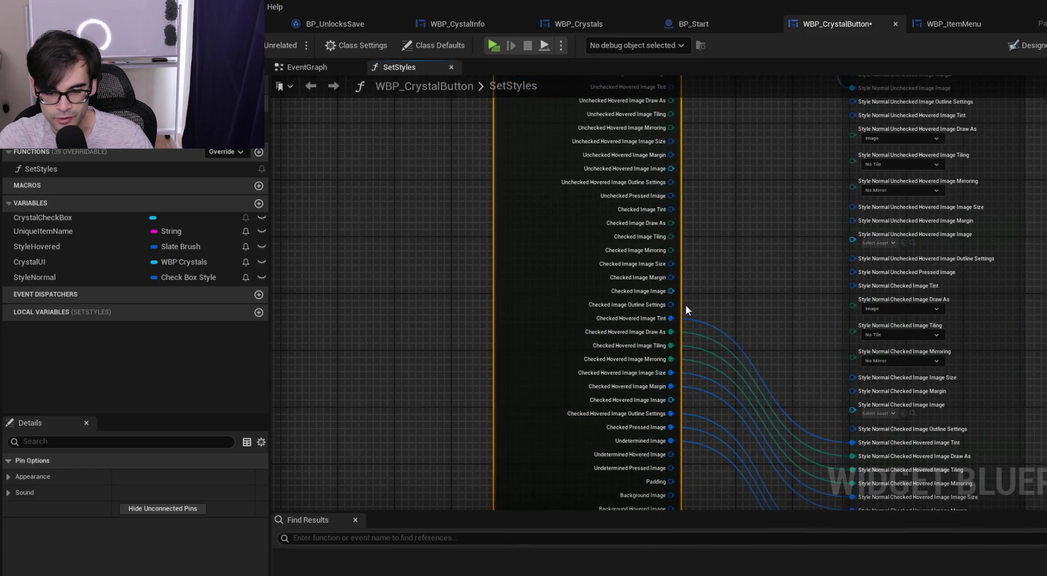
{"action": "left_click", "coordinate": [671, 318], "text": "alt"}
{"action": "left_click", "coordinate": [671, 331], "text": "alt"}
{"action": "left_click", "coordinate": [670, 344], "text": "alt"}
{"action": "left_click", "coordinate": [671, 359], "text": "alt"}
{"action": "left_click", "coordinate": [670, 372], "text": "alt"}
{"action": "left_click", "coordinate": [671, 386], "text": "alt"}
{"action": "left_click", "coordinate": [671, 400], "text": "alt"}
{"action": "left_click", "coordinate": [671, 414], "text": "alt"}
{"action": "left_click", "coordinate": [671, 427], "text": "alt"}
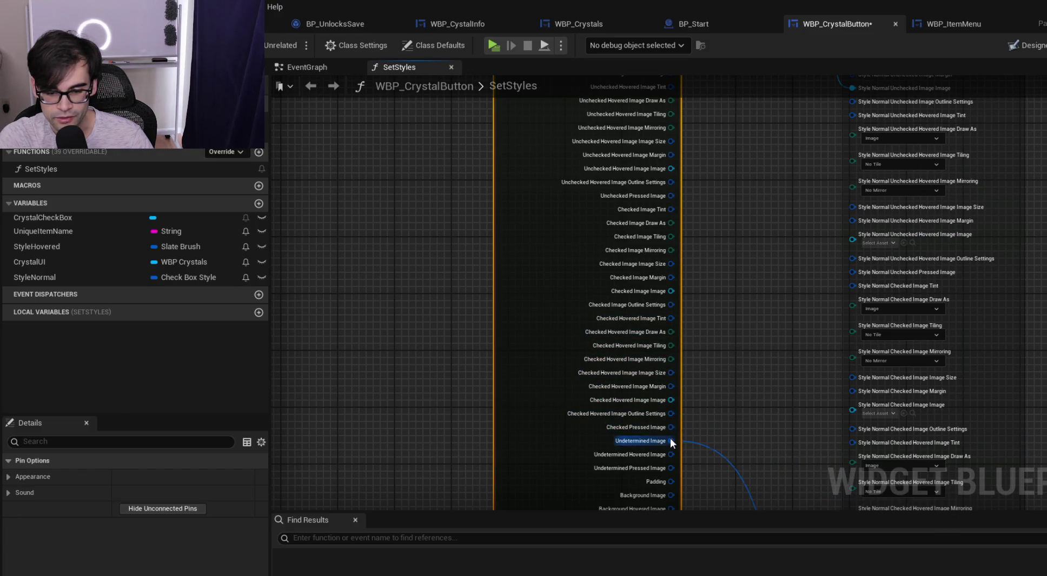
{"action": "left_click", "coordinate": [670, 441], "text": "alt"}
{"action": "scroll", "coordinate": [694, 240], "scroll_direction": "down", "scroll_amount": 4}
{"action": "scroll", "coordinate": [698, 277], "scroll_direction": "up", "scroll_amount": 4}
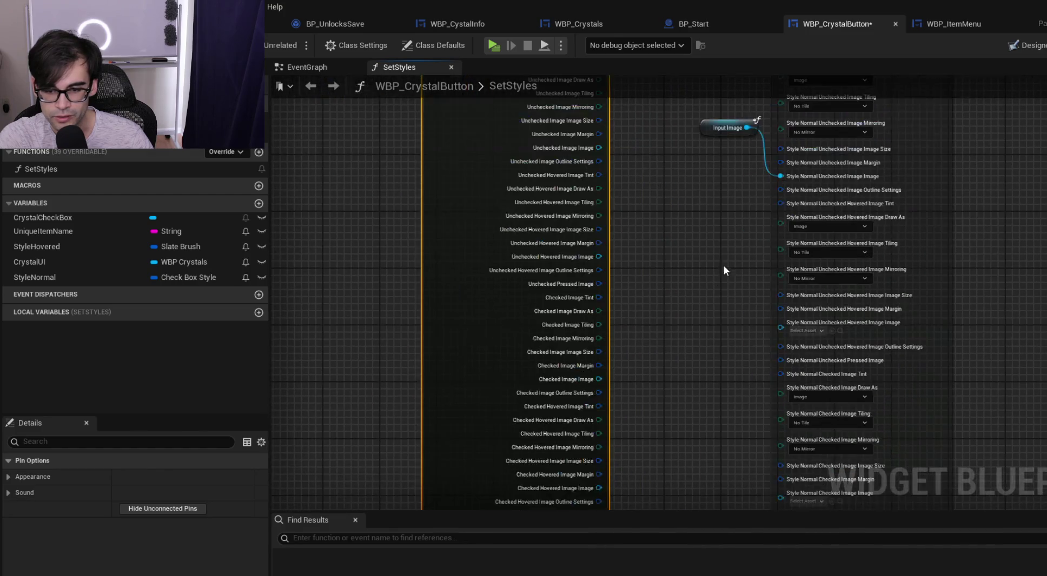
{"action": "left_click", "coordinate": [719, 128]}
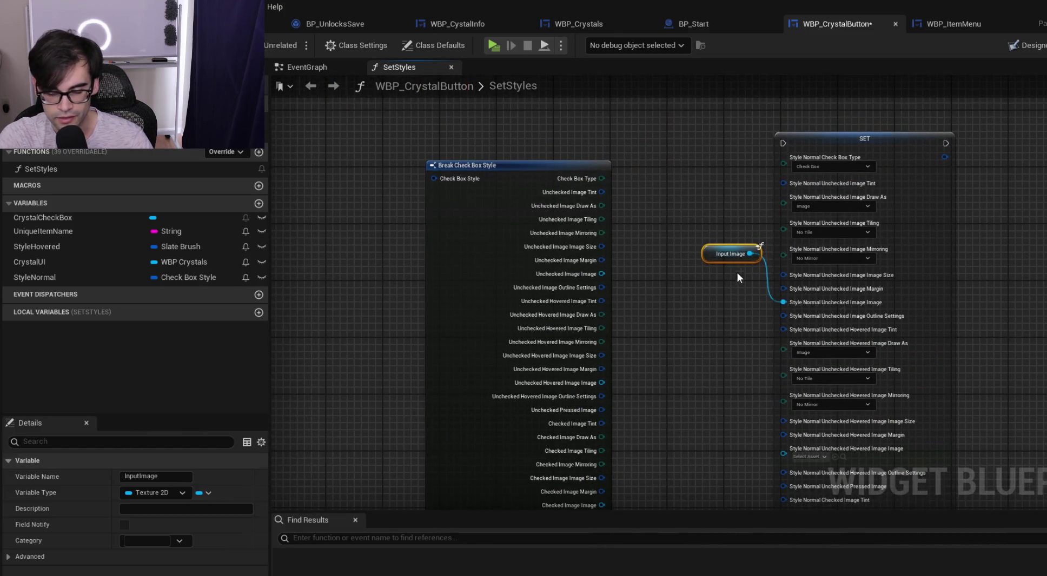
Delete the copied Input Image node and recombine the SET node's split pins into Style Normal
{"action": "key", "text": "Delete"}
{"action": "right_click", "coordinate": [790, 184]}
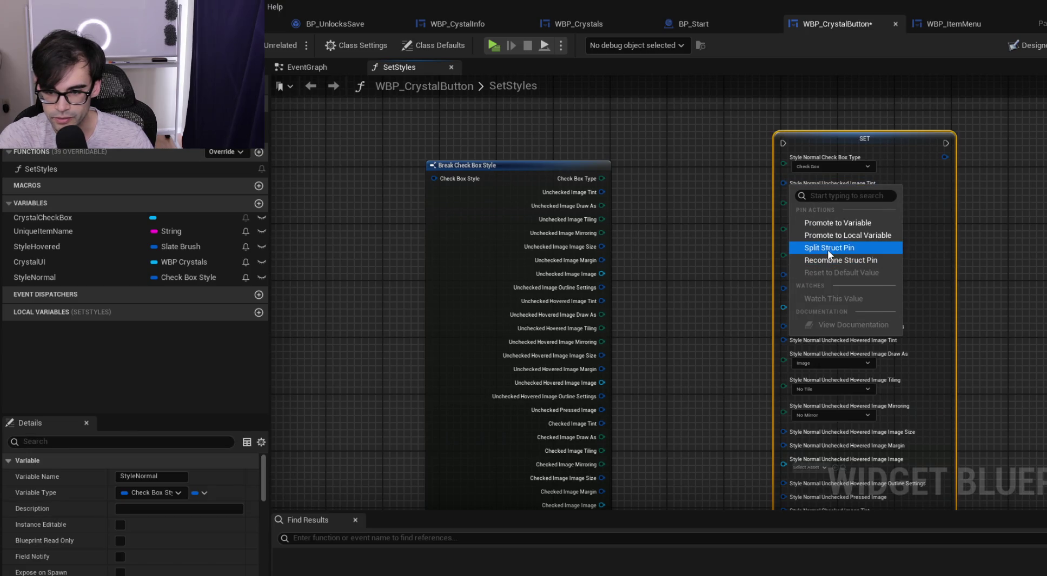
{"action": "left_click", "coordinate": [828, 260]}
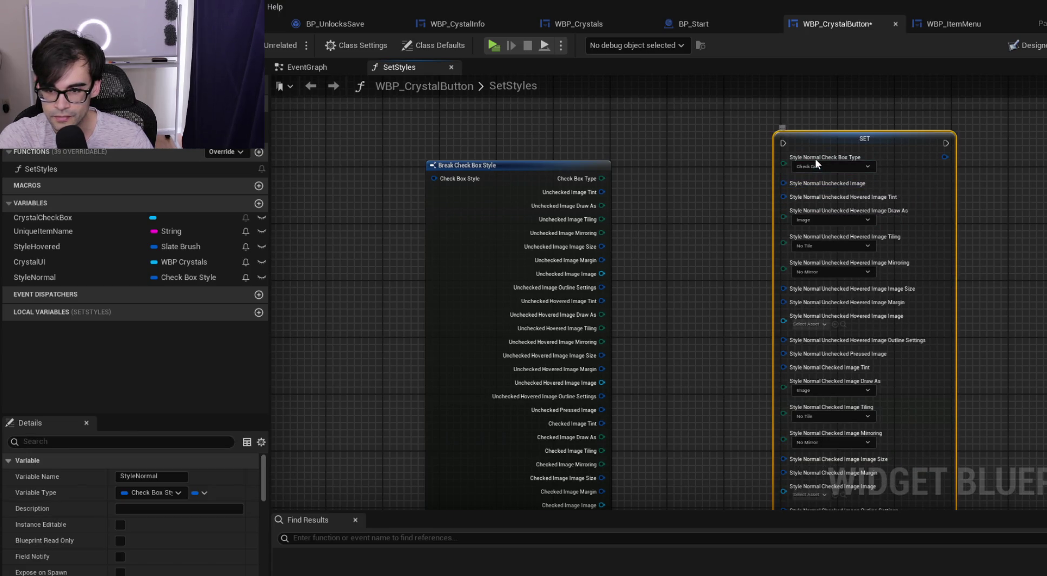
{"action": "right_click", "coordinate": [816, 162]}
{"action": "left_click", "coordinate": [865, 222]}
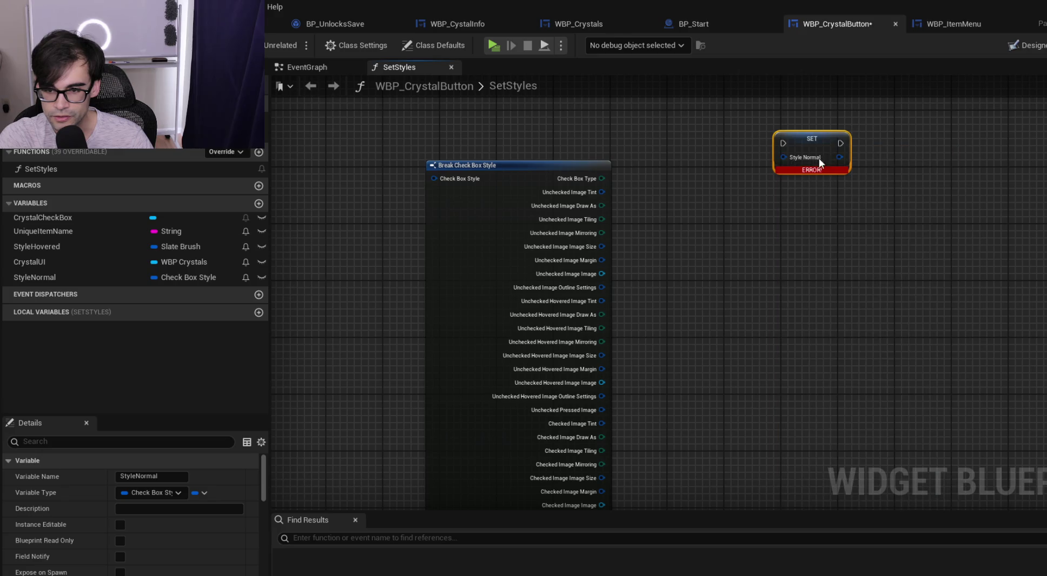
Recombine the break node's Unchecked Image and Unchecked Hovered Image sub-pins
{"action": "right_click", "coordinate": [587, 179]}
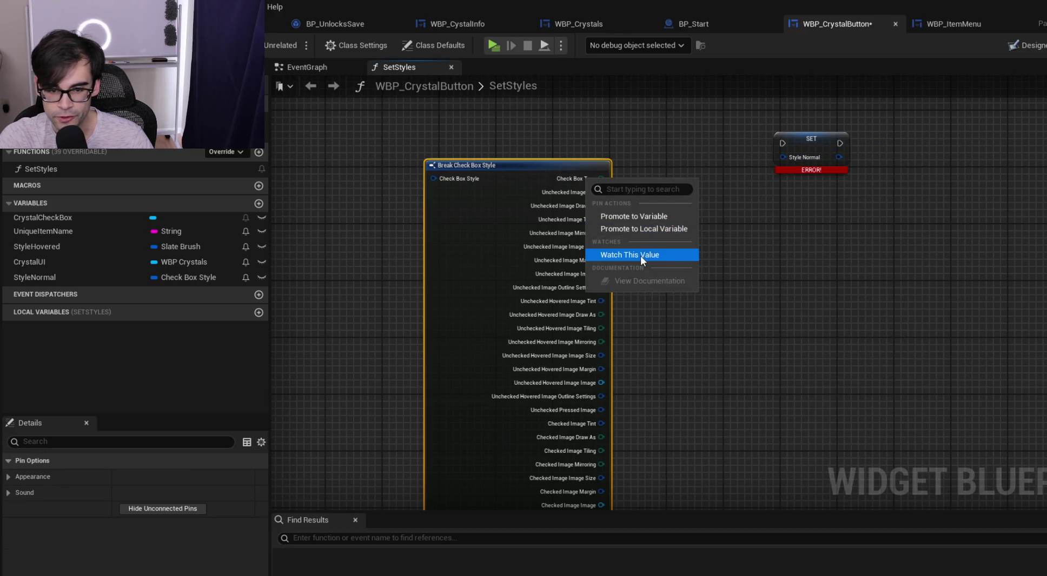
{"action": "right_click", "coordinate": [568, 218]}
{"action": "left_click", "coordinate": [559, 219]}
{"action": "right_click", "coordinate": [559, 219]}
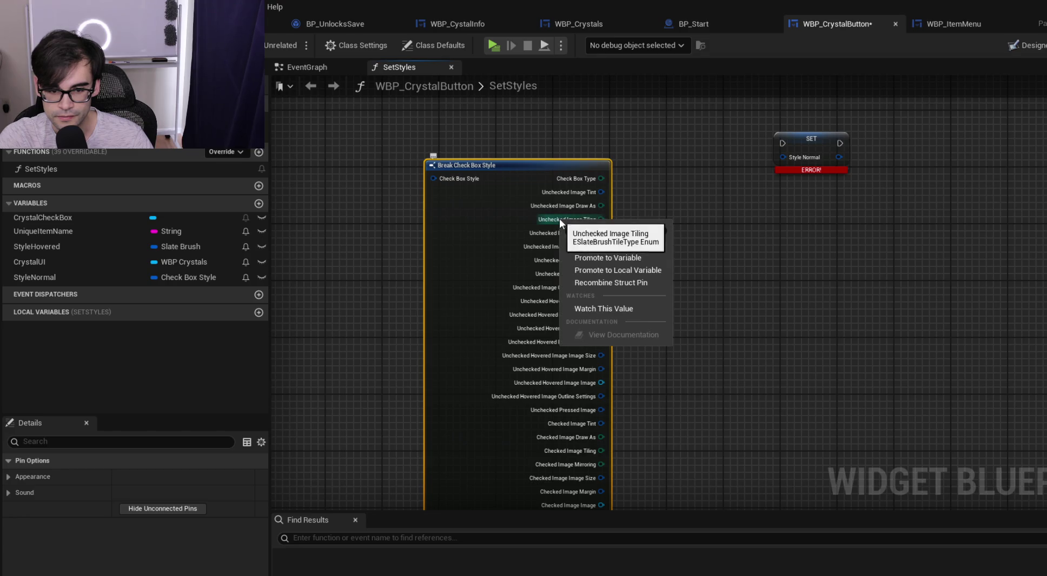
{"action": "left_click", "coordinate": [601, 284]}
{"action": "right_click", "coordinate": [585, 206]}
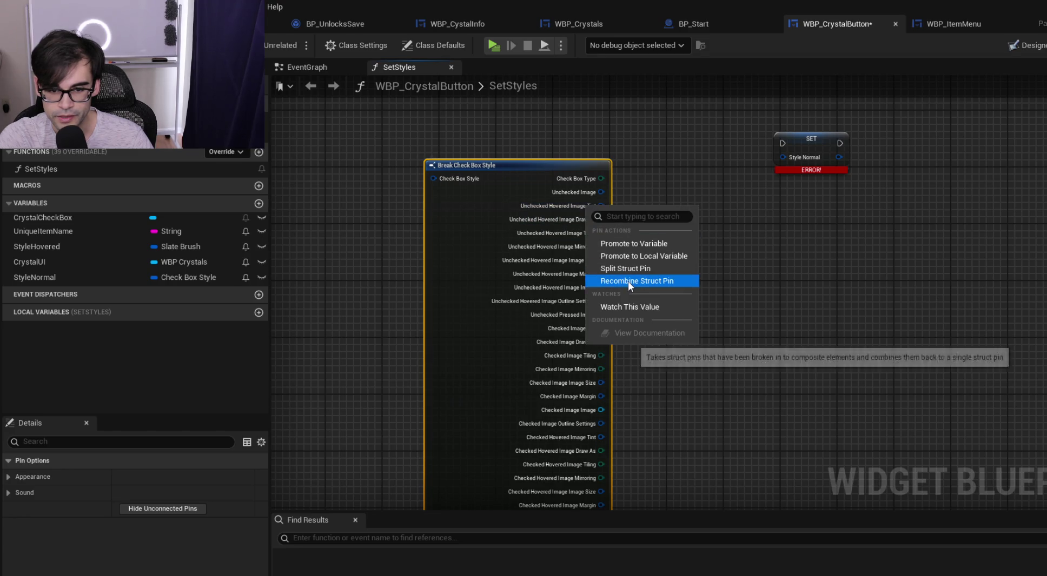
{"action": "left_click", "coordinate": [628, 282]}
Recombine the break node's split Checked Image sub-pins into one pin
{"action": "right_click", "coordinate": [584, 188]}
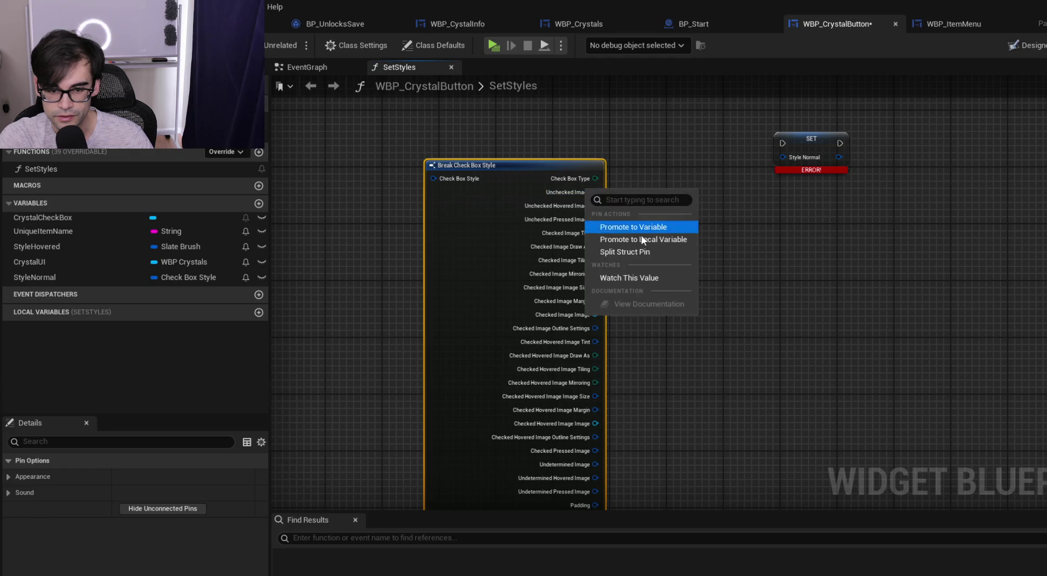
{"action": "left_click", "coordinate": [576, 182]}
{"action": "right_click", "coordinate": [577, 182]}
{"action": "left_click", "coordinate": [567, 191]}
{"action": "right_click", "coordinate": [566, 190]}
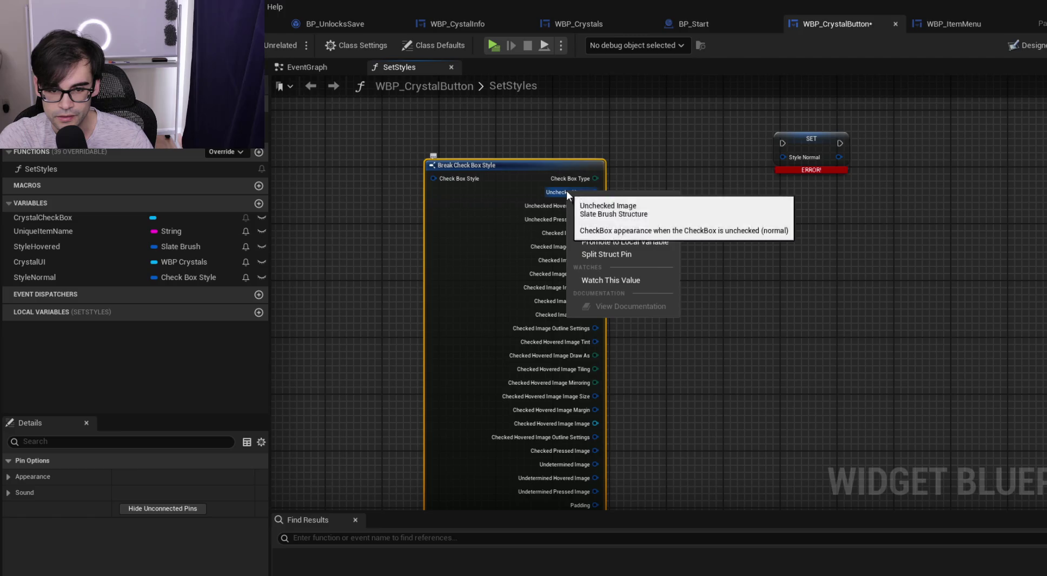
{"action": "left_click", "coordinate": [782, 318]}
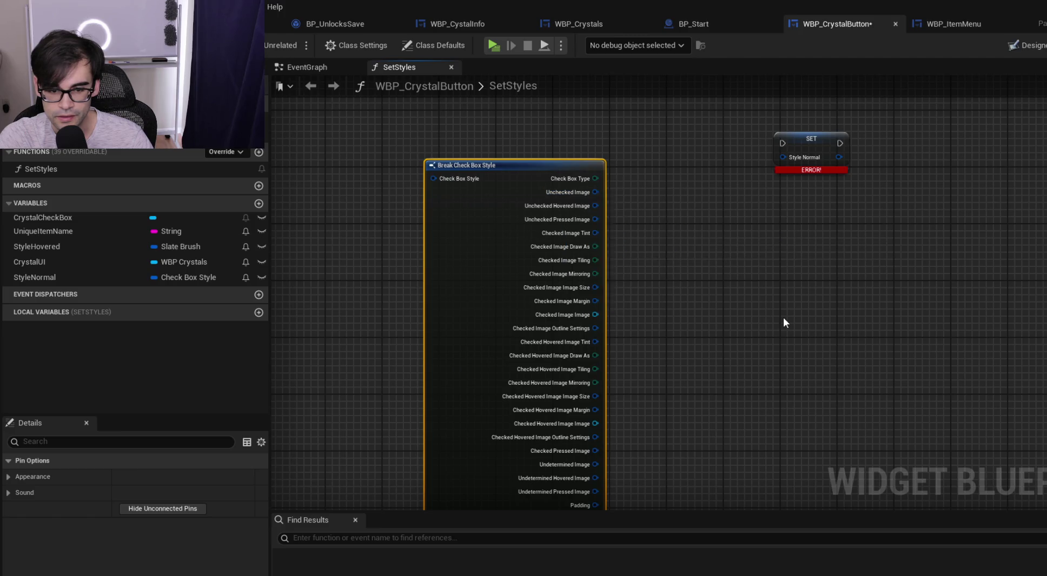
{"action": "right_click", "coordinate": [576, 327]}
{"action": "left_click", "coordinate": [654, 403]}
Recombine the break node's Checked Hovered Image sub-pins into one pin
{"action": "right_click", "coordinate": [578, 234]}
{"action": "left_click", "coordinate": [564, 313]}
{"action": "right_click", "coordinate": [564, 310]}
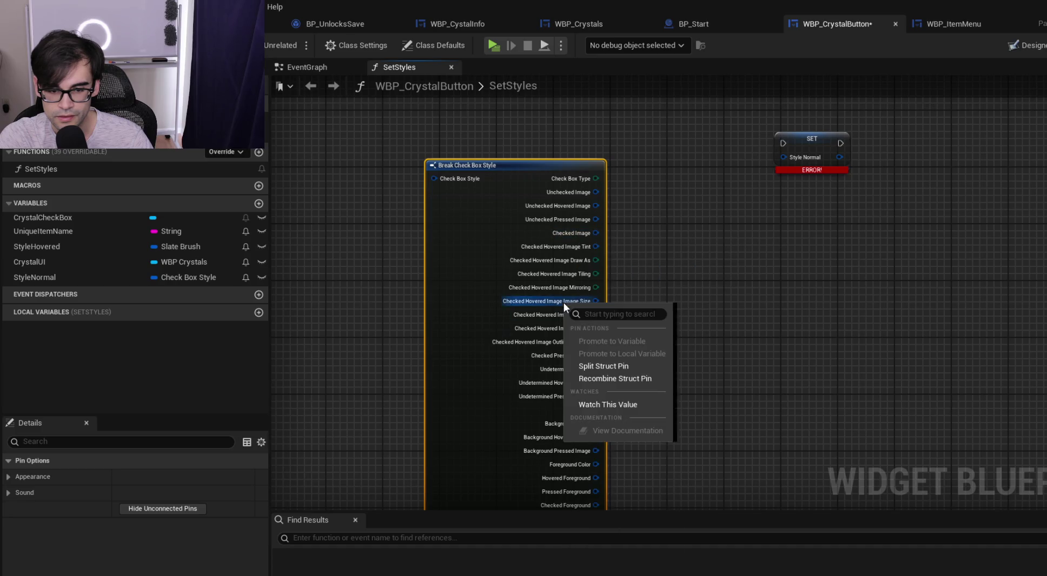
{"action": "left_click", "coordinate": [625, 379]}
{"action": "right_click", "coordinate": [544, 180]}
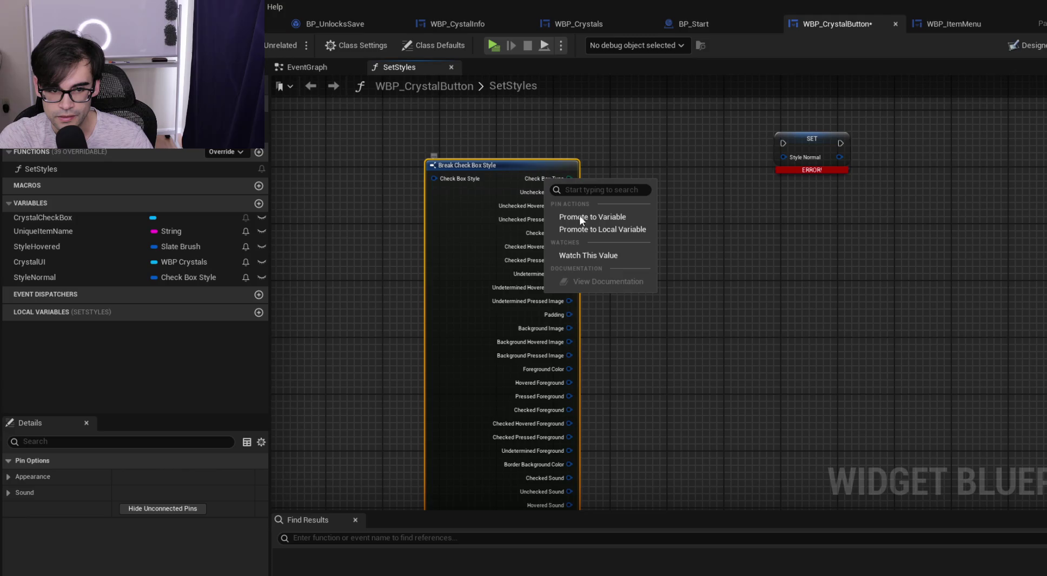
{"action": "left_click", "coordinate": [565, 117]}
Add a test Break Check Box Style node, then delete it and the leftover break node
{"action": "right_click", "coordinate": [568, 123]}
{"action": "type", "text": "break chec"}
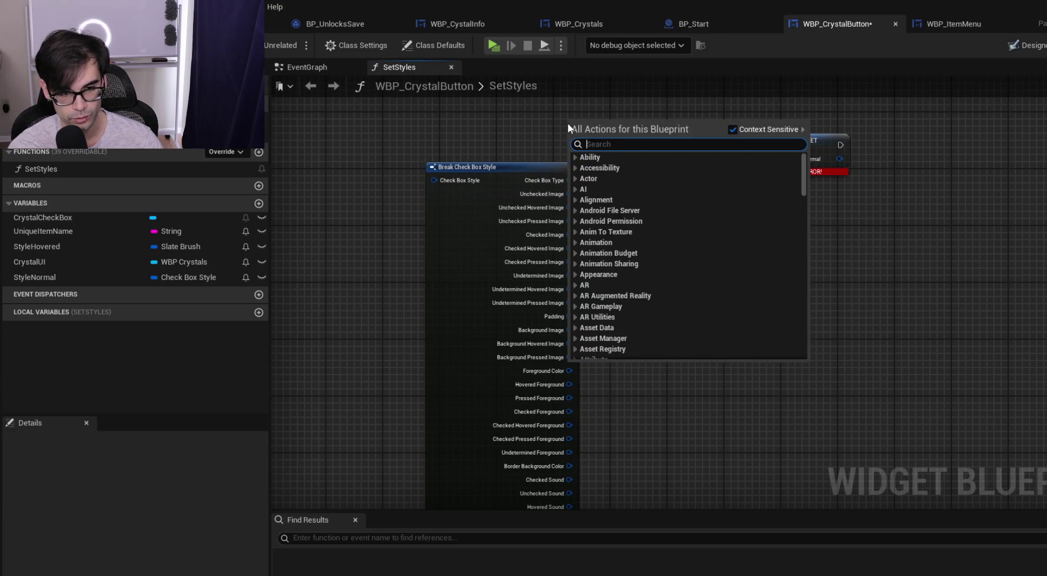
{"action": "type", "text": "k"}
{"action": "key", "text": "Return"}
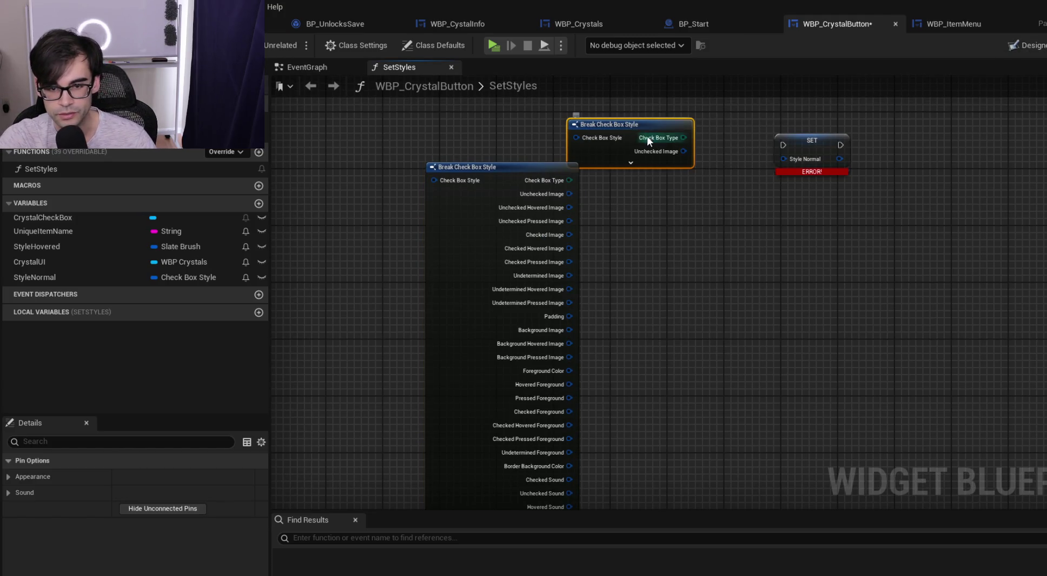
{"action": "left_click_drag", "start_coordinate": [613, 158], "coordinate": [619, 208]}
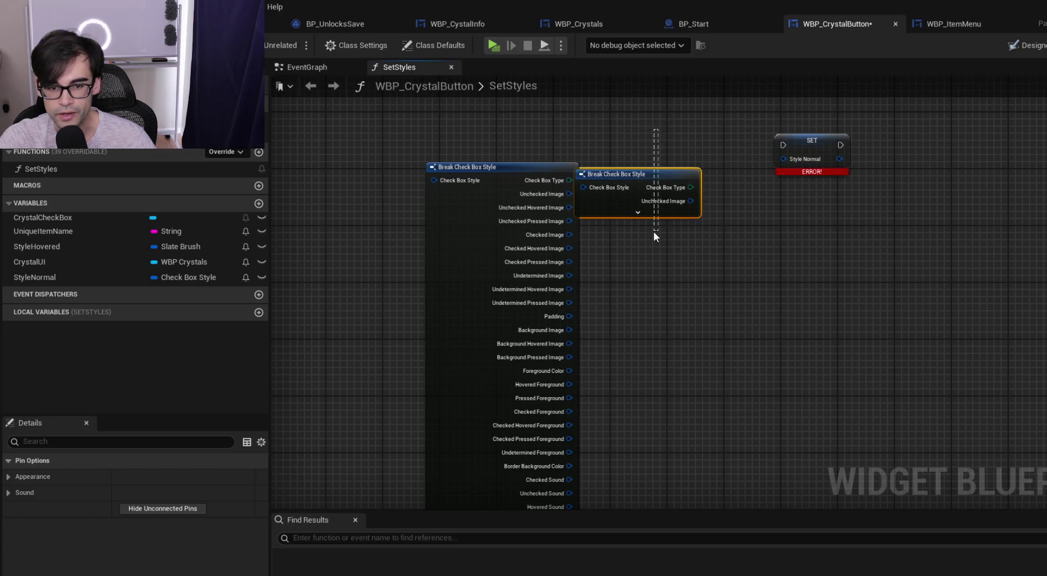
{"action": "key", "text": "Delete"}
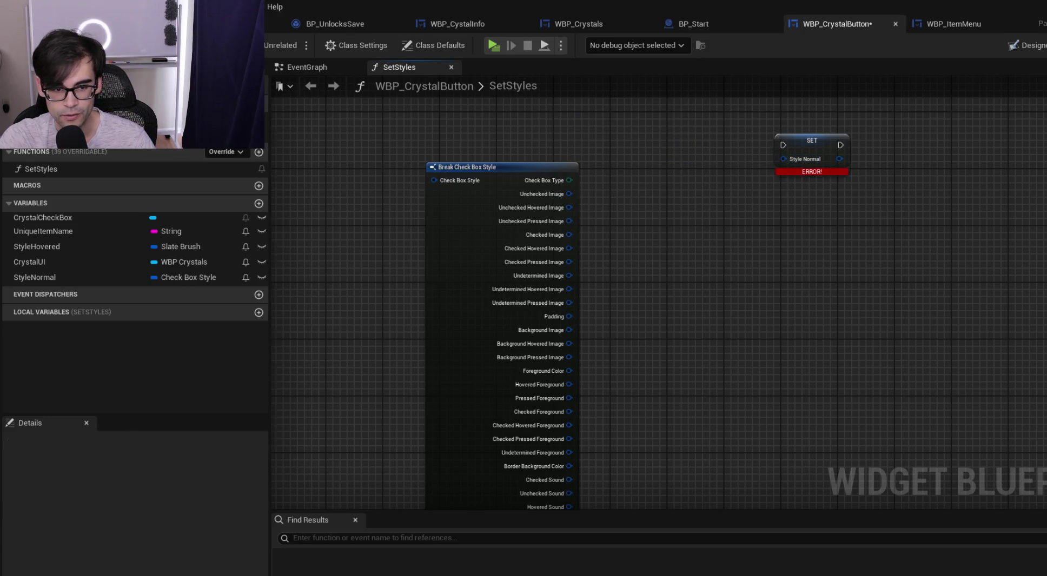
{"action": "left_click_drag", "start_coordinate": [429, 134], "coordinate": [655, 222]}
{"action": "left_click", "coordinate": [728, 306]}
{"action": "key", "text": "Delete"}
{"action": "scroll", "coordinate": [624, 303], "scroll_direction": "down", "scroll_amount": 3}
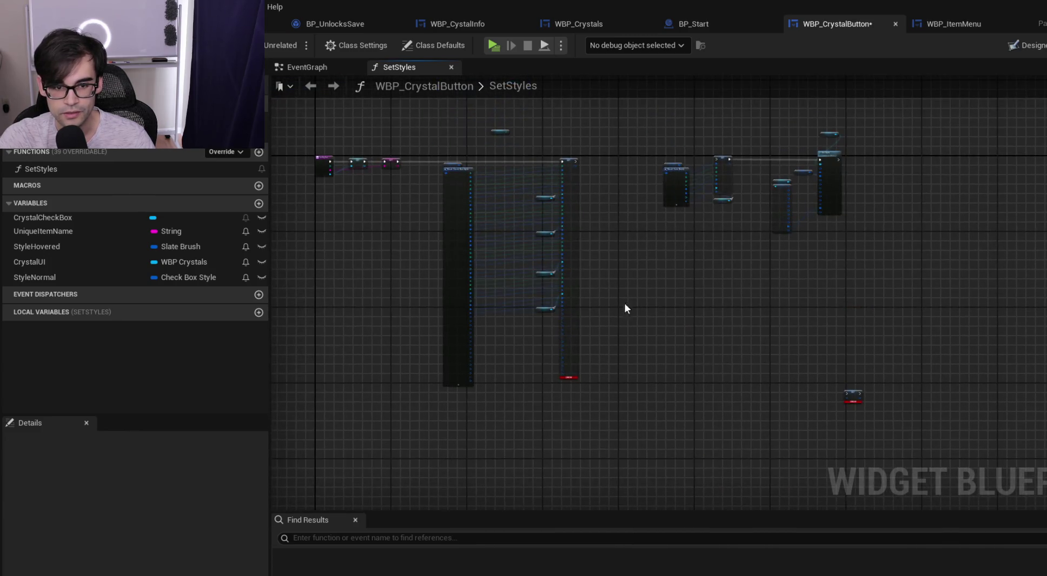
Wire the Style Normal getter node into the SET node
{"action": "scroll", "coordinate": [472, 144], "scroll_direction": "up", "scroll_amount": 2}
{"action": "scroll", "coordinate": [436, 120], "scroll_direction": "up", "scroll_amount": 3}
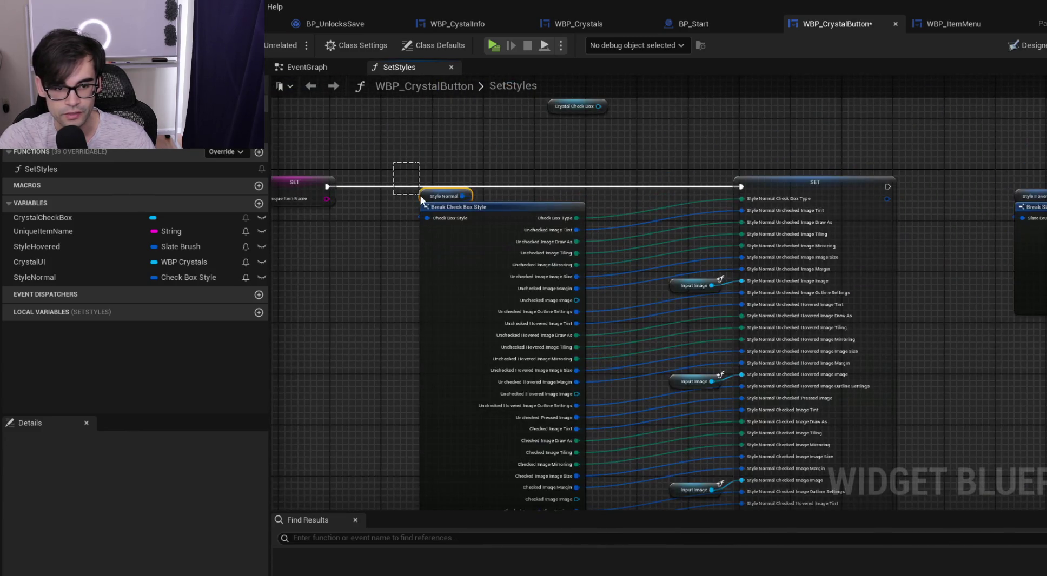
{"action": "left_click", "coordinate": [427, 196]}
{"action": "mouse_move", "coordinate": [790, 346]}
{"action": "left_mouse_down"}
{"action": "mouse_move", "coordinate": [533, 232]}
{"action": "mouse_move", "coordinate": [715, 257]}
{"action": "mouse_move", "coordinate": [622, 241]}
{"action": "left_mouse_up"}
{"action": "left_click", "coordinate": [695, 245]}
{"action": "scroll", "coordinate": [693, 245], "scroll_direction": "up", "scroll_amount": 2}
{"action": "left_click", "coordinate": [704, 246]}
{"action": "mouse_move", "coordinate": [729, 250]}
{"action": "left_mouse_down"}
{"action": "mouse_move", "coordinate": [813, 237]}
{"action": "mouse_move", "coordinate": [838, 251]}
{"action": "left_mouse_up"}
{"action": "scroll", "coordinate": [692, 285], "scroll_direction": "up", "scroll_amount": 1}
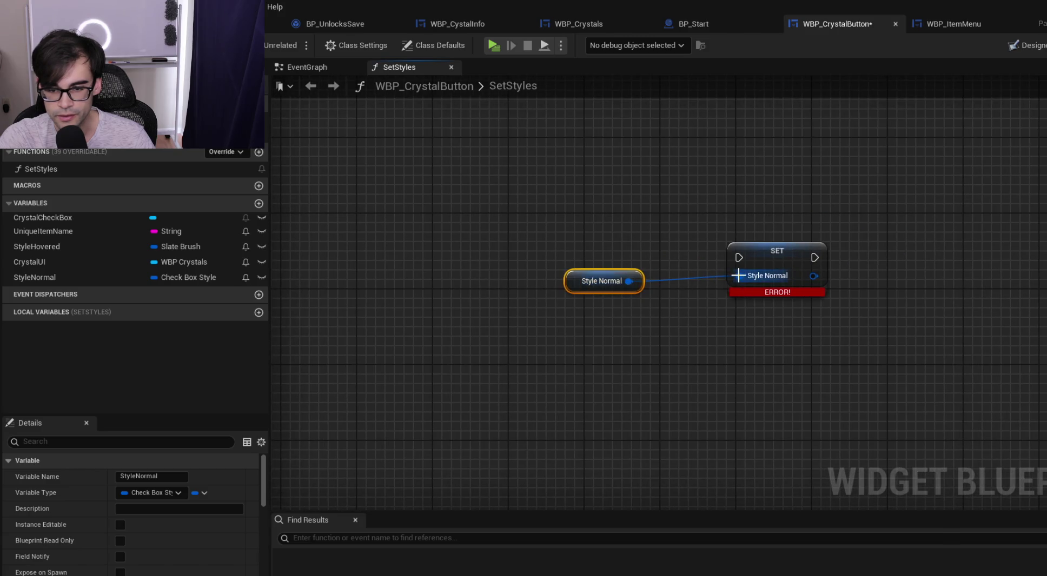
Watch the Style Normal input, break its link, and reconnect the getter to SET
{"action": "right_click", "coordinate": [740, 275]}
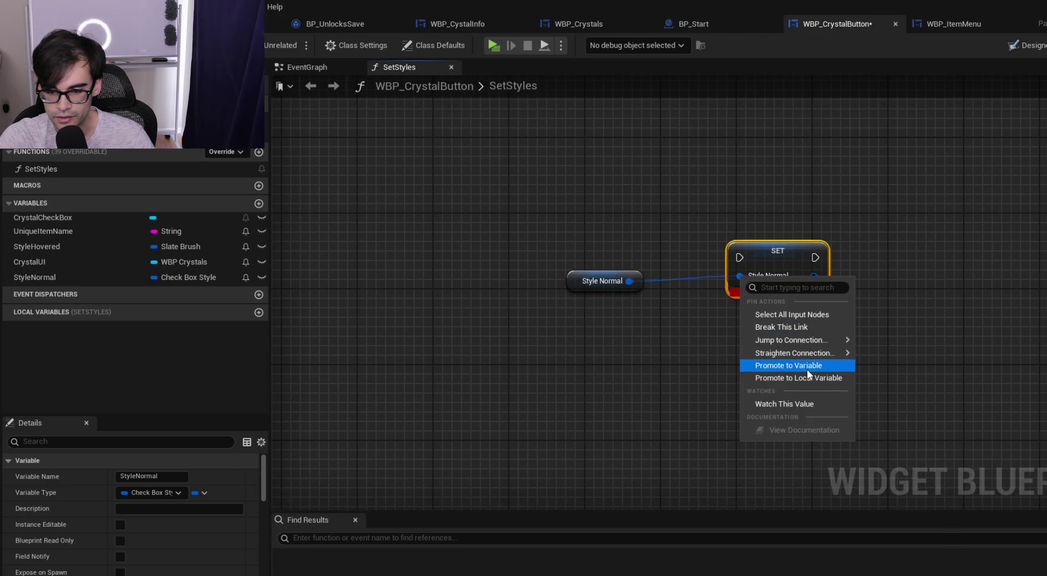
{"action": "left_click", "coordinate": [814, 403]}
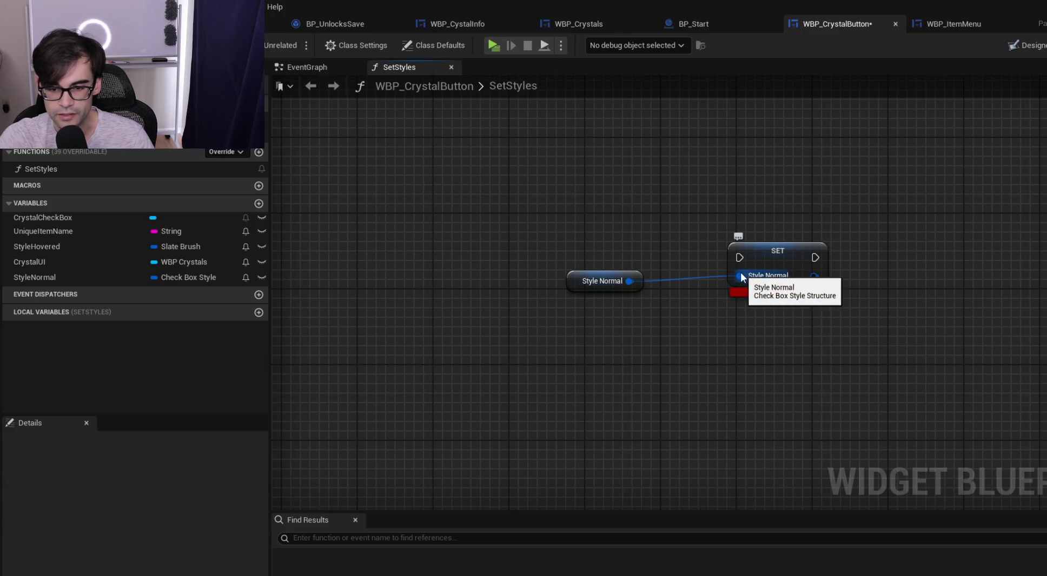
{"action": "right_click", "coordinate": [741, 277]}
{"action": "left_click", "coordinate": [680, 337]}
{"action": "left_click", "coordinate": [739, 276], "text": "alt"}
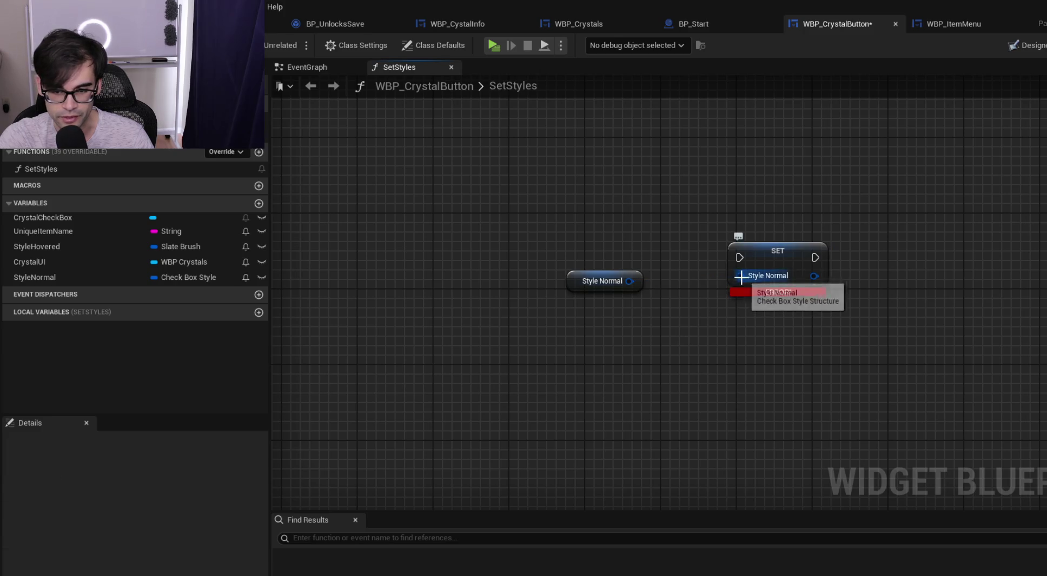
{"action": "right_click", "coordinate": [739, 276]}
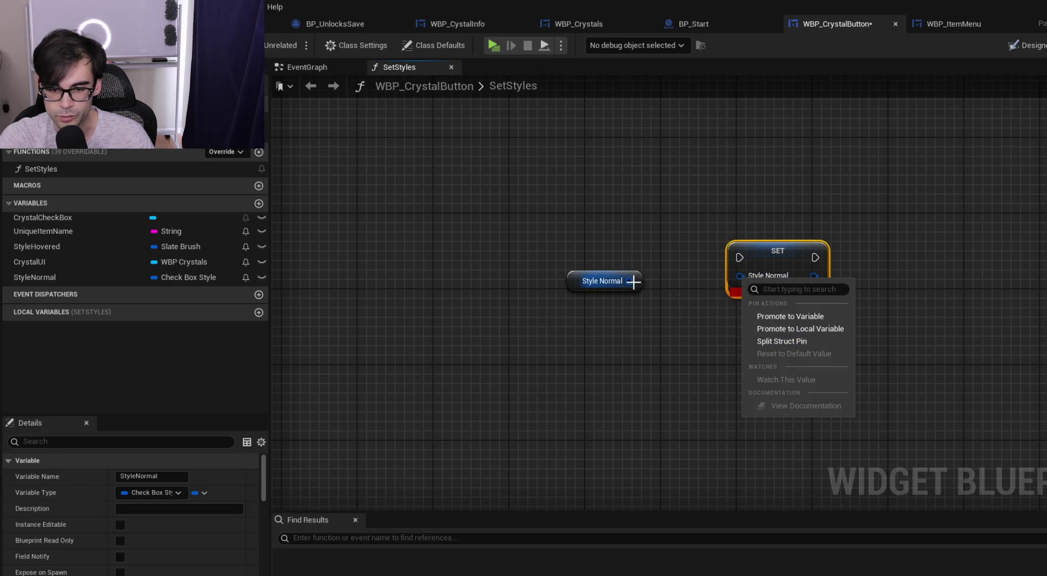
{"action": "left_click_drag", "start_coordinate": [630, 281], "coordinate": [739, 278]}
{"action": "right_click", "coordinate": [740, 276]}
{"action": "mouse_move", "coordinate": [822, 355]}
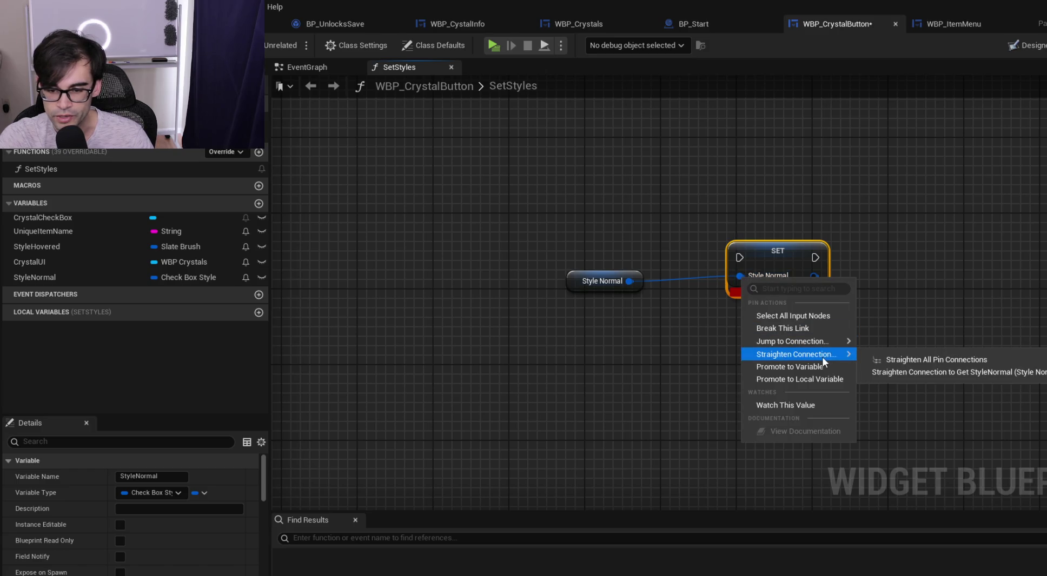
{"action": "left_click", "coordinate": [670, 367]}
Delete the selected getter and SET nodes, then undo to restore the break-to-SET wiring
{"action": "left_click_drag", "start_coordinate": [542, 189], "coordinate": [883, 367]}
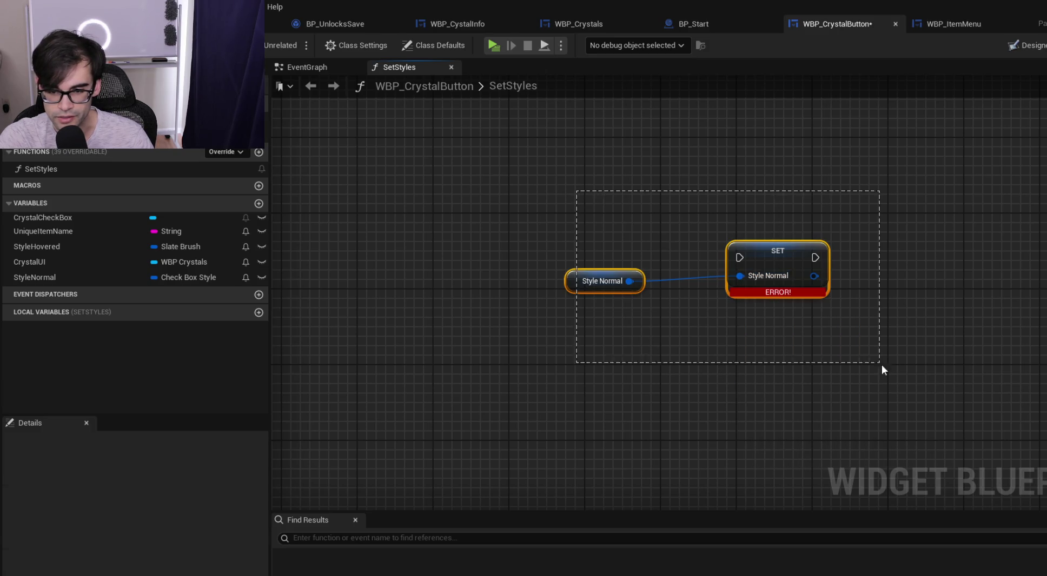
{"action": "key", "text": "Delete"}
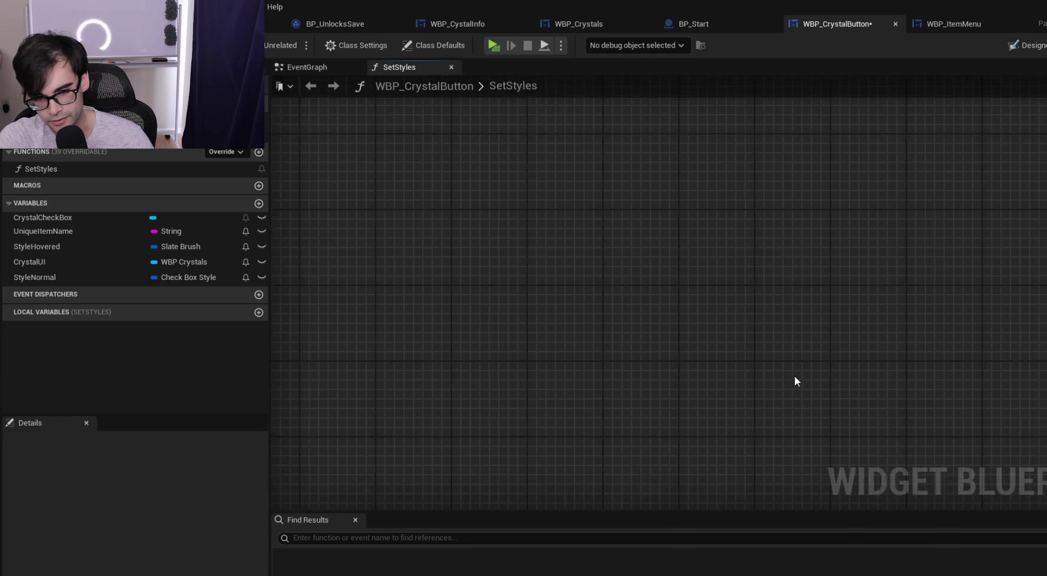
{"action": "key", "text": "ctrl+z"}
{"action": "scroll", "coordinate": [707, 345], "scroll_direction": "down", "scroll_amount": 5}
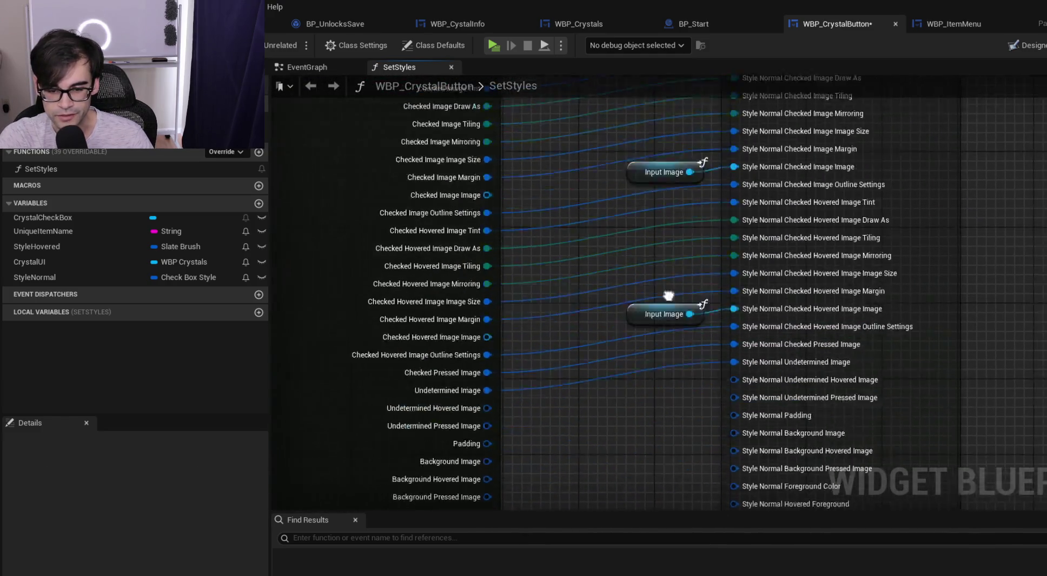
Split the Undetermined Hovered Image pin on both the Style Normal SET and break nodes
{"action": "mouse_move", "coordinate": [479, 341]}
{"action": "left_mouse_down"}
{"action": "mouse_move", "coordinate": [731, 306]}
{"action": "mouse_move", "coordinate": [746, 313]}
{"action": "left_mouse_up"}
{"action": "left_click", "coordinate": [482, 339], "text": "alt"}
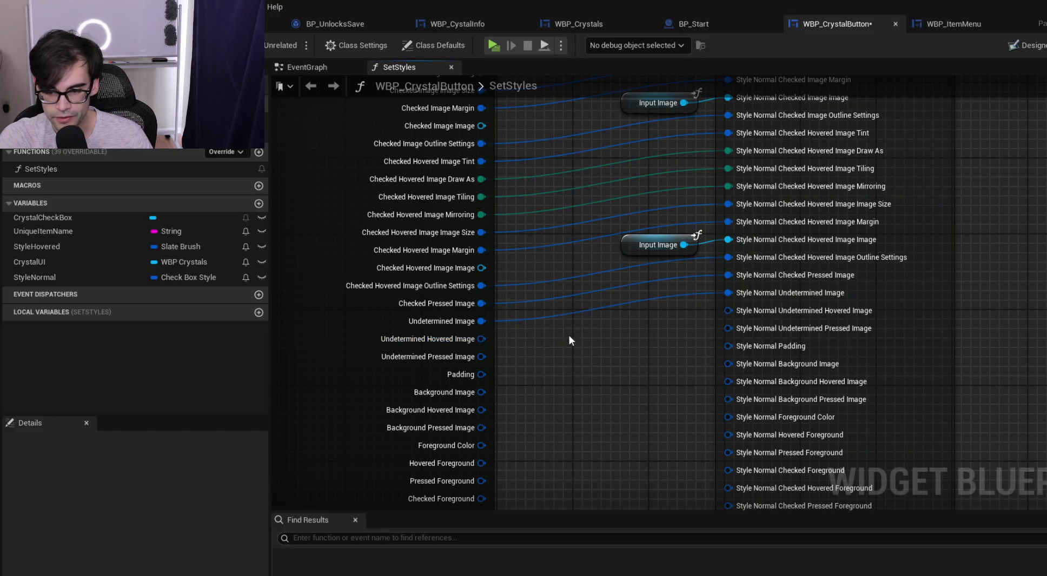
{"action": "right_click", "coordinate": [729, 311]}
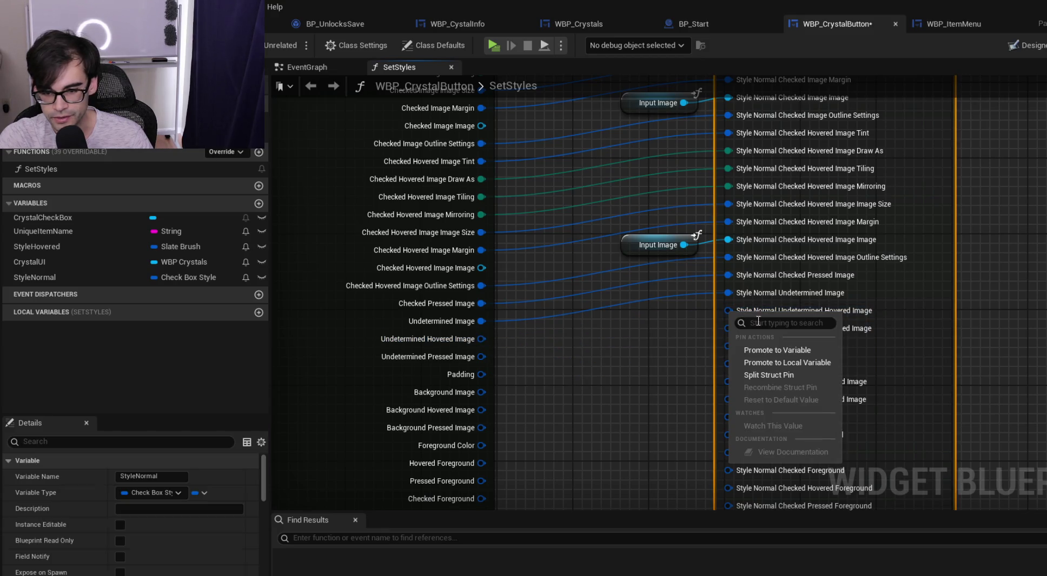
{"action": "left_click", "coordinate": [778, 375]}
{"action": "right_click", "coordinate": [479, 339]}
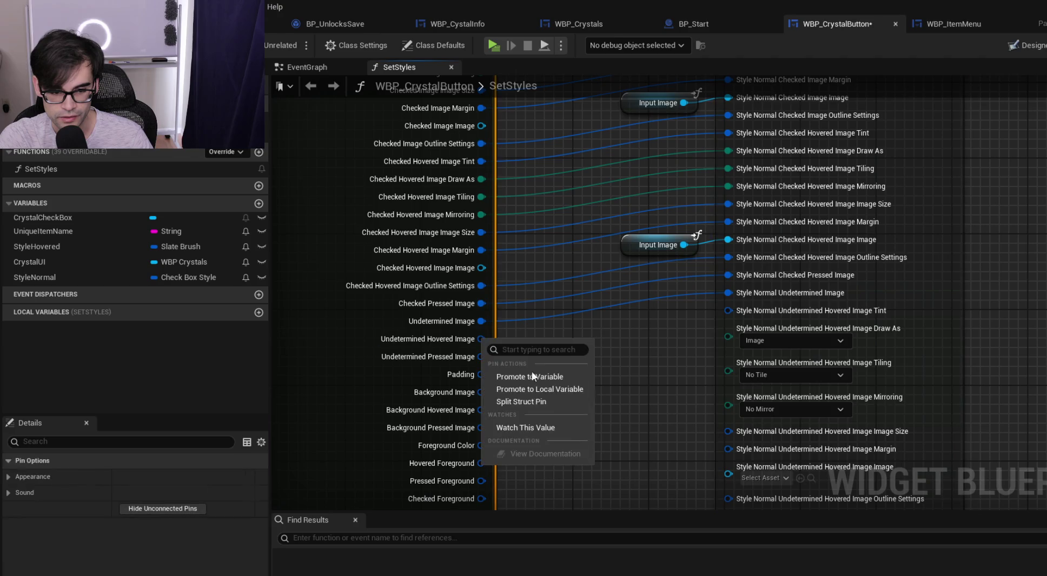
{"action": "left_click", "coordinate": [535, 402]}
Wire the Tint, Draw As, Tiling, Mirroring, Image Size, Margin and Image sub-pins across
{"action": "left_click_drag", "start_coordinate": [491, 339], "coordinate": [767, 311]}
{"action": "mouse_move", "coordinate": [491, 357]}
{"action": "left_mouse_down"}
{"action": "mouse_move", "coordinate": [703, 342]}
{"action": "mouse_move", "coordinate": [730, 330]}
{"action": "left_mouse_up"}
{"action": "left_click_drag", "start_coordinate": [489, 375], "coordinate": [728, 350]}
{"action": "left_click_drag", "start_coordinate": [491, 393], "coordinate": [746, 373]}
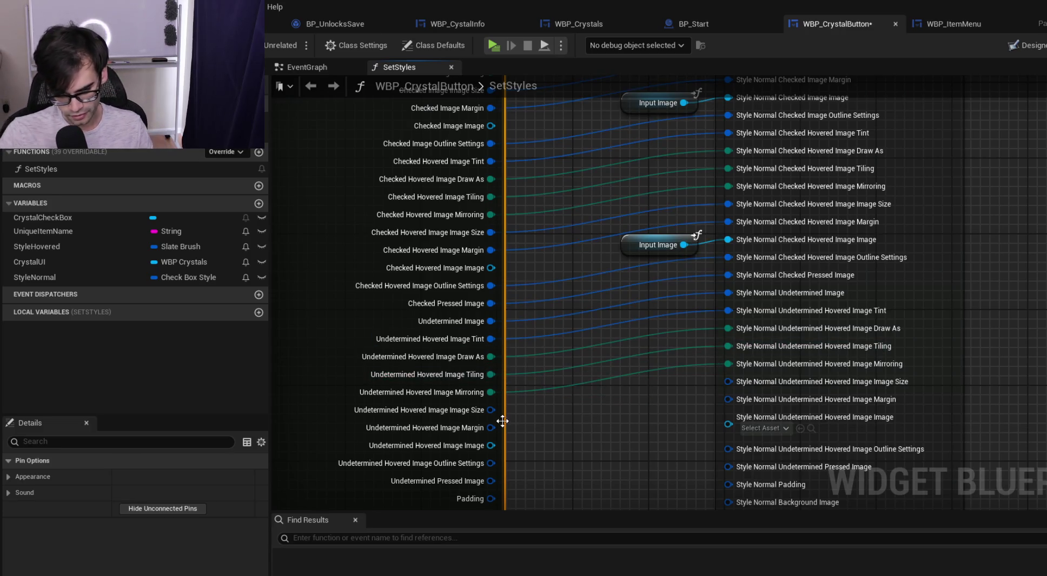
{"action": "left_click_drag", "start_coordinate": [490, 410], "coordinate": [759, 385]}
{"action": "left_click_drag", "start_coordinate": [472, 380], "coordinate": [737, 355]}
{"action": "left_click_drag", "start_coordinate": [473, 398], "coordinate": [734, 371]}
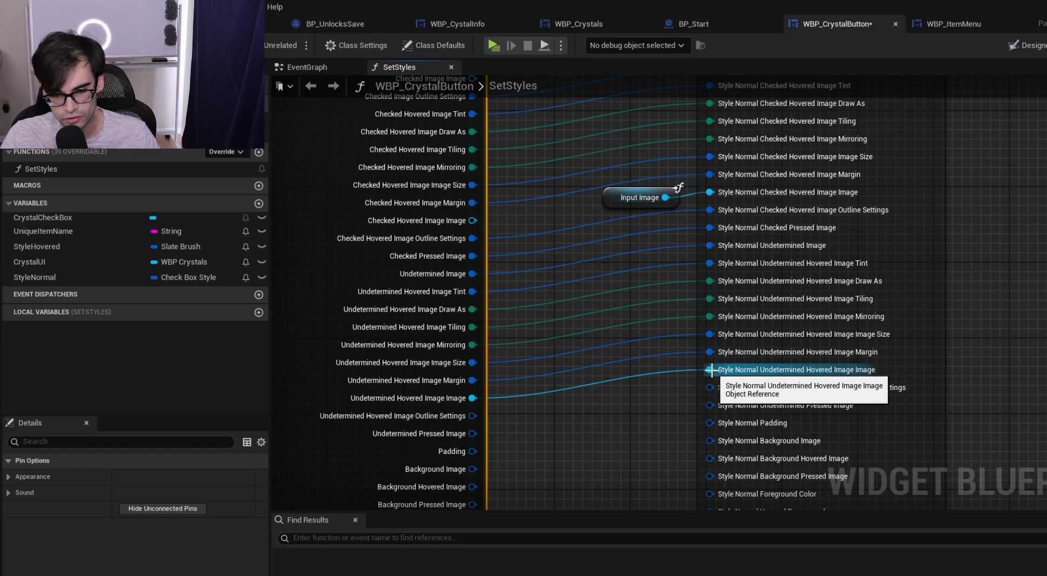
Paste a second Input Image node and feed it into Undetermined Hovered Image Image
{"action": "left_click", "coordinate": [710, 370], "text": "alt"}
{"action": "left_click", "coordinate": [613, 198]}
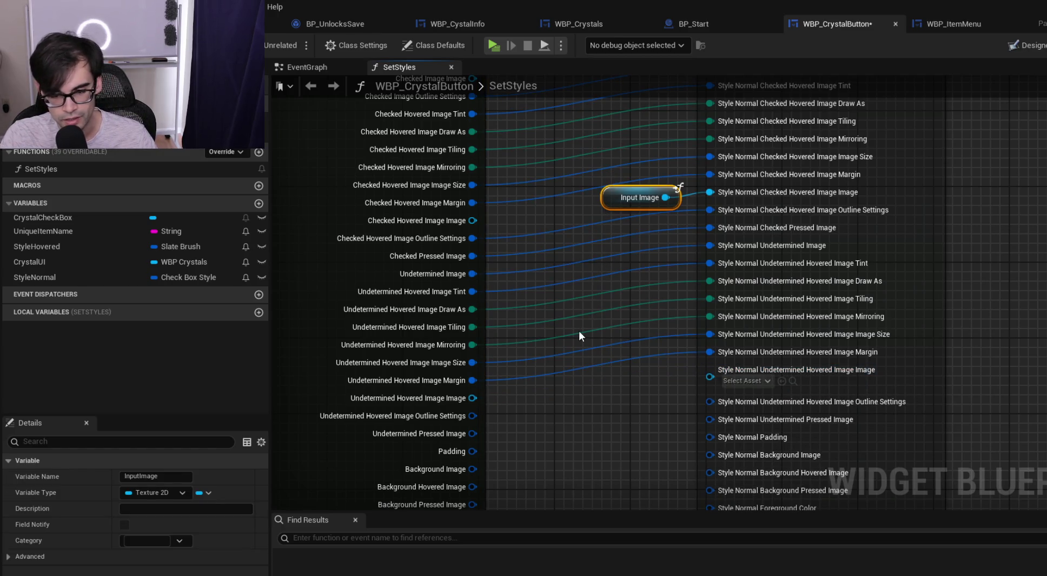
{"action": "key", "text": "ctrl+c"}
{"action": "key", "text": "ctrl+v"}
{"action": "left_click_drag", "start_coordinate": [637, 340], "coordinate": [710, 369]}
{"action": "left_click_drag", "start_coordinate": [597, 350], "coordinate": [625, 379]}
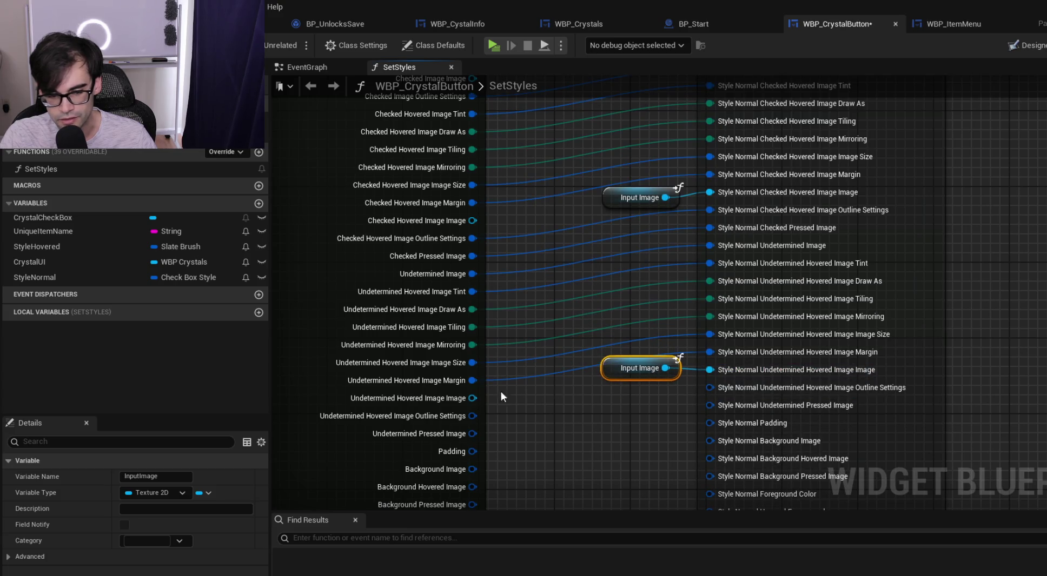
Link Undetermined Pressed Image, Padding and Background Image to their Style Normal inputs
{"action": "left_click_drag", "start_coordinate": [473, 416], "coordinate": [710, 388]}
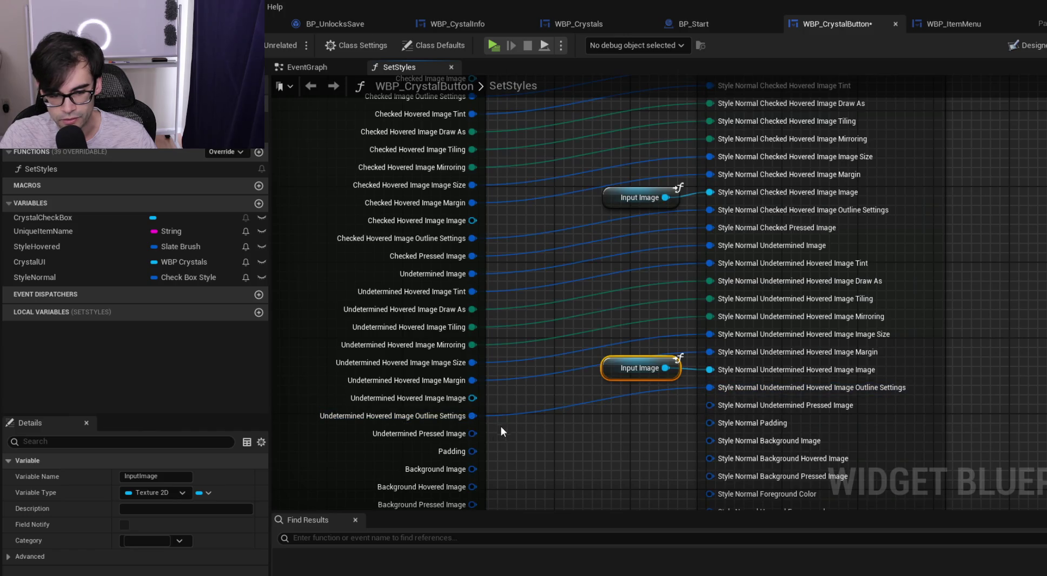
{"action": "left_click_drag", "start_coordinate": [473, 434], "coordinate": [711, 410]}
{"action": "left_click_drag", "start_coordinate": [488, 402], "coordinate": [754, 370]}
{"action": "mouse_move", "coordinate": [472, 421]}
{"action": "left_mouse_down"}
{"action": "mouse_move", "coordinate": [694, 418]}
{"action": "mouse_move", "coordinate": [763, 391]}
{"action": "left_mouse_up"}
{"action": "left_click_drag", "start_coordinate": [622, 455], "coordinate": [613, 378]}
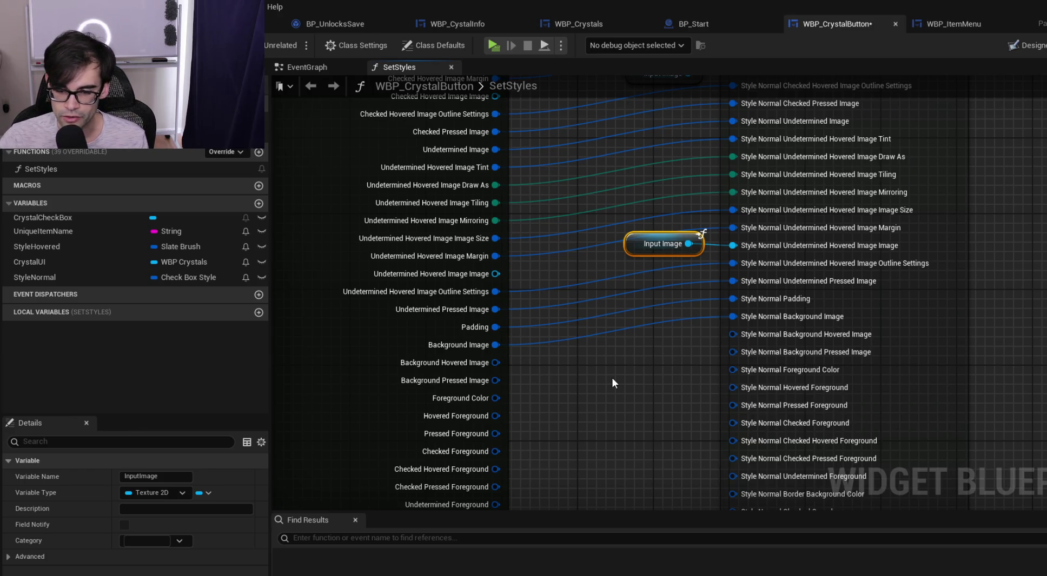
Split the Style Normal Background Hovered Image input into its member pins
{"action": "left_click_drag", "start_coordinate": [488, 364], "coordinate": [492, 365]}
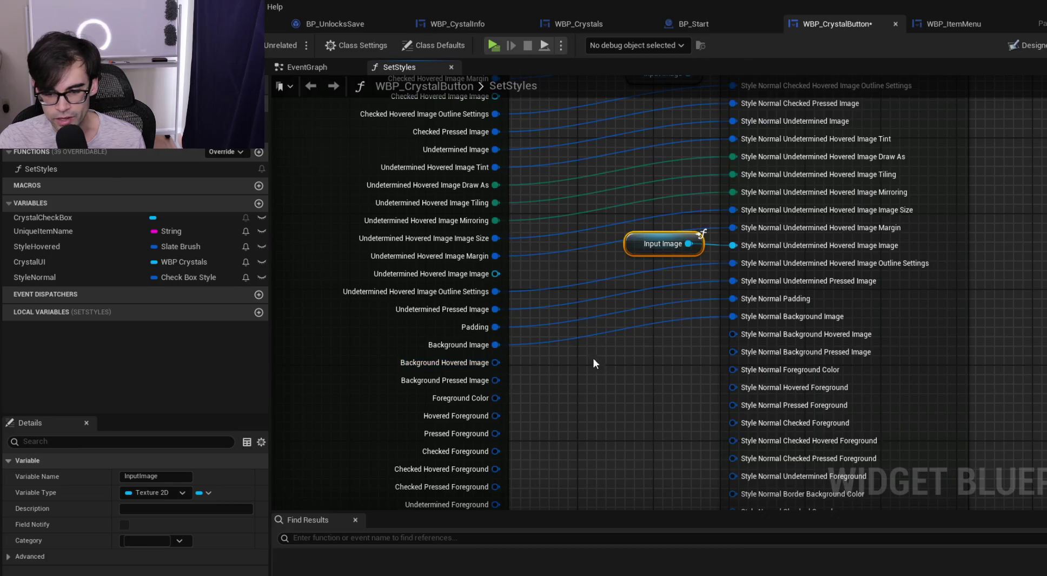
{"action": "right_click", "coordinate": [758, 335]}
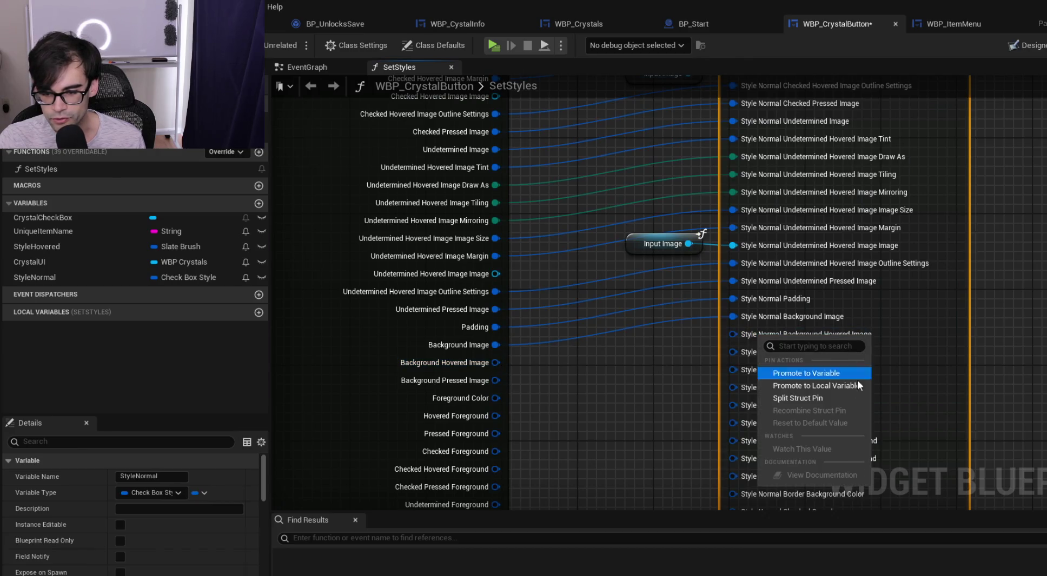
{"action": "left_click", "coordinate": [796, 404]}
{"action": "right_click", "coordinate": [494, 365]}
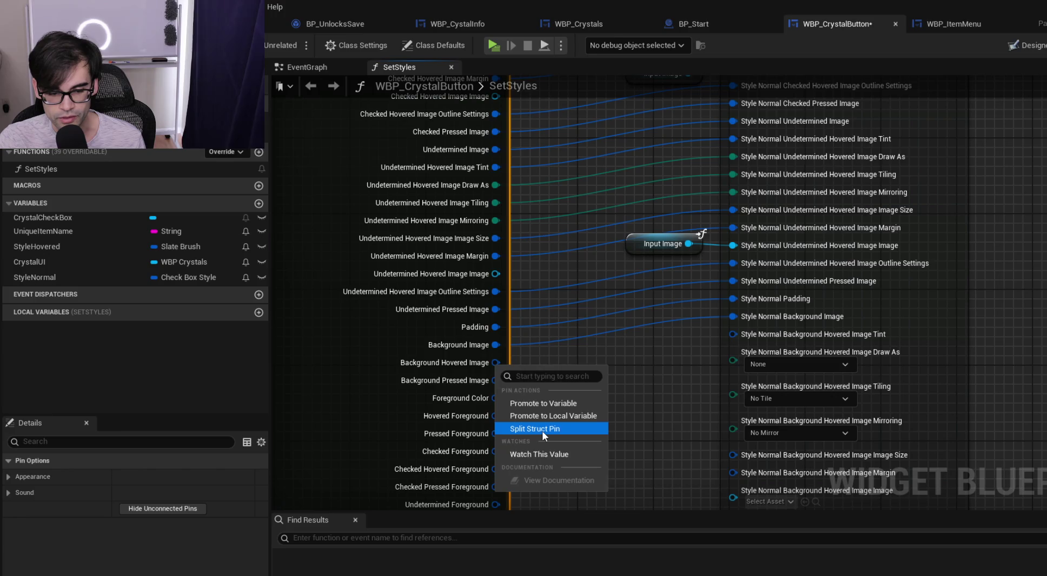
Split the break node's Background Hovered Image and wire Tint, Draw As, Tiling, Mirroring, Image Size, Margin
{"action": "left_click", "coordinate": [541, 431]}
{"action": "left_click_drag", "start_coordinate": [495, 363], "coordinate": [735, 357]}
{"action": "mouse_move", "coordinate": [495, 380]}
{"action": "left_mouse_down"}
{"action": "mouse_move", "coordinate": [573, 386]}
{"action": "mouse_move", "coordinate": [744, 358]}
{"action": "mouse_move", "coordinate": [734, 358]}
{"action": "left_mouse_up"}
{"action": "mouse_move", "coordinate": [496, 398]}
{"action": "left_mouse_down"}
{"action": "mouse_move", "coordinate": [760, 373]}
{"action": "mouse_move", "coordinate": [735, 370]}
{"action": "left_mouse_up"}
{"action": "mouse_move", "coordinate": [495, 416]}
{"action": "left_mouse_down"}
{"action": "mouse_move", "coordinate": [622, 388]}
{"action": "mouse_move", "coordinate": [747, 395]}
{"action": "left_mouse_up"}
{"action": "mouse_move", "coordinate": [481, 434]}
{"action": "left_mouse_down"}
{"action": "mouse_move", "coordinate": [783, 408]}
{"action": "mouse_move", "coordinate": [699, 429]}
{"action": "mouse_move", "coordinate": [760, 403]}
{"action": "left_mouse_up"}
{"action": "scroll", "coordinate": [702, 389], "scroll_direction": "down", "scroll_amount": 3}
{"action": "left_click_drag", "start_coordinate": [517, 346], "coordinate": [764, 323]}
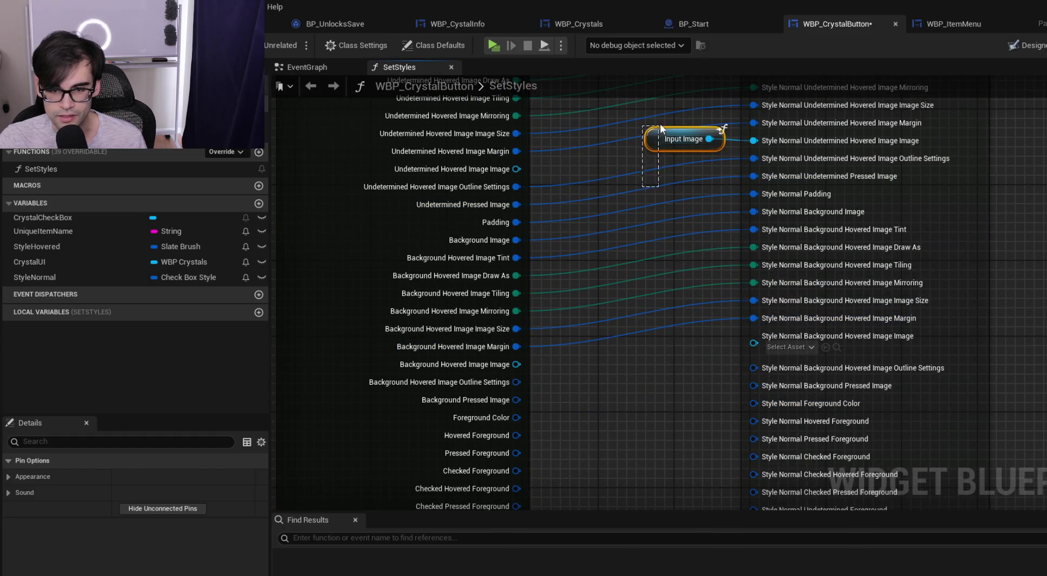
Paste another Input Image node and feed it into Background Hovered Image Image
{"action": "left_click", "coordinate": [663, 136]}
{"action": "key", "text": "ctrl+c"}
{"action": "key", "text": "ctrl+v"}
{"action": "mouse_move", "coordinate": [699, 366]}
{"action": "left_mouse_down"}
{"action": "mouse_move", "coordinate": [672, 357]}
{"action": "mouse_move", "coordinate": [766, 343]}
{"action": "left_mouse_up"}
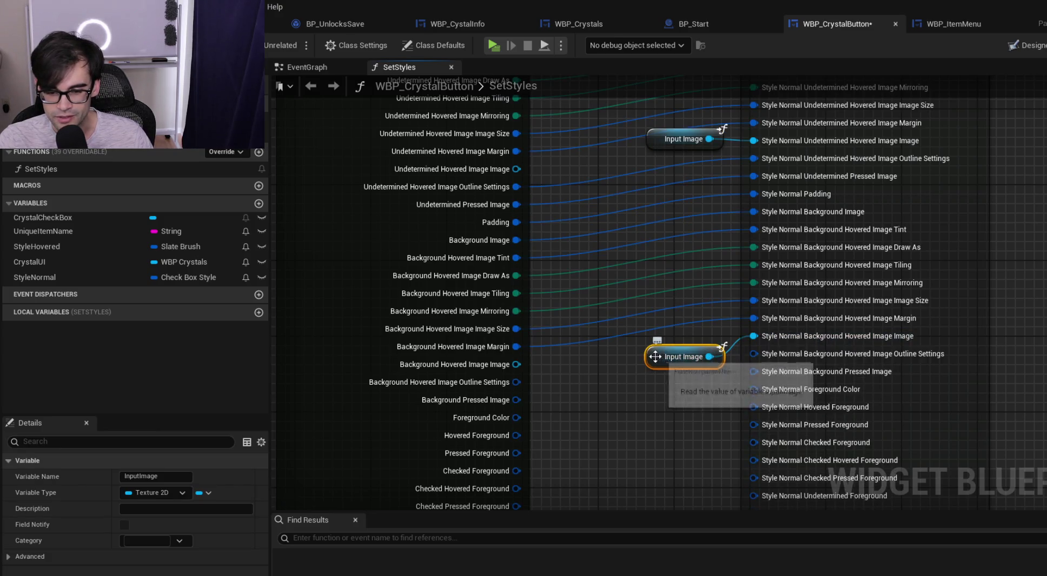
{"action": "mouse_move", "coordinate": [657, 343]}
{"action": "left_mouse_down"}
{"action": "mouse_move", "coordinate": [659, 322]}
{"action": "mouse_move", "coordinate": [658, 335]}
{"action": "left_mouse_up"}
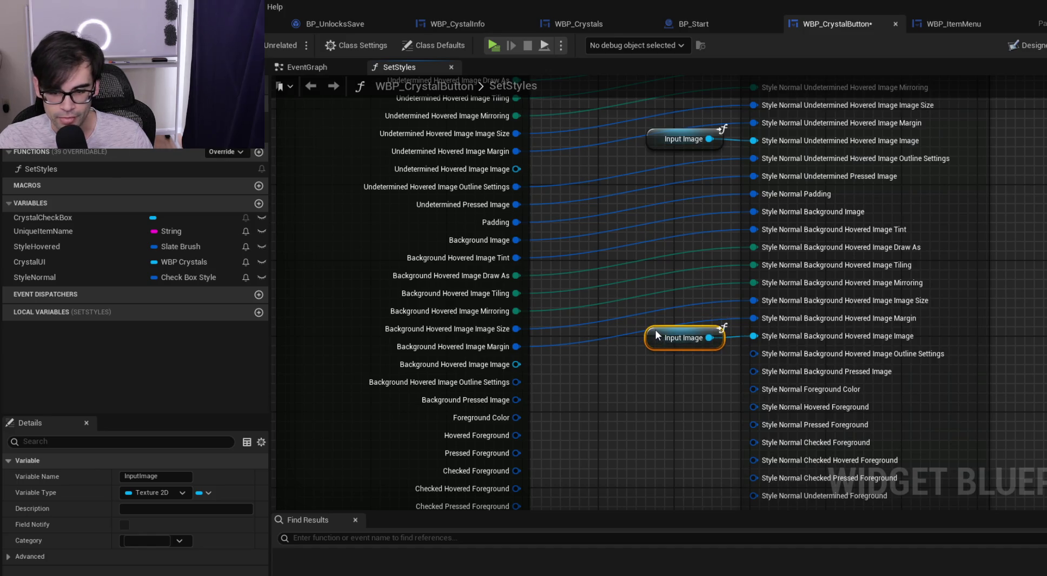
{"action": "left_click", "coordinate": [589, 373]}
Wire the hovered Outline Settings, then remove stray Background Pressed Image, Foreground Color and Hovered Foreground links
{"action": "mouse_move", "coordinate": [517, 382]}
{"action": "left_mouse_down"}
{"action": "mouse_move", "coordinate": [759, 373]}
{"action": "mouse_move", "coordinate": [770, 348]}
{"action": "mouse_move", "coordinate": [696, 367]}
{"action": "mouse_move", "coordinate": [517, 382]}
{"action": "mouse_move", "coordinate": [754, 366]}
{"action": "left_mouse_up"}
{"action": "mouse_move", "coordinate": [517, 417]}
{"action": "left_mouse_down"}
{"action": "mouse_move", "coordinate": [765, 391]}
{"action": "mouse_move", "coordinate": [754, 390]}
{"action": "left_mouse_up"}
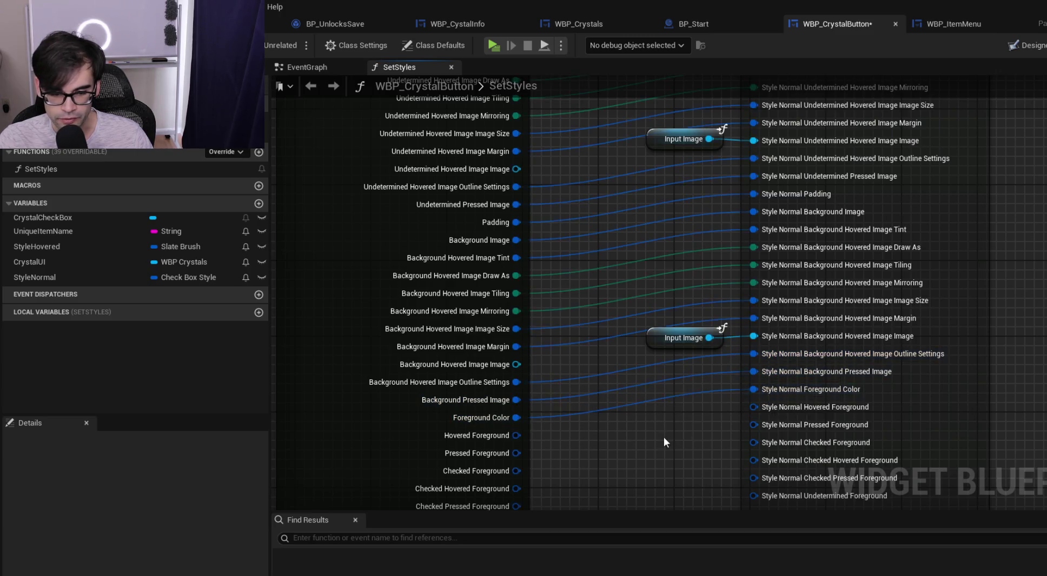
{"action": "scroll", "coordinate": [663, 442], "scroll_direction": "down", "scroll_amount": 3}
{"action": "mouse_move", "coordinate": [525, 336]}
{"action": "left_mouse_down"}
{"action": "mouse_move", "coordinate": [775, 311]}
{"action": "mouse_move", "coordinate": [763, 308]}
{"action": "left_mouse_up"}
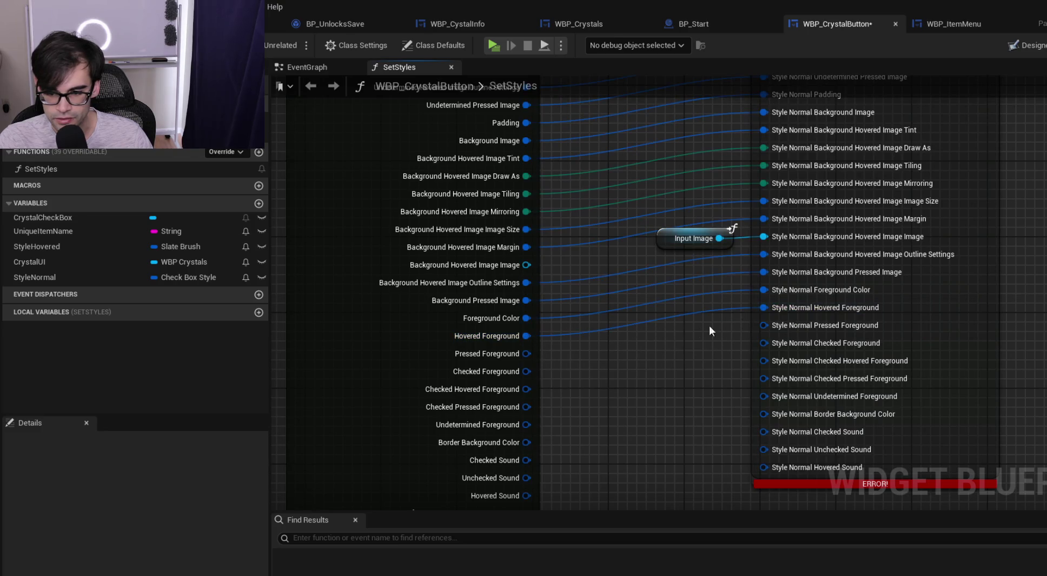
{"action": "left_click", "coordinate": [526, 301], "text": "alt"}
{"action": "left_click", "coordinate": [526, 318], "text": "alt"}
{"action": "left_click", "coordinate": [526, 336], "text": "alt"}
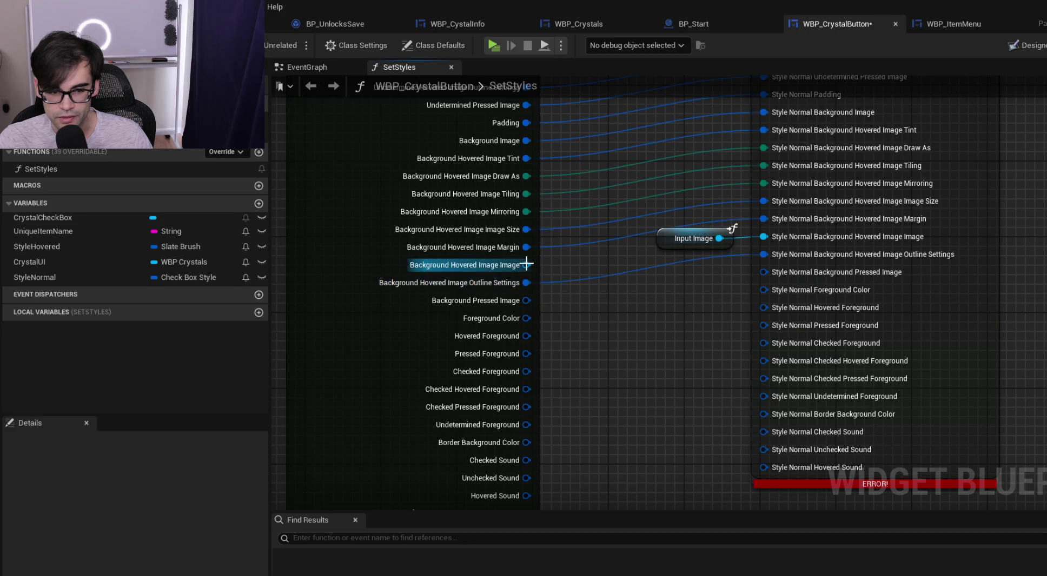
{"action": "right_click", "coordinate": [764, 272]}
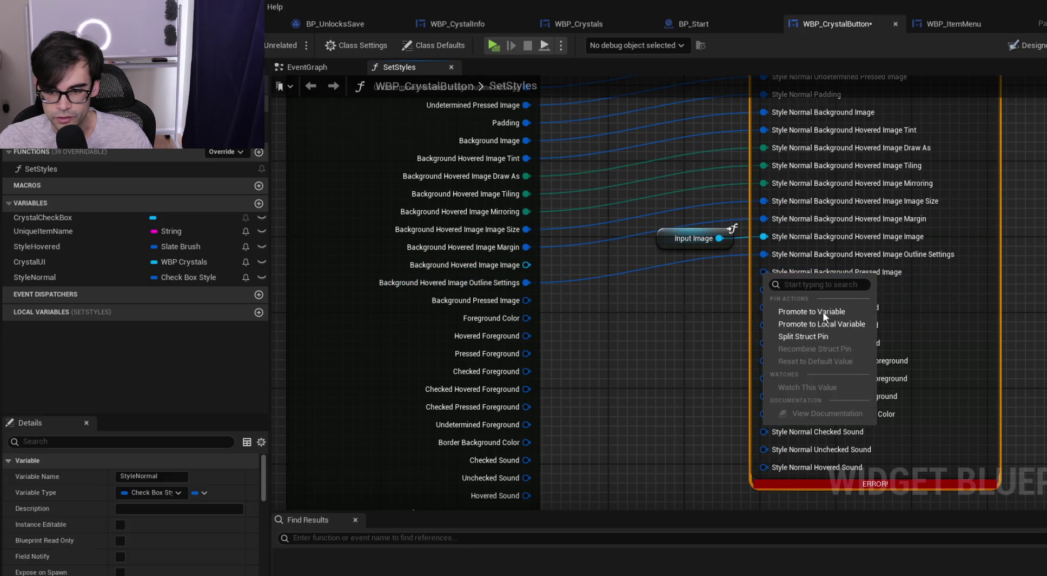
Split the Background Pressed Image pin on both the SET and break nodes
{"action": "left_click", "coordinate": [787, 335]}
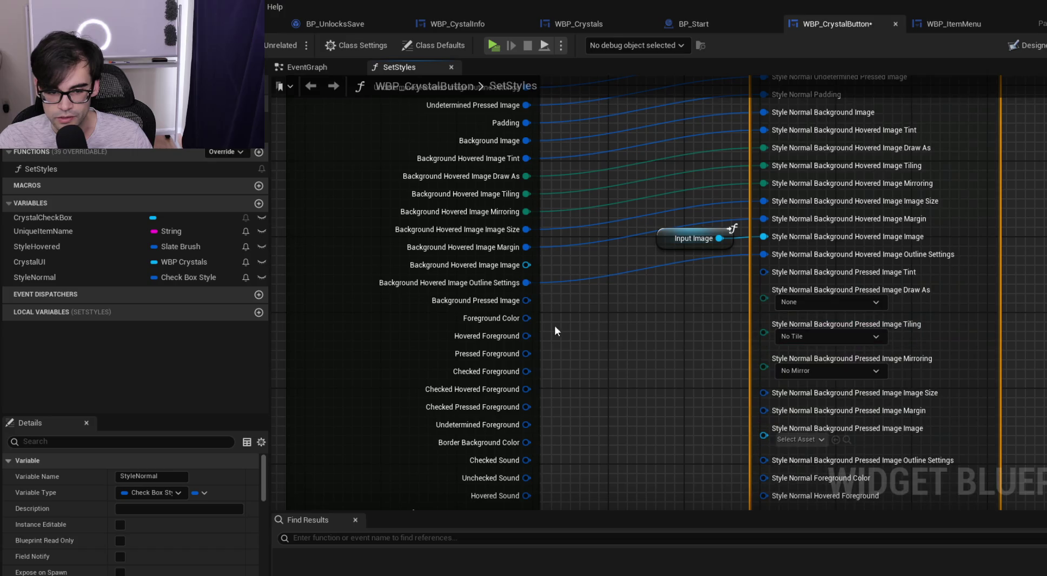
{"action": "right_click", "coordinate": [521, 301]}
{"action": "left_click", "coordinate": [552, 362]}
Link the pressed image Tint, Draw As, Tiling, Mirroring, Image Size and Margin sub-pins to Style Normal
{"action": "left_click_drag", "start_coordinate": [526, 301], "coordinate": [784, 271]}
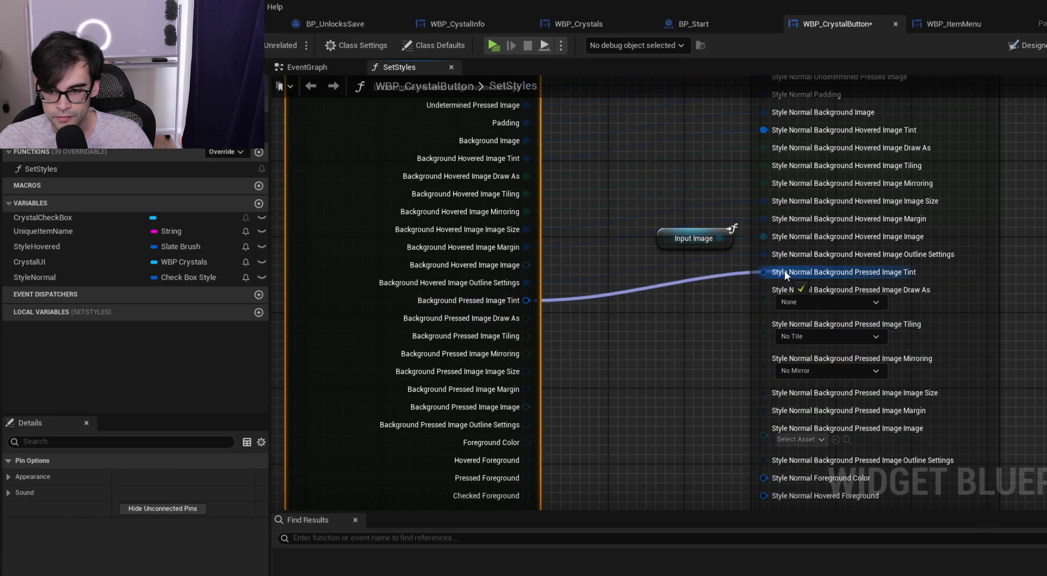
{"action": "left_click_drag", "start_coordinate": [526, 318], "coordinate": [763, 298]}
{"action": "left_click_drag", "start_coordinate": [526, 336], "coordinate": [786, 317]}
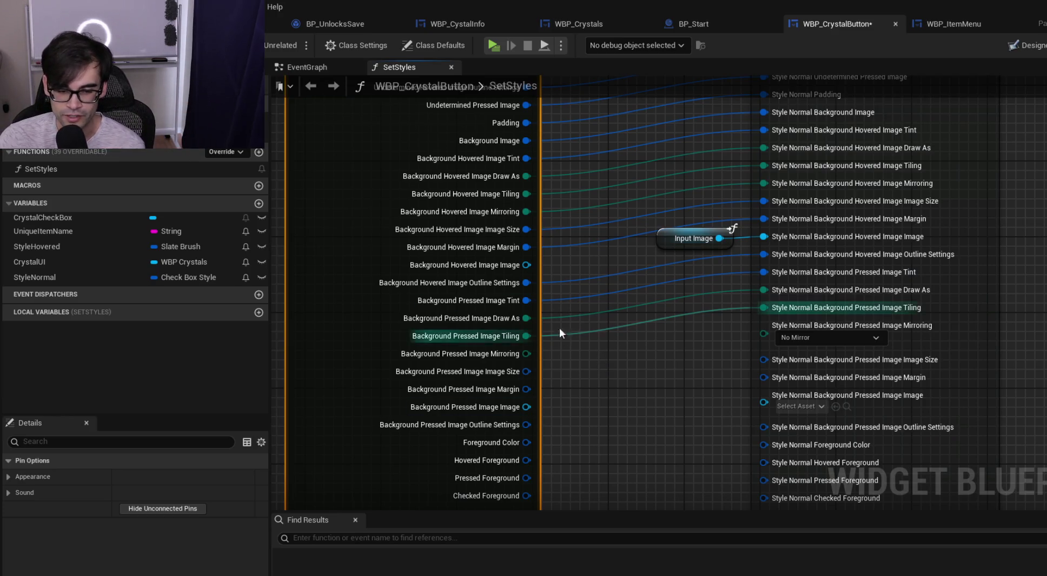
{"action": "left_click_drag", "start_coordinate": [527, 354], "coordinate": [775, 332]}
{"action": "left_click_drag", "start_coordinate": [526, 372], "coordinate": [764, 343]}
{"action": "mouse_move", "coordinate": [523, 324]}
{"action": "left_mouse_down"}
{"action": "mouse_move", "coordinate": [776, 295]}
{"action": "mouse_move", "coordinate": [761, 298]}
{"action": "left_mouse_up"}
{"action": "left_click", "coordinate": [684, 173]}
{"action": "key", "text": "ctrl+c"}
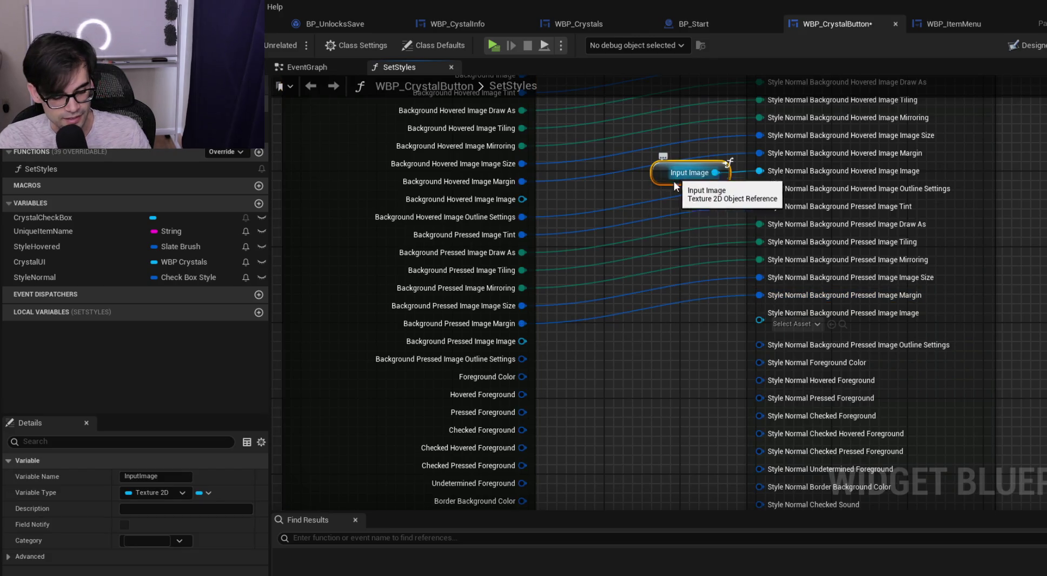
Paste an Input Image node and feed it into Background Pressed Image Image
{"action": "key", "text": "ctrl+v"}
{"action": "left_click_drag", "start_coordinate": [706, 334], "coordinate": [763, 317]}
{"action": "left_click_drag", "start_coordinate": [648, 342], "coordinate": [657, 323]}
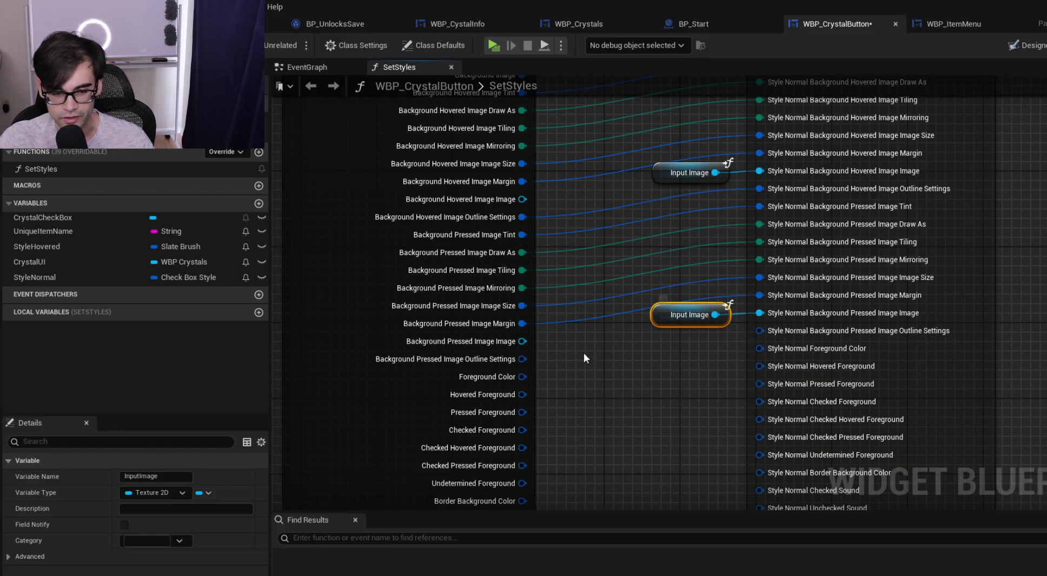
Link Outline Settings and the Foreground, Hovered, Pressed, Checked, Checked Hovered and Checked Pressed Foreground pins
{"action": "left_click_drag", "start_coordinate": [523, 359], "coordinate": [761, 331]}
{"action": "left_click_drag", "start_coordinate": [522, 377], "coordinate": [794, 345]}
{"action": "left_click_drag", "start_coordinate": [522, 394], "coordinate": [784, 366]}
{"action": "left_click_drag", "start_coordinate": [522, 413], "coordinate": [777, 383]}
{"action": "left_click_drag", "start_coordinate": [522, 431], "coordinate": [781, 407]}
{"action": "left_click_drag", "start_coordinate": [532, 383], "coordinate": [801, 351]}
{"action": "left_click_drag", "start_coordinate": [532, 401], "coordinate": [806, 372]}
{"action": "left_click", "coordinate": [655, 405]}
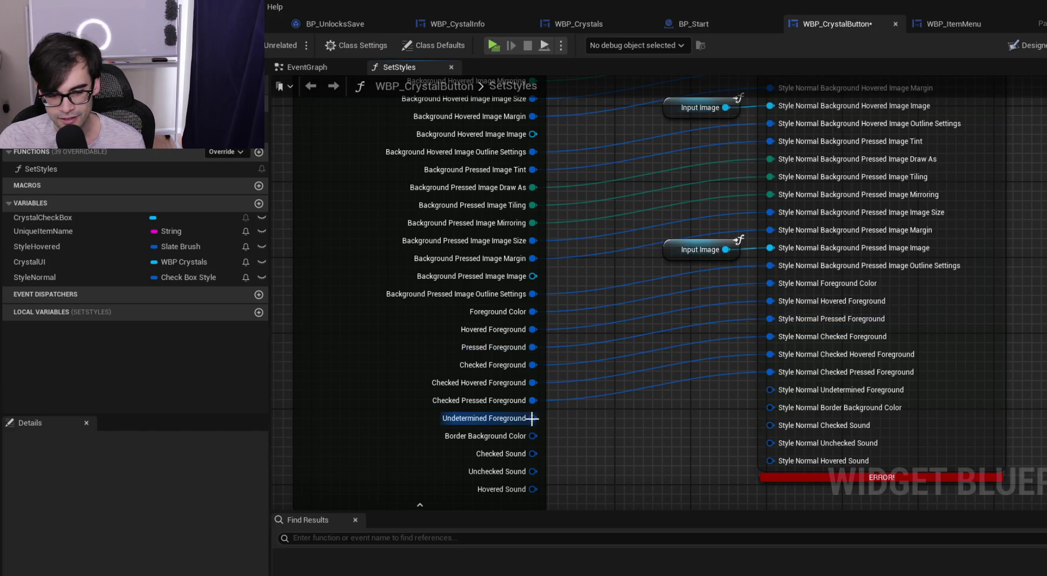
Link Undetermined Foreground, Border Background Color, Checked, Unchecked and Hovered Sound to Style Normal
{"action": "mouse_move", "coordinate": [532, 419]}
{"action": "left_mouse_down"}
{"action": "mouse_move", "coordinate": [710, 420]}
{"action": "mouse_move", "coordinate": [822, 394]}
{"action": "left_mouse_up"}
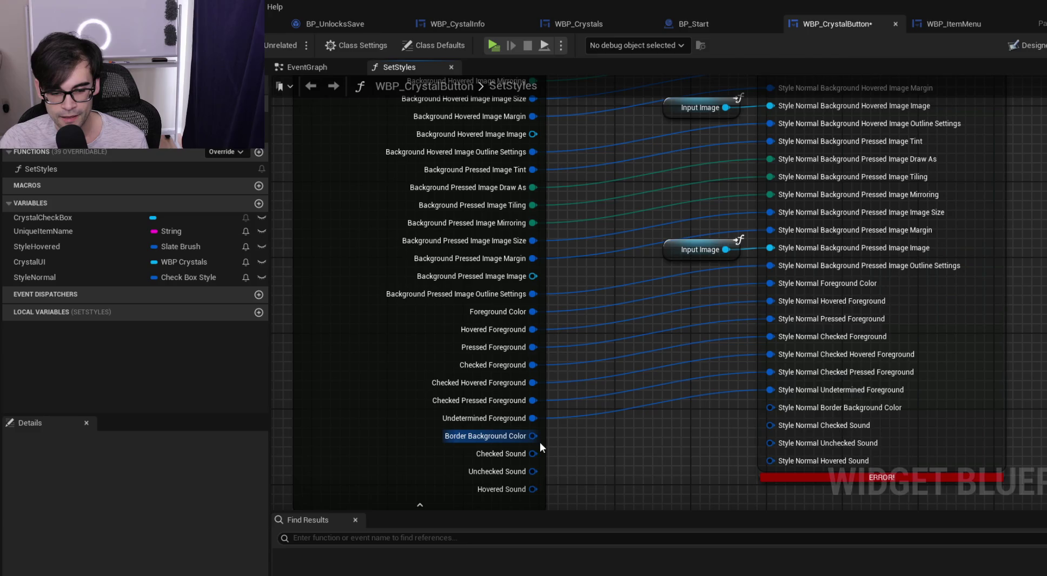
{"action": "left_click_drag", "start_coordinate": [533, 436], "coordinate": [796, 405]}
{"action": "left_click_drag", "start_coordinate": [533, 454], "coordinate": [809, 425]}
{"action": "left_click_drag", "start_coordinate": [522, 471], "coordinate": [797, 448]}
{"action": "left_click_drag", "start_coordinate": [533, 489], "coordinate": [767, 461]}
{"action": "left_click_drag", "start_coordinate": [675, 490], "coordinate": [692, 366]}
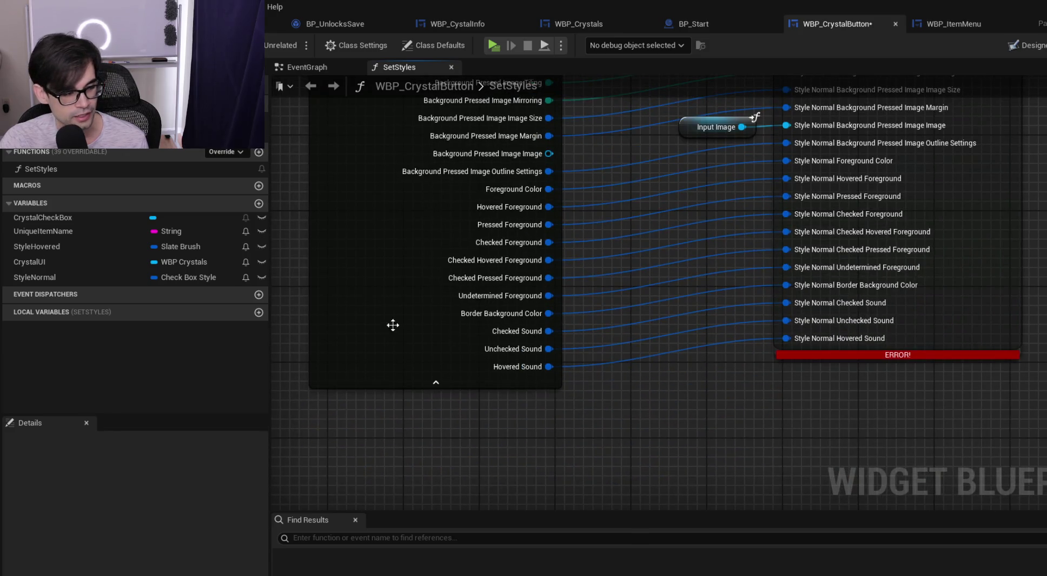
{"action": "scroll", "coordinate": [611, 265], "scroll_direction": "down", "scroll_amount": 8}
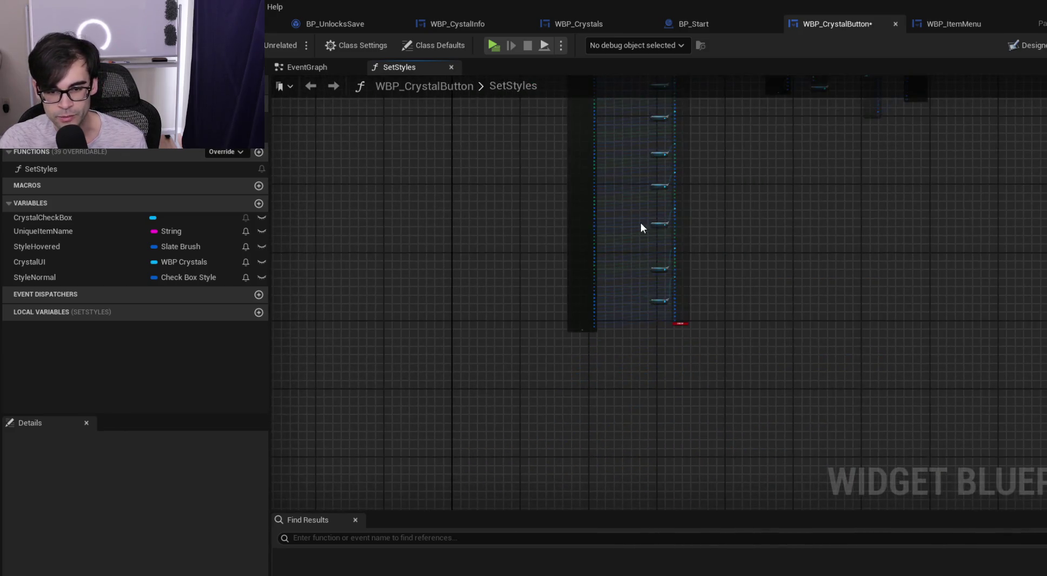
Save the widget and move the SET node closer to the Break Check Box Style node
{"action": "scroll", "coordinate": [645, 192], "scroll_direction": "up", "scroll_amount": 6}
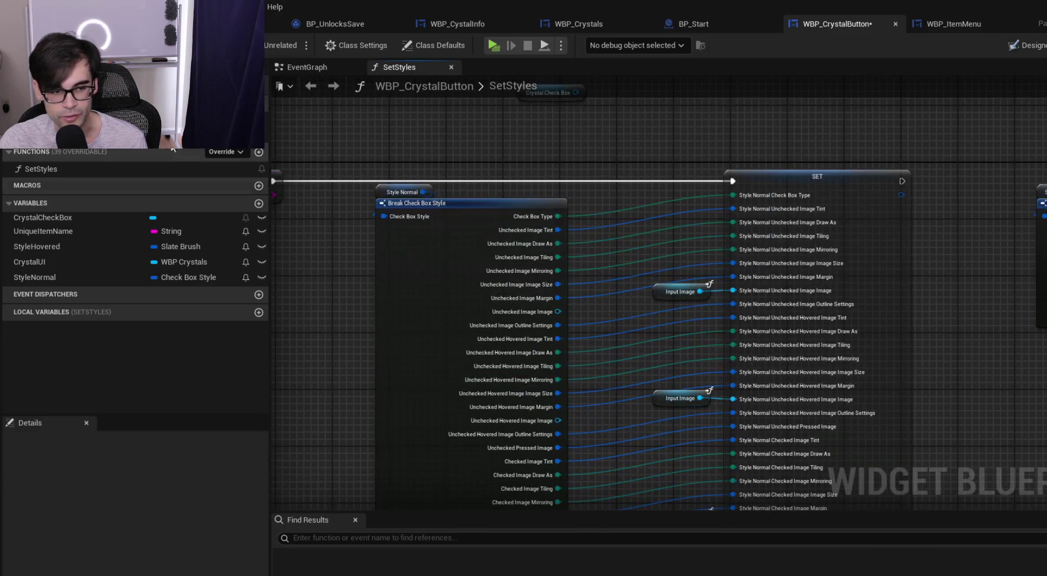
{"action": "key", "text": "ctrl+s"}
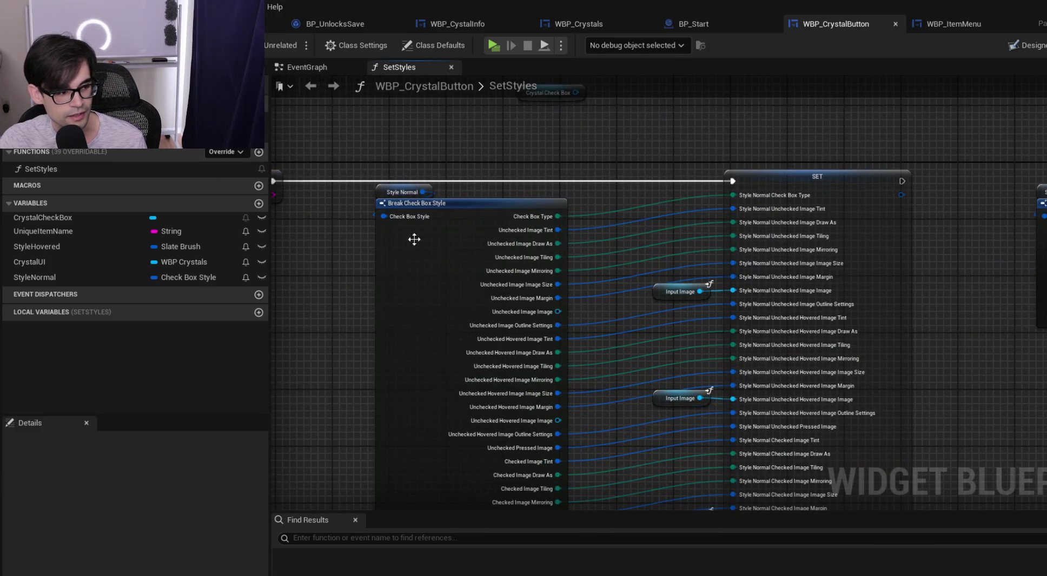
{"action": "mouse_move", "coordinate": [380, 174]}
{"action": "left_mouse_down"}
{"action": "mouse_move", "coordinate": [795, 430]}
{"action": "mouse_move", "coordinate": [747, 287]}
{"action": "mouse_move", "coordinate": [643, 271]}
{"action": "mouse_move", "coordinate": [666, 229]}
{"action": "mouse_move", "coordinate": [651, 229]}
{"action": "left_mouse_up"}
{"action": "scroll", "coordinate": [747, 287], "scroll_direction": "down", "scroll_amount": 1}
{"action": "left_click", "coordinate": [689, 186]}
{"action": "scroll", "coordinate": [850, 180], "scroll_direction": "down", "scroll_amount": 2}
{"action": "mouse_move", "coordinate": [856, 171]}
{"action": "left_mouse_down"}
{"action": "mouse_move", "coordinate": [1043, 491]}
{"action": "mouse_move", "coordinate": [1035, 362]}
{"action": "mouse_move", "coordinate": [1030, 373]}
{"action": "left_mouse_up"}
{"action": "scroll", "coordinate": [972, 495], "scroll_direction": "down", "scroll_amount": 1}
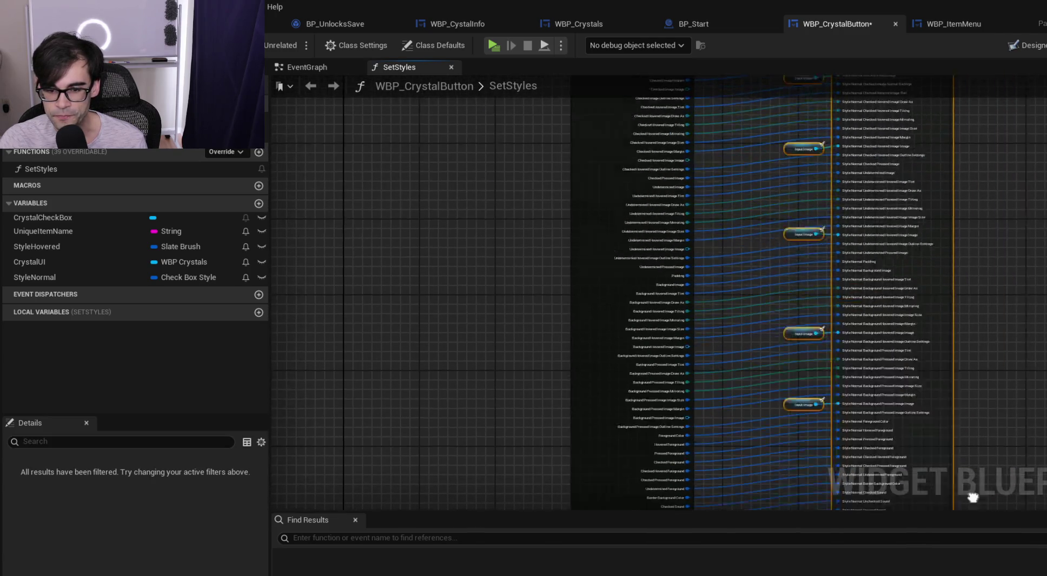
{"action": "scroll", "coordinate": [829, 462], "scroll_direction": "up", "scroll_amount": 5}
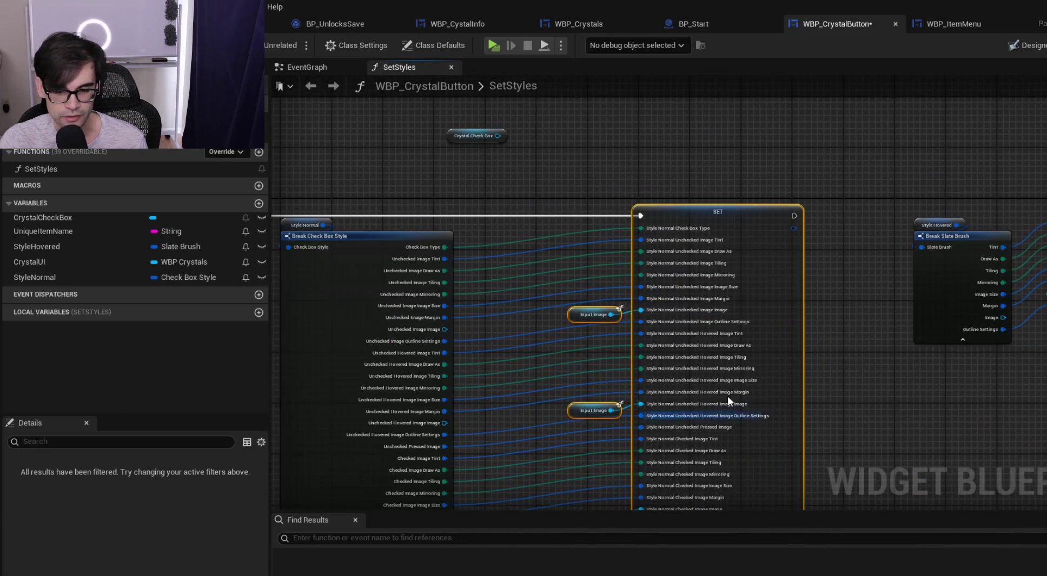
{"action": "left_click_drag", "start_coordinate": [713, 212], "coordinate": [650, 210]}
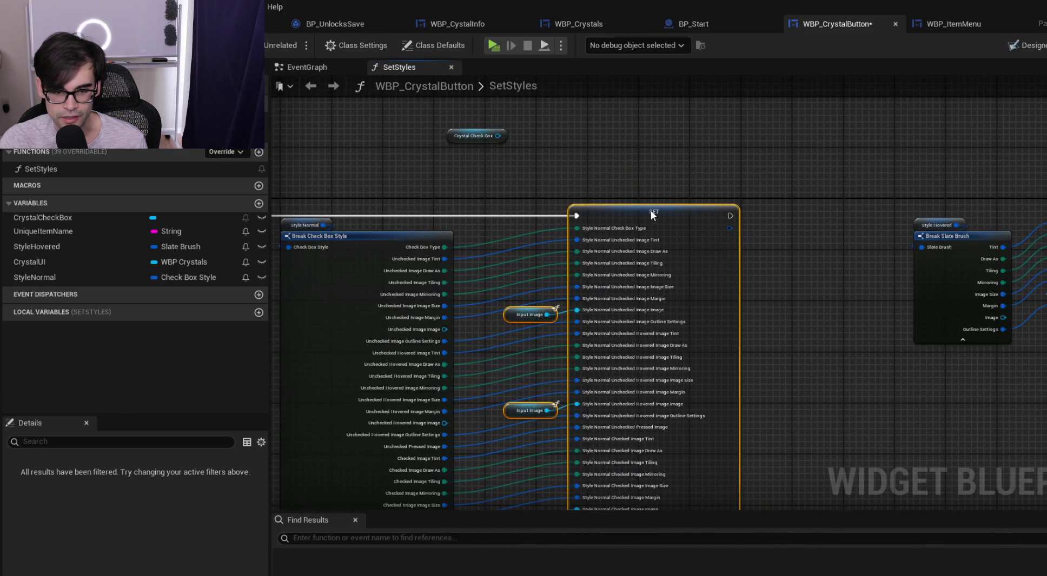
{"action": "left_click", "coordinate": [539, 181]}
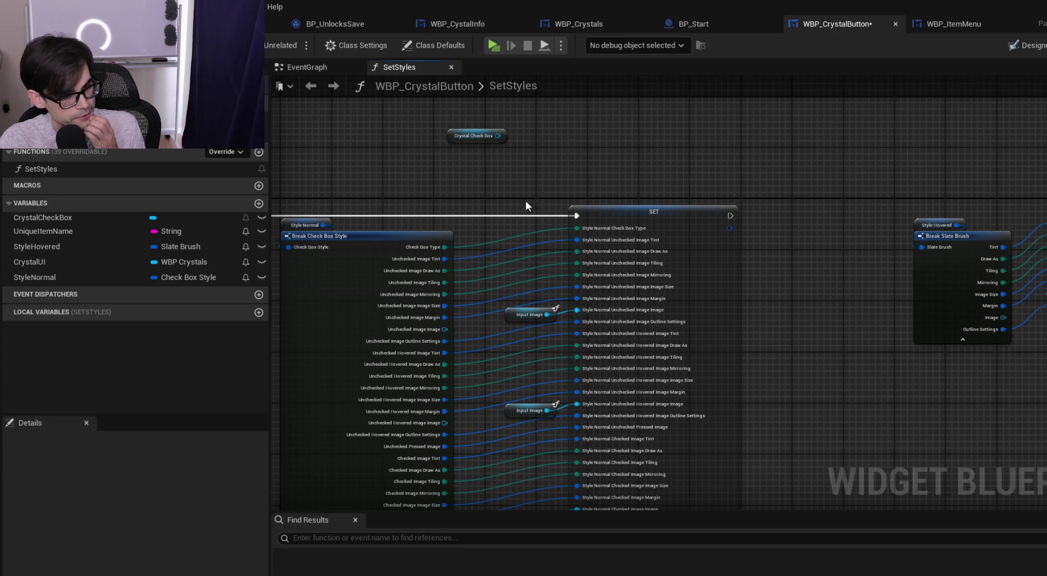
Add a reroute point on the Unique Item Name wire and reposition it to tidy the wire
{"action": "mouse_move", "coordinate": [440, 201]}
{"action": "left_mouse_down"}
{"action": "mouse_move", "coordinate": [553, 183]}
{"action": "mouse_move", "coordinate": [545, 180]}
{"action": "left_mouse_up"}
{"action": "scroll", "coordinate": [542, 248], "scroll_direction": "up", "scroll_amount": 2}
{"action": "scroll", "coordinate": [544, 252], "scroll_direction": "up", "scroll_amount": 1}
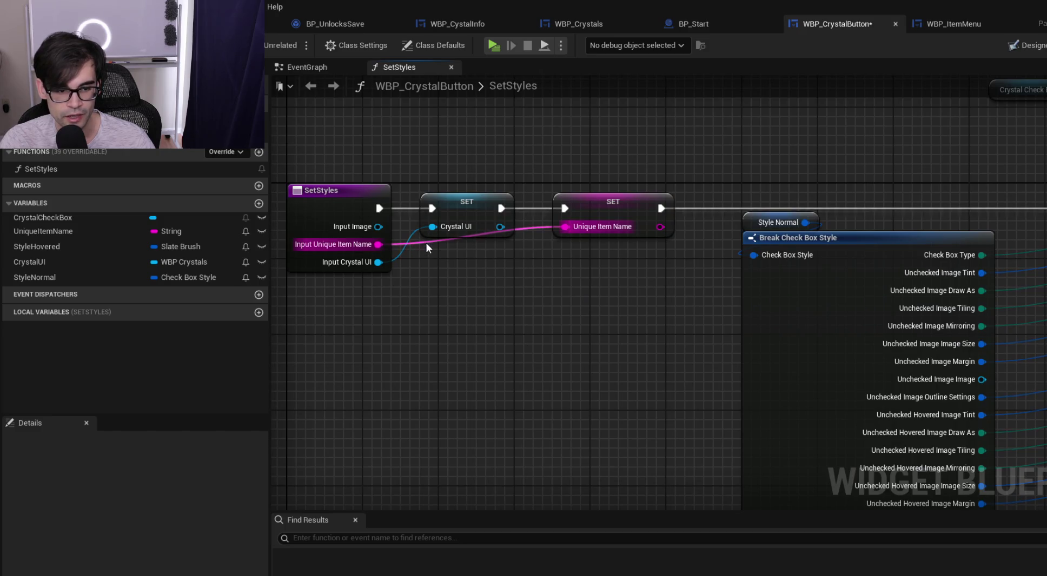
{"action": "double_click", "coordinate": [421, 245]}
{"action": "mouse_move", "coordinate": [421, 244]}
{"action": "left_mouse_down"}
{"action": "mouse_move", "coordinate": [547, 254]}
{"action": "mouse_move", "coordinate": [692, 284]}
{"action": "mouse_move", "coordinate": [813, 195]}
{"action": "mouse_move", "coordinate": [556, 188]}
{"action": "left_mouse_up"}
Box-select the Break Slate Brush, hovered SET and Set Style nodes and delete them
{"action": "scroll", "coordinate": [670, 270], "scroll_direction": "down", "scroll_amount": 2}
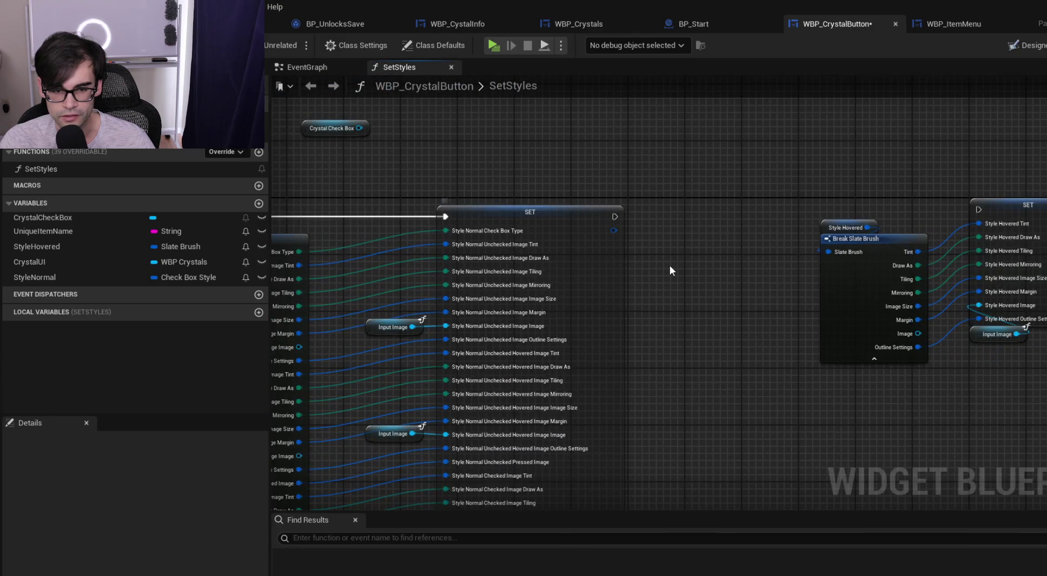
{"action": "mouse_move", "coordinate": [788, 220]}
{"action": "left_mouse_down"}
{"action": "mouse_move", "coordinate": [817, 204]}
{"action": "mouse_move", "coordinate": [449, 216]}
{"action": "left_mouse_up"}
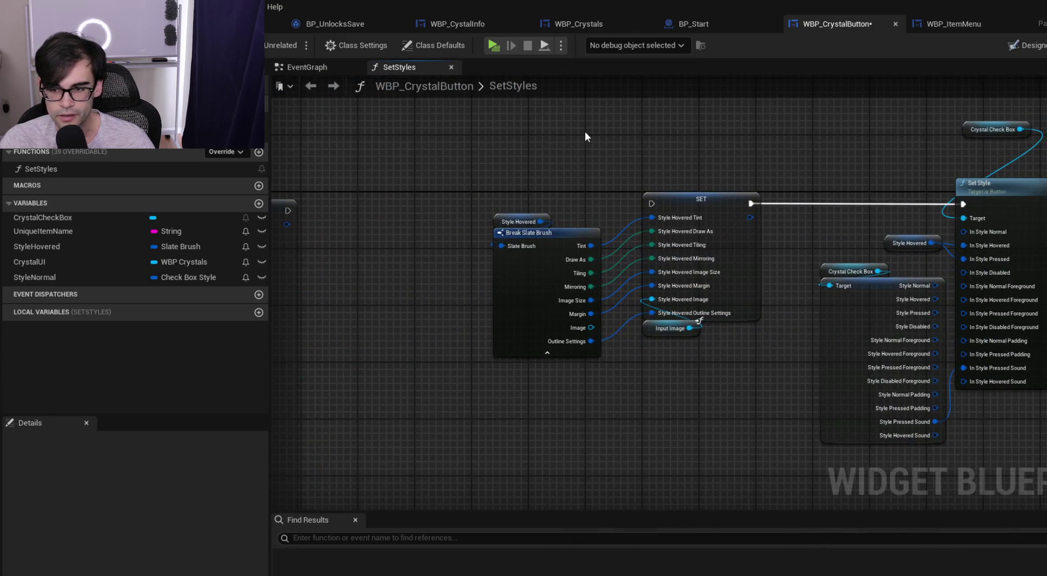
{"action": "mouse_move", "coordinate": [542, 153]}
{"action": "left_mouse_down"}
{"action": "mouse_move", "coordinate": [822, 163]}
{"action": "mouse_move", "coordinate": [425, 232]}
{"action": "mouse_move", "coordinate": [641, 278]}
{"action": "mouse_move", "coordinate": [843, 422]}
{"action": "mouse_move", "coordinate": [982, 384]}
{"action": "mouse_move", "coordinate": [1001, 462]}
{"action": "left_mouse_up"}
{"action": "key", "text": "Delete"}
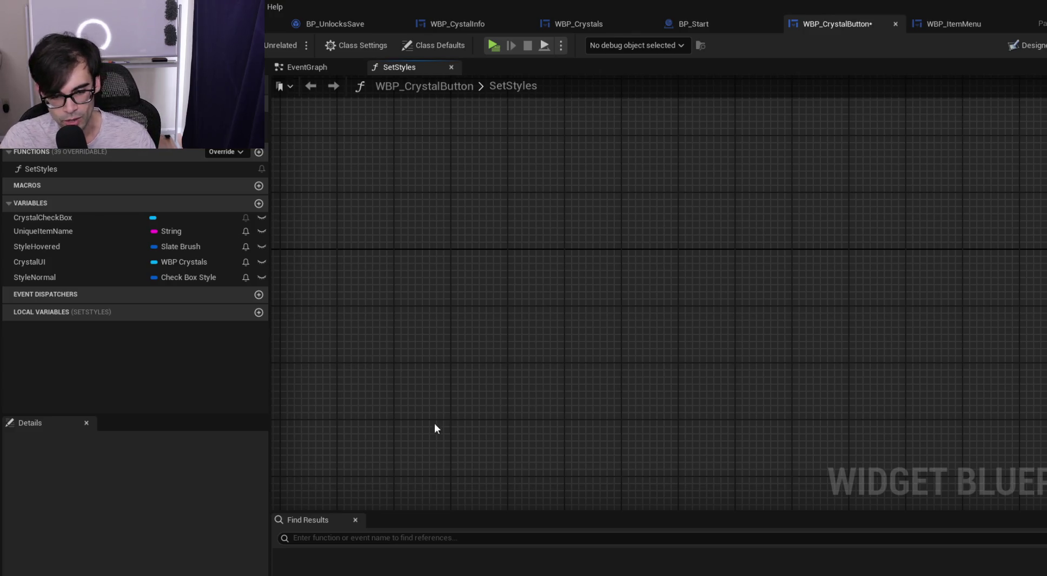
Place the Crystal Check Box getter beside the big SET node and drag from its pin to list actions
{"action": "mouse_move", "coordinate": [400, 345]}
{"action": "left_mouse_down"}
{"action": "mouse_move", "coordinate": [598, 361]}
{"action": "mouse_move", "coordinate": [561, 313]}
{"action": "mouse_move", "coordinate": [692, 217]}
{"action": "left_mouse_up"}
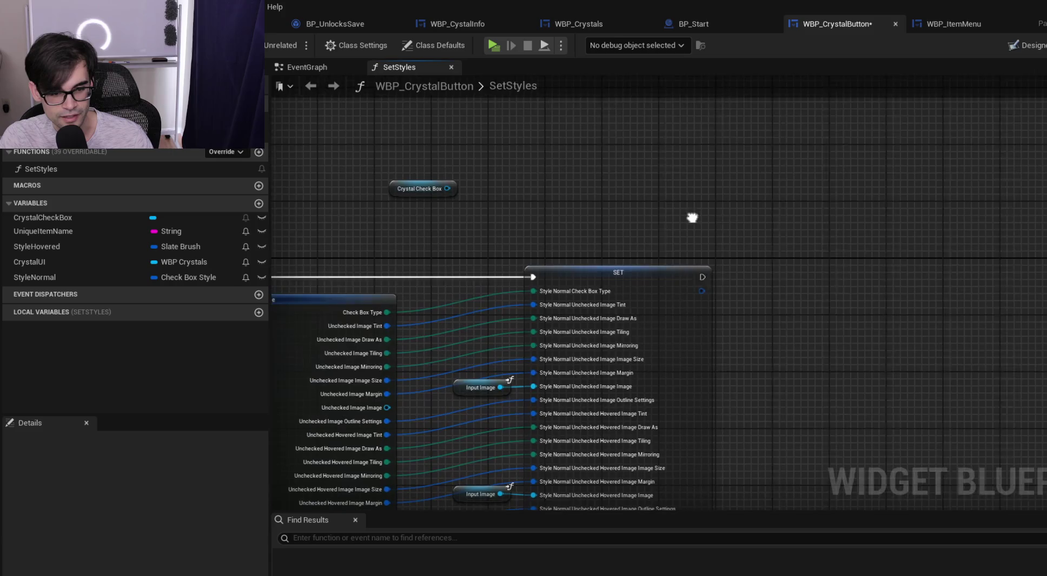
{"action": "mouse_move", "coordinate": [404, 191]}
{"action": "left_mouse_down"}
{"action": "mouse_move", "coordinate": [804, 199]}
{"action": "mouse_move", "coordinate": [813, 184]}
{"action": "left_mouse_up"}
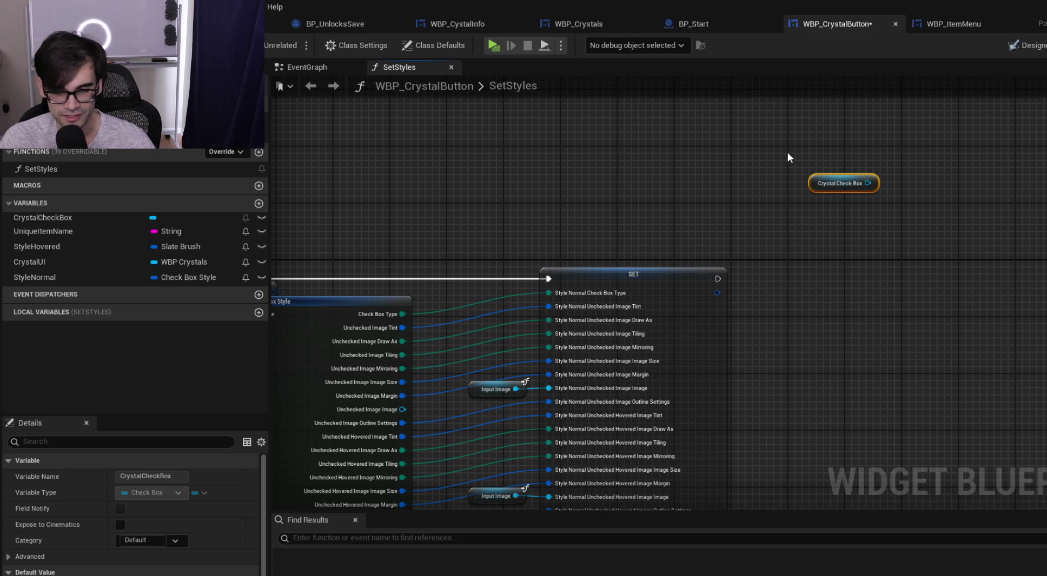
{"action": "left_click_drag", "start_coordinate": [820, 188], "coordinate": [798, 210]}
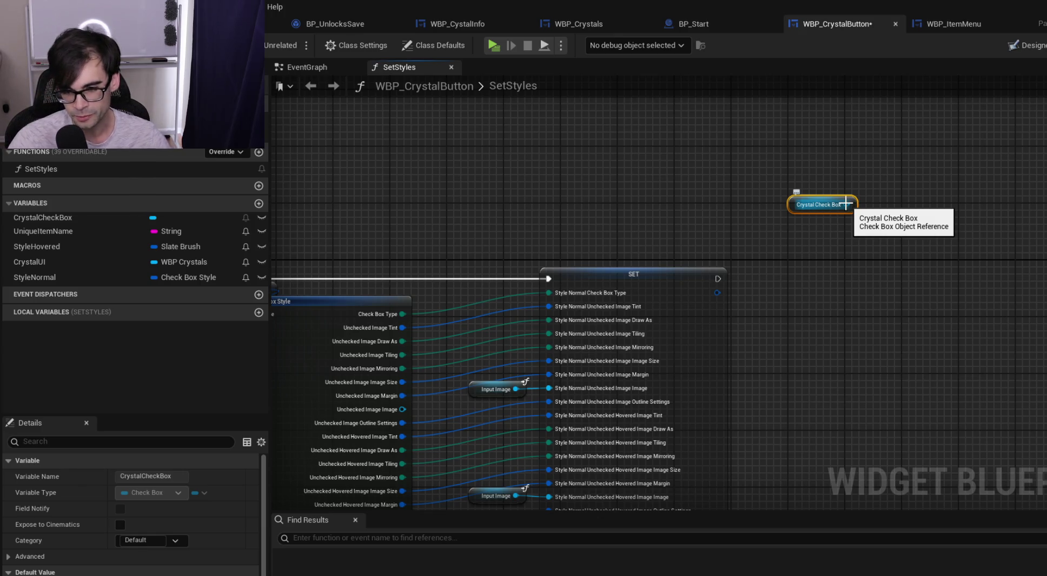
{"action": "left_click_drag", "start_coordinate": [793, 204], "coordinate": [785, 193]}
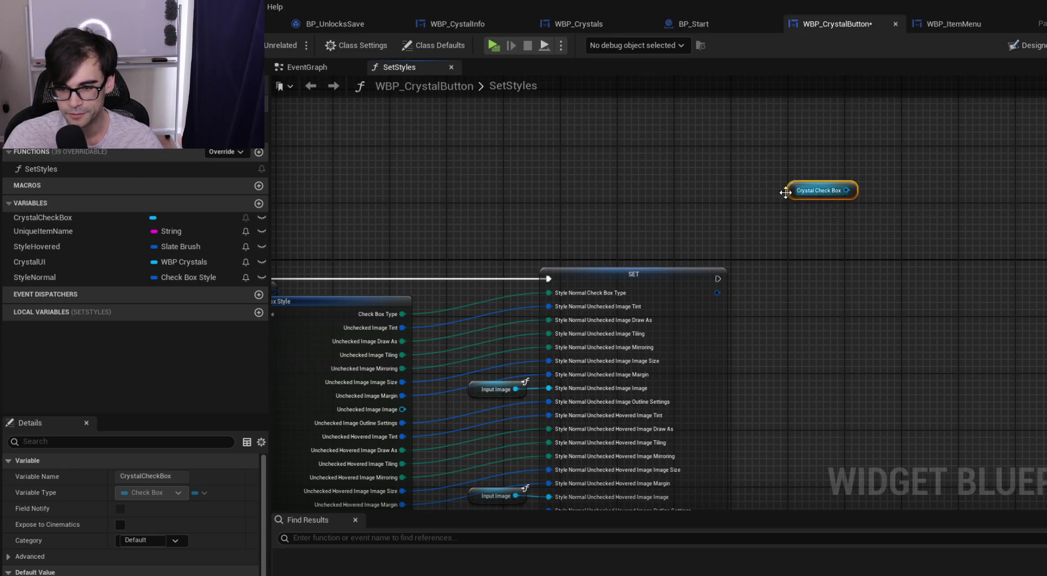
{"action": "scroll", "coordinate": [956, 222], "scroll_direction": "down", "scroll_amount": 2}
{"action": "scroll", "coordinate": [471, 242], "scroll_direction": "up", "scroll_amount": 2}
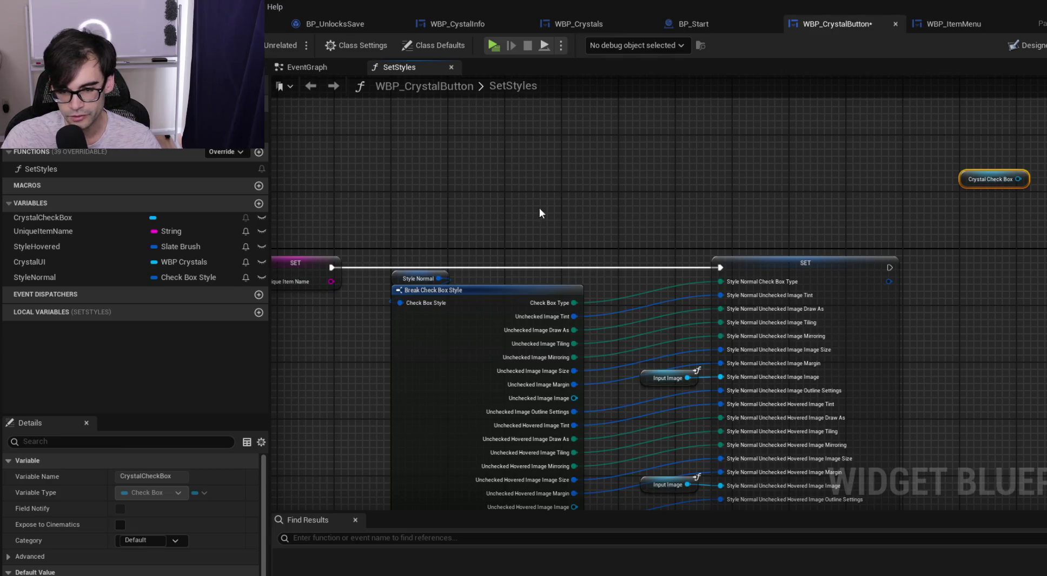
{"action": "scroll", "coordinate": [818, 187], "scroll_direction": "right", "scroll_amount": 5}
{"action": "left_click_drag", "start_coordinate": [738, 148], "coordinate": [741, 211]}
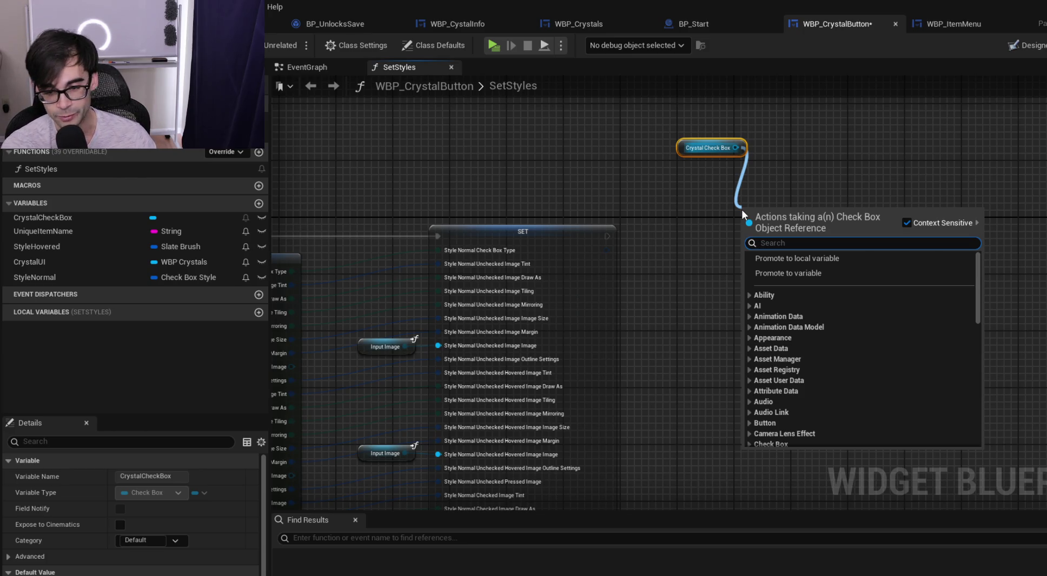
Add a SET WidgetStyle node after the big SET, fed Style Normal, targeting Crystal Check Box
{"action": "type", "text": "set style"}
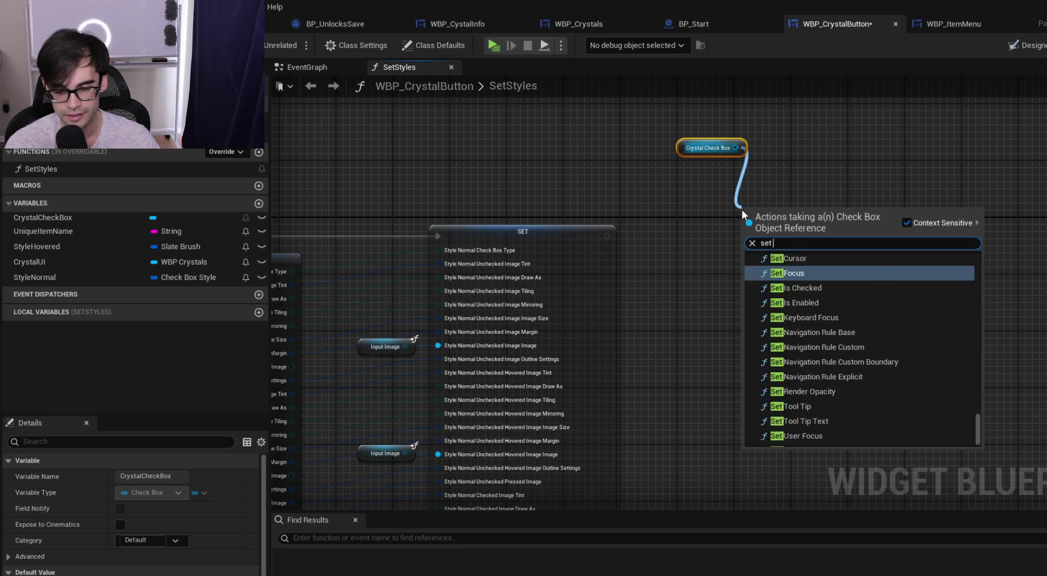
{"action": "key", "text": "Return"}
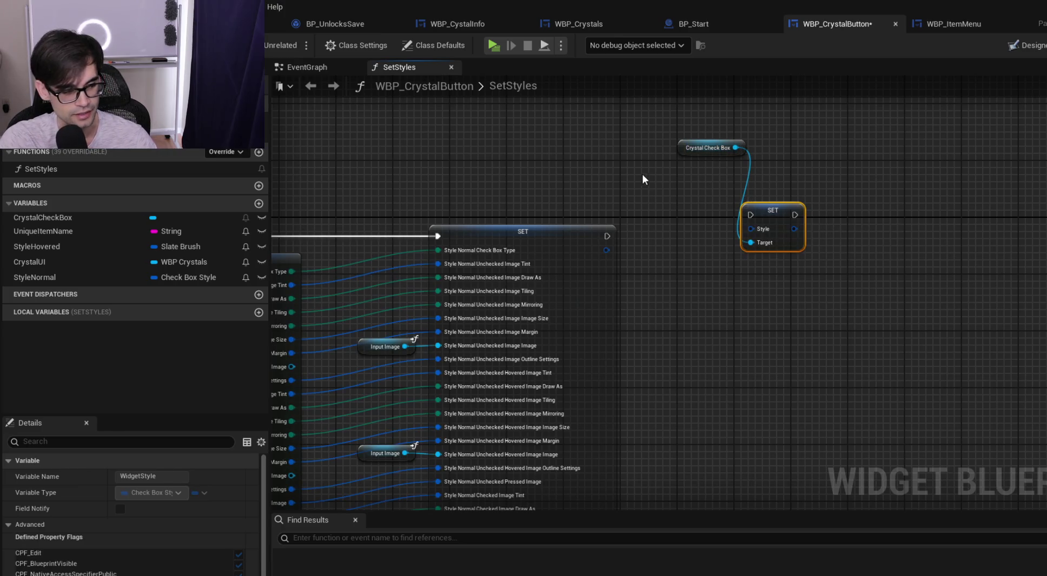
{"action": "mouse_move", "coordinate": [607, 236]}
{"action": "left_mouse_down"}
{"action": "mouse_move", "coordinate": [750, 216]}
{"action": "mouse_move", "coordinate": [761, 241]}
{"action": "mouse_move", "coordinate": [736, 240]}
{"action": "left_mouse_up"}
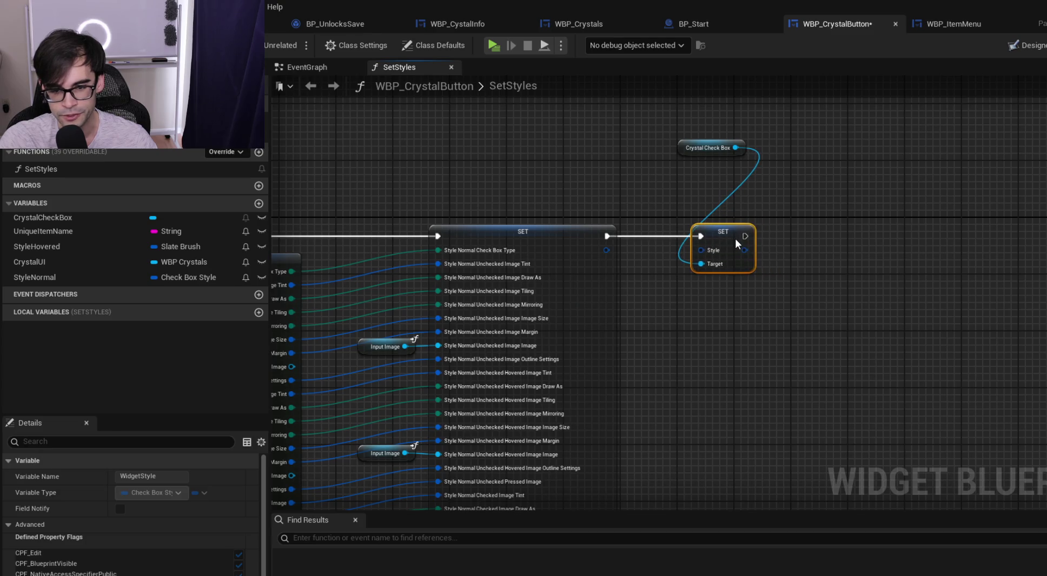
{"action": "left_click_drag", "start_coordinate": [679, 154], "coordinate": [701, 218]}
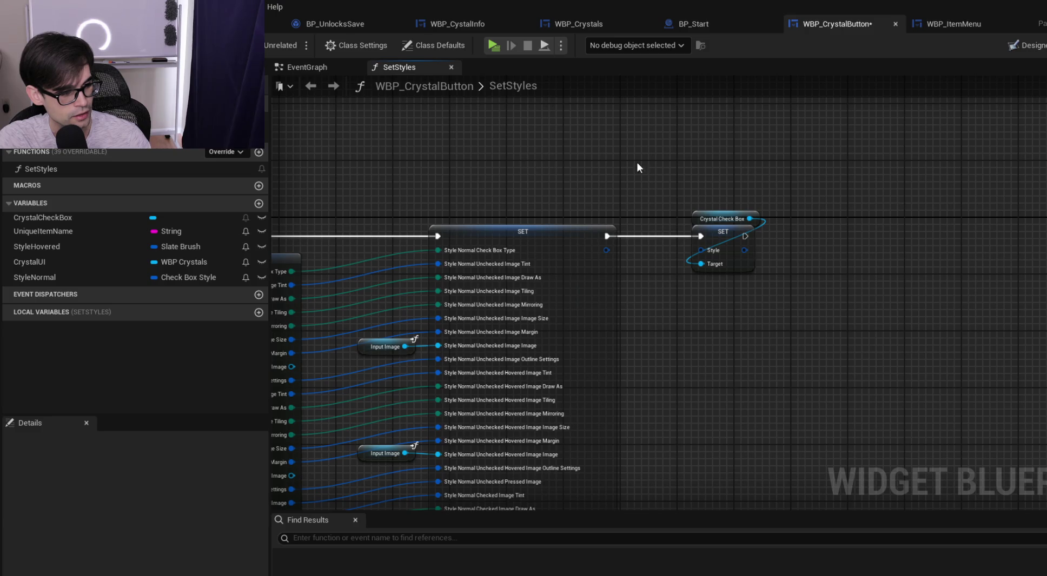
{"action": "mouse_move", "coordinate": [682, 182]}
{"action": "left_mouse_down"}
{"action": "mouse_move", "coordinate": [822, 324]}
{"action": "mouse_move", "coordinate": [671, 172]}
{"action": "mouse_move", "coordinate": [876, 330]}
{"action": "mouse_move", "coordinate": [858, 339]}
{"action": "left_mouse_up"}
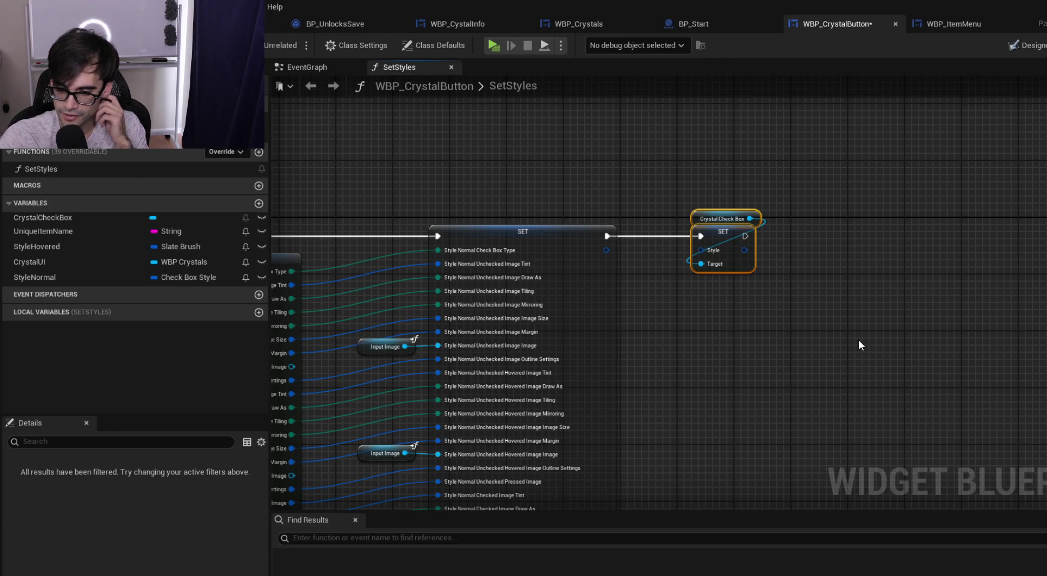
{"action": "left_click_drag", "start_coordinate": [607, 251], "coordinate": [701, 251]}
{"action": "left_click_drag", "start_coordinate": [643, 180], "coordinate": [755, 263]}
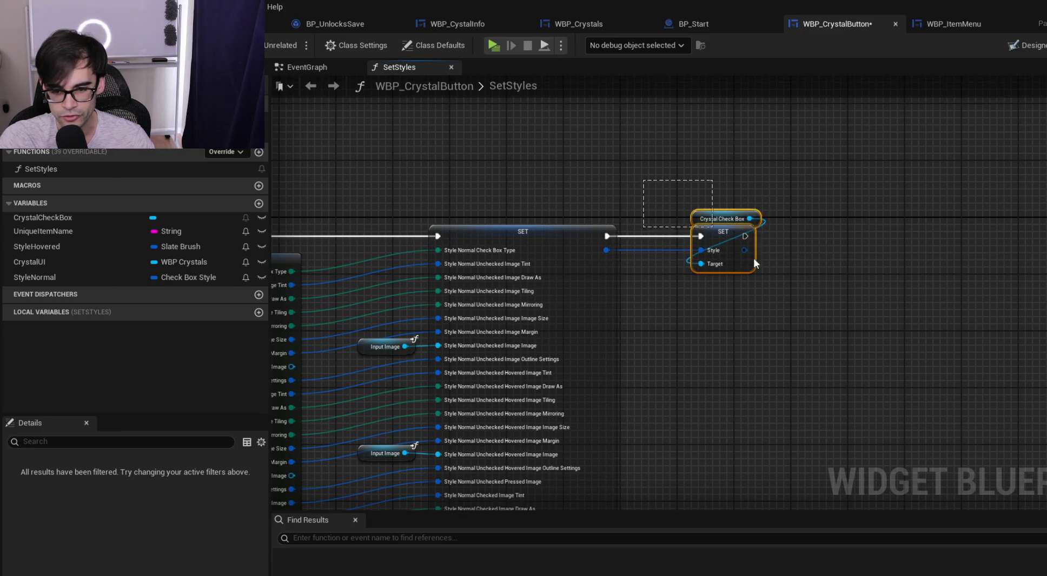
Center the view on the final SET nodes and save the WBP_CrystalButton blueprint
{"action": "scroll", "coordinate": [900, 252], "scroll_direction": "down", "scroll_amount": 3}
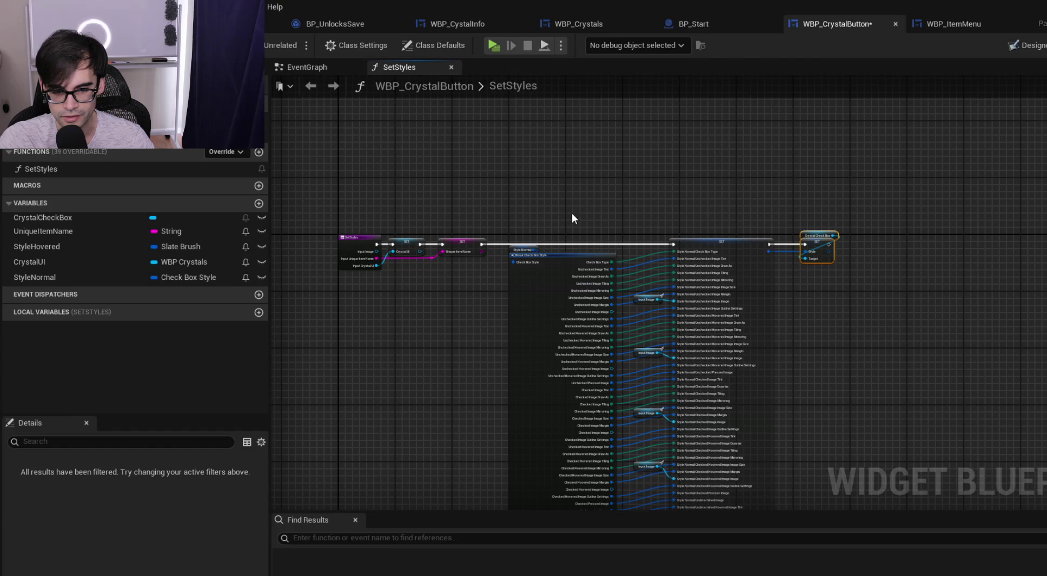
{"action": "scroll", "coordinate": [789, 158], "scroll_direction": "up", "scroll_amount": 3}
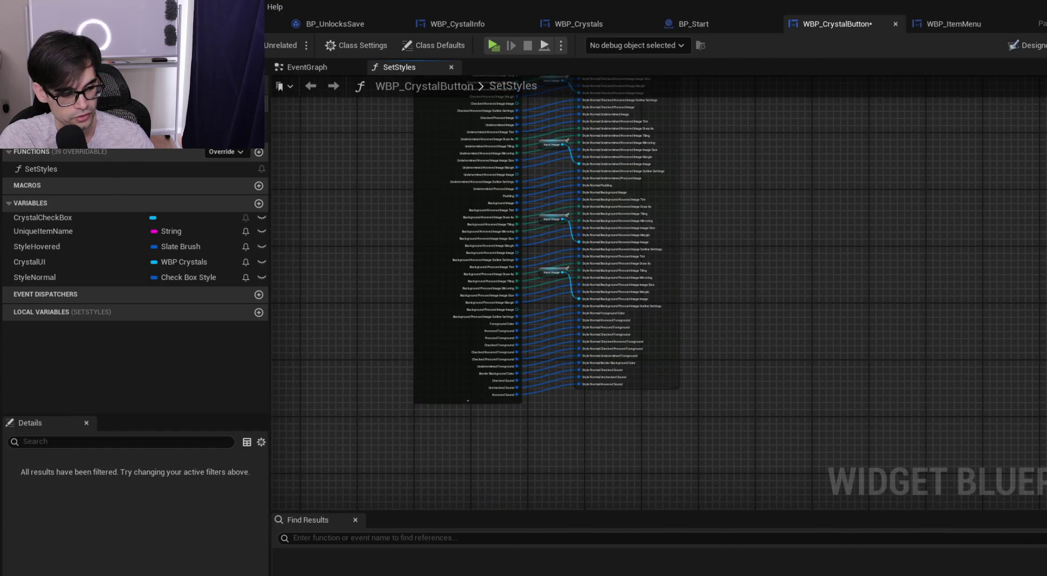
{"action": "scroll", "coordinate": [657, 335], "scroll_direction": "down", "scroll_amount": 2}
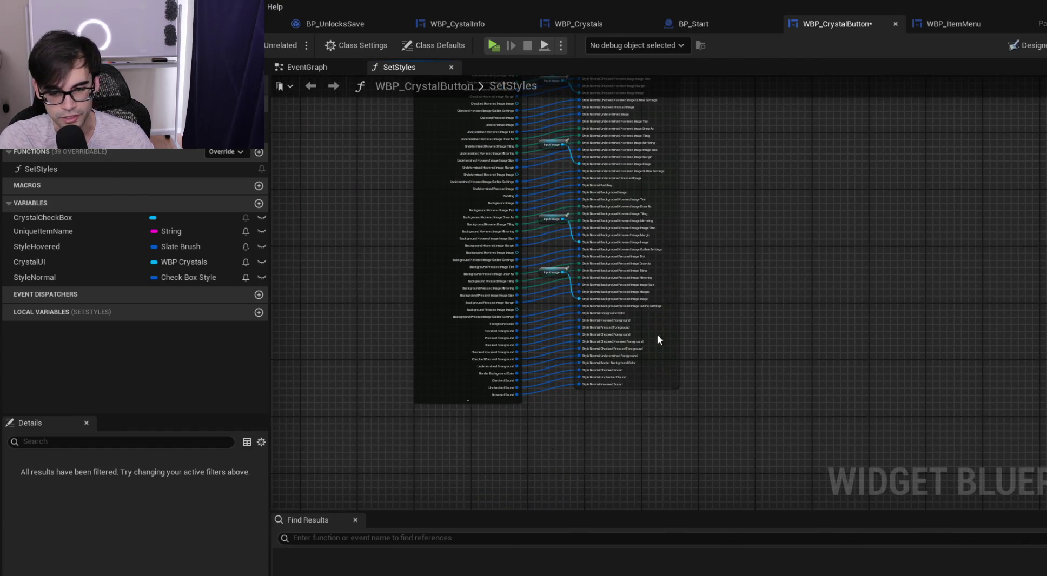
{"action": "scroll", "coordinate": [732, 278], "scroll_direction": "up", "scroll_amount": 2}
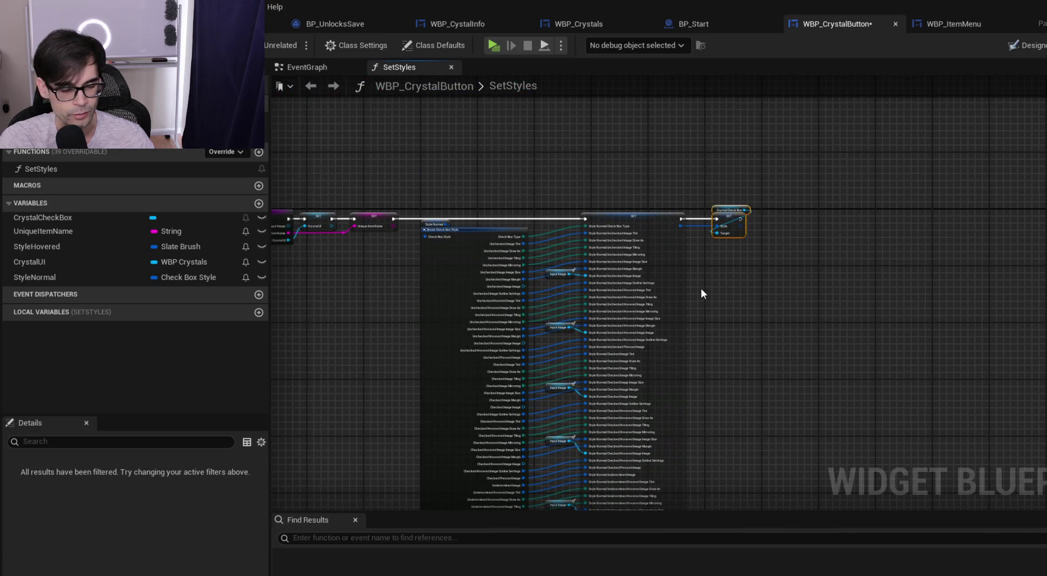
{"action": "scroll", "coordinate": [738, 245], "scroll_direction": "up", "scroll_amount": 4}
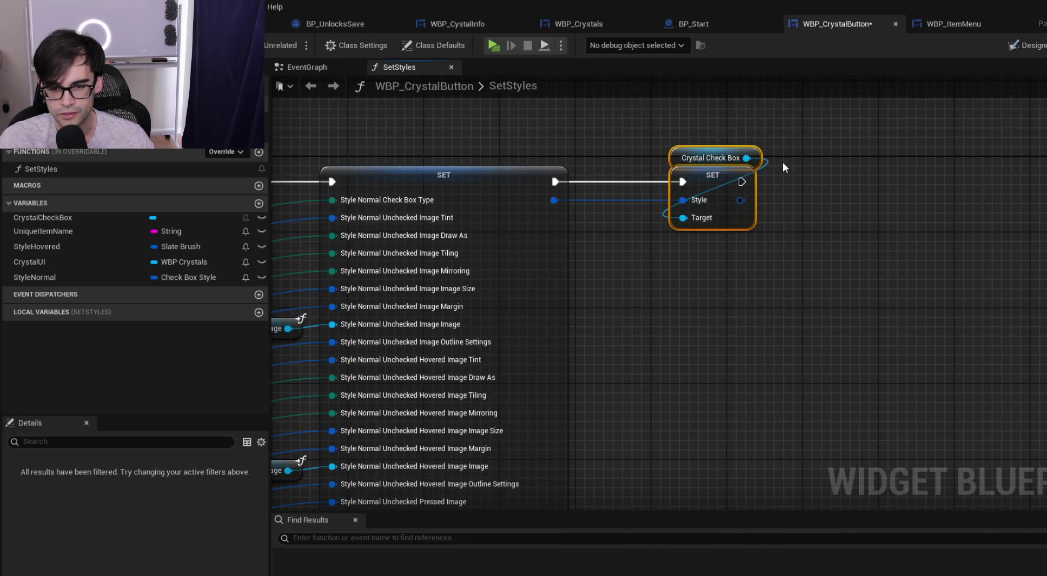
{"action": "left_click_drag", "start_coordinate": [782, 161], "coordinate": [725, 265]}
{"action": "key", "text": "ctrl+s"}
Zoom out over the whole SetStyles node chain and launch the Play preview
{"action": "left_click_drag", "start_coordinate": [732, 210], "coordinate": [1006, 178]}
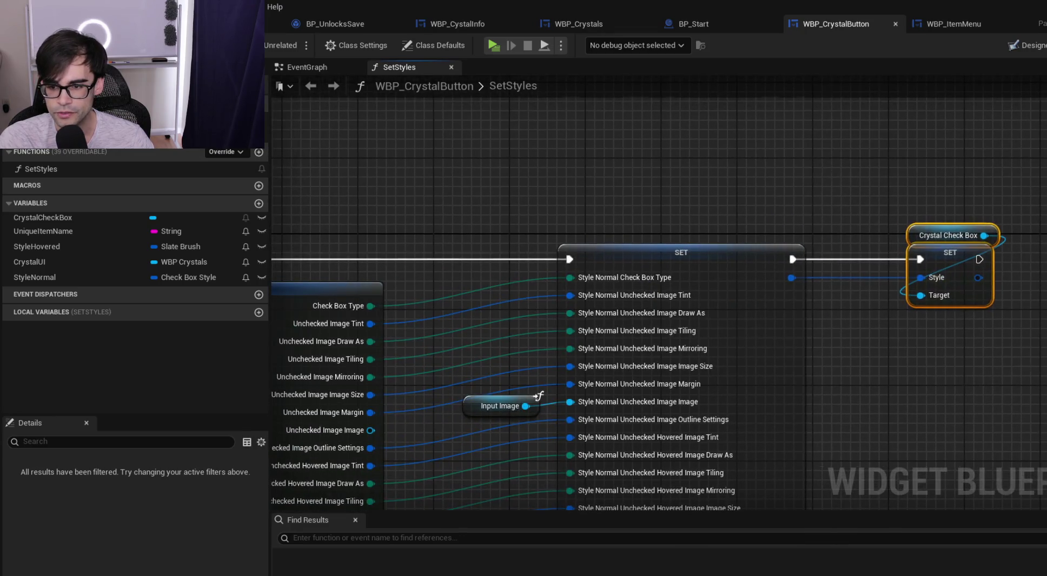
{"action": "scroll", "coordinate": [1010, 190], "scroll_direction": "down", "scroll_amount": 4}
{"action": "scroll", "coordinate": [726, 245], "scroll_direction": "down", "scroll_amount": 2}
{"action": "left_click_drag", "start_coordinate": [897, 456], "coordinate": [752, 327]}
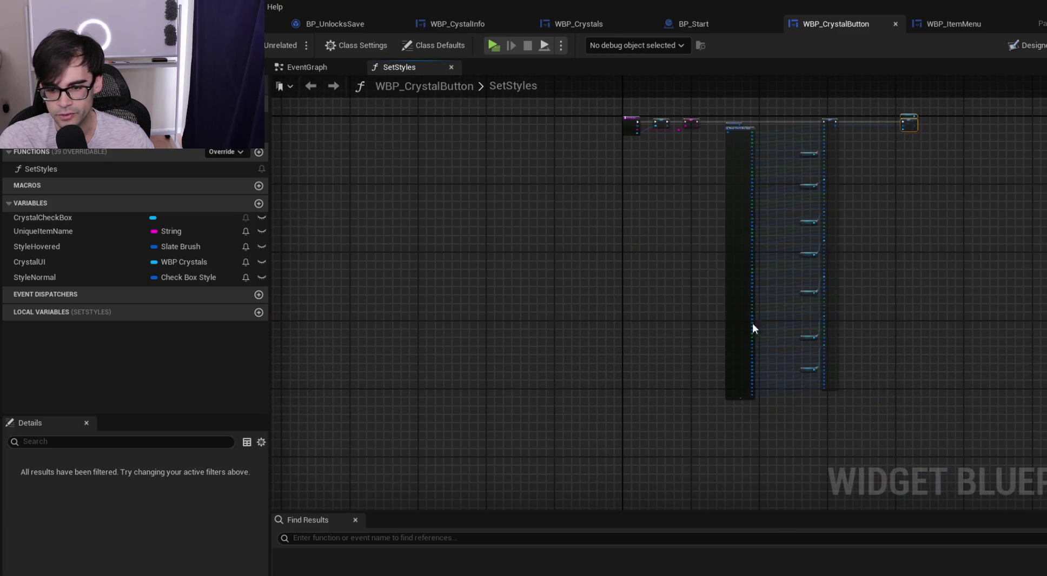
{"action": "left_click_drag", "start_coordinate": [805, 283], "coordinate": [876, 314]}
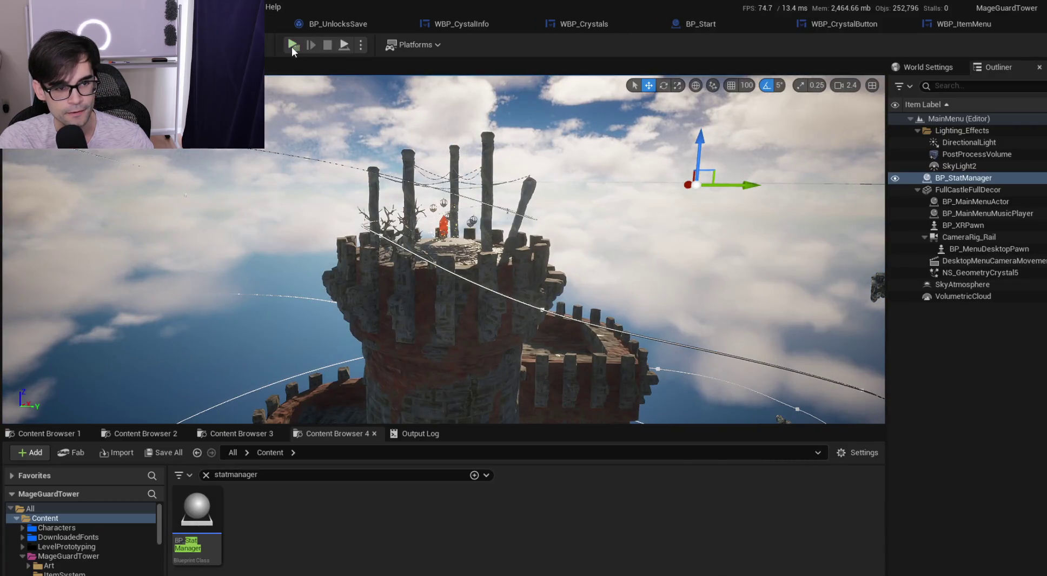
{"action": "left_click", "coordinate": [292, 47]}
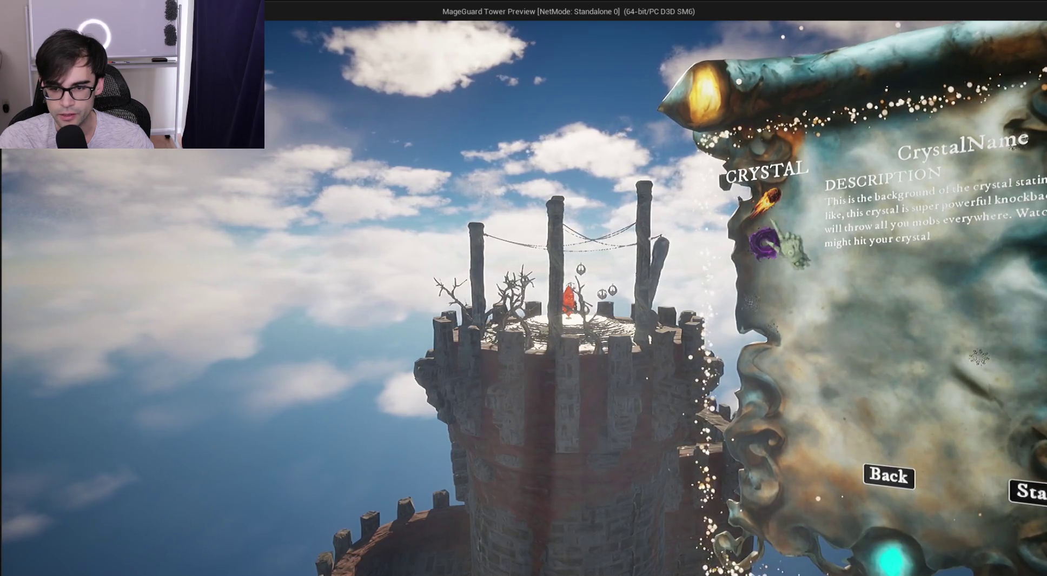
Toggle between Crystal 1 test and crystal 2 test by clicking the crystal icons
{"action": "left_click", "coordinate": [771, 244]}
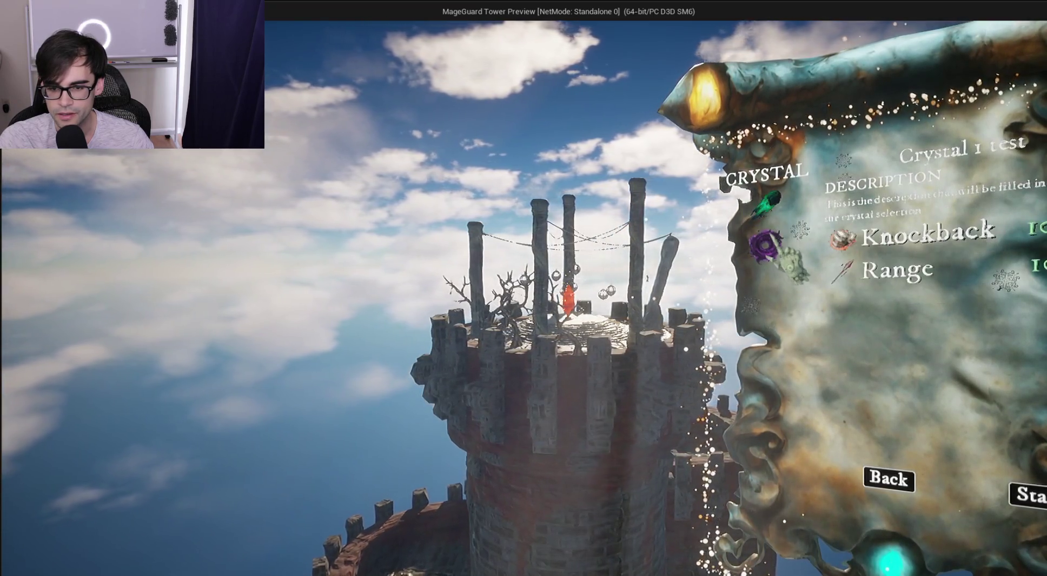
{"action": "left_click", "coordinate": [771, 211]}
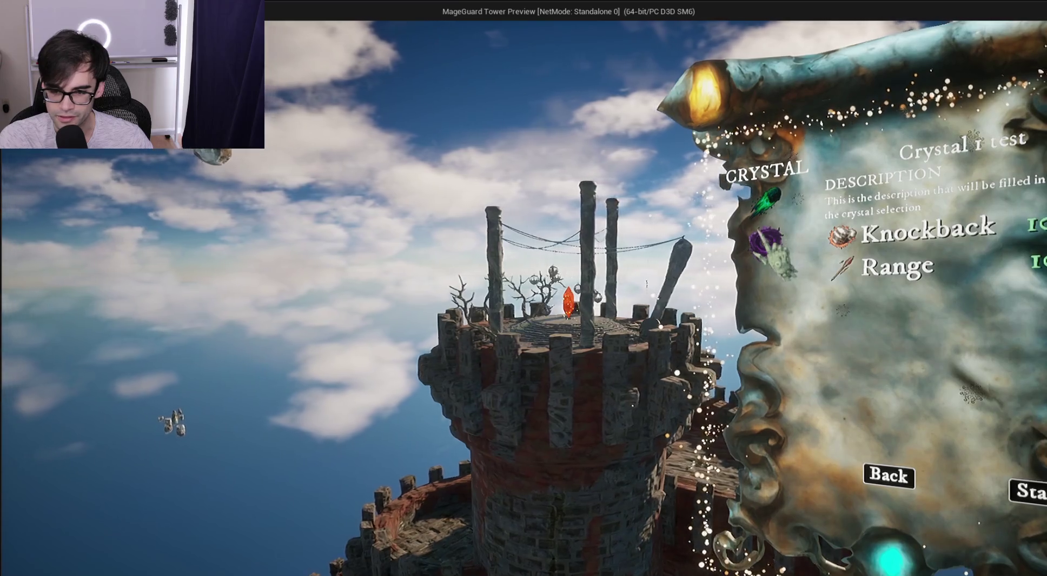
{"action": "left_click", "coordinate": [767, 246]}
{"action": "left_click", "coordinate": [768, 248]}
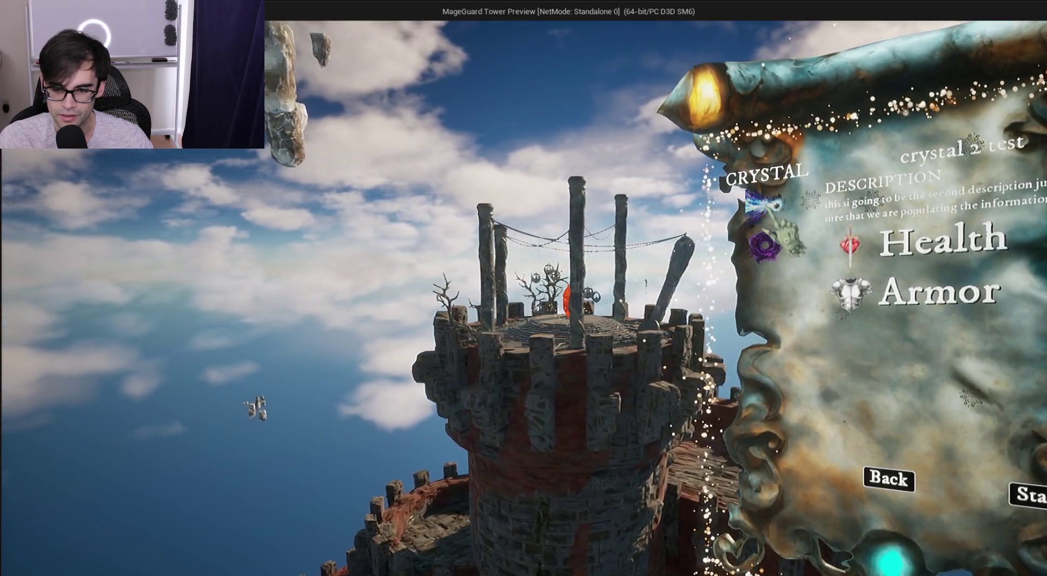
{"action": "left_click", "coordinate": [766, 246]}
{"action": "left_click", "coordinate": [767, 247]}
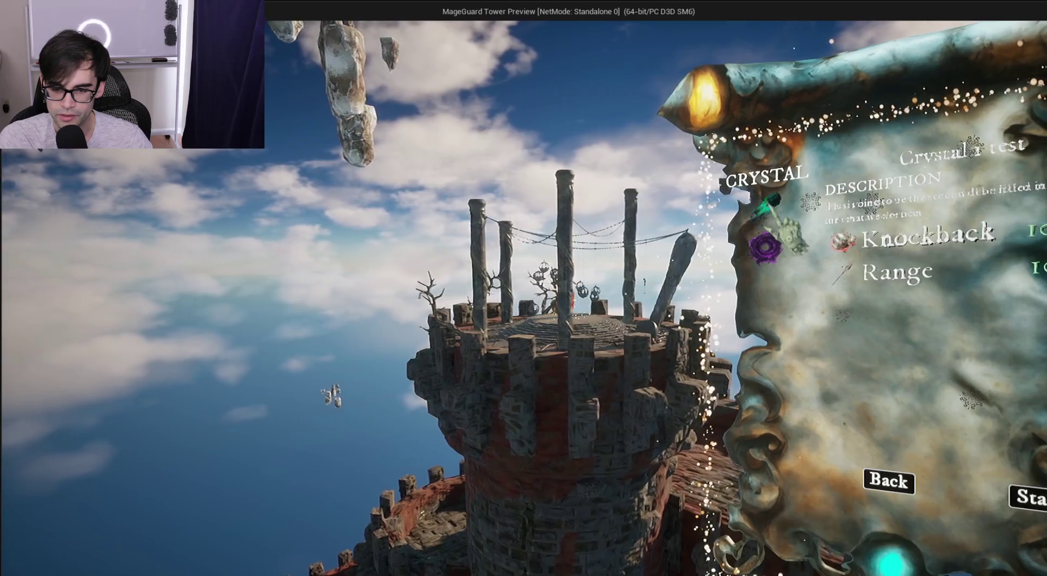
{"action": "left_click", "coordinate": [767, 246]}
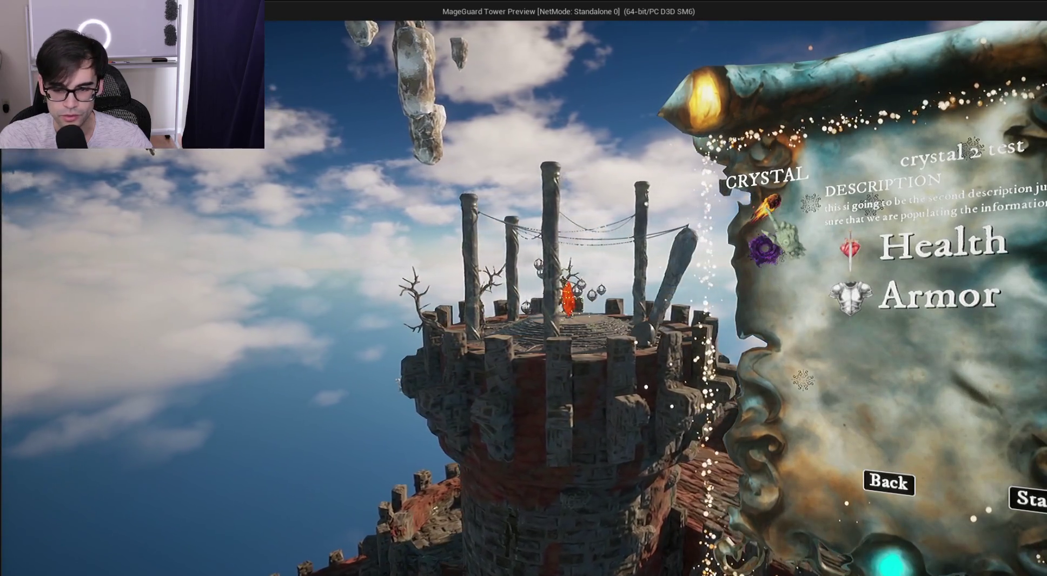
{"action": "left_click", "coordinate": [767, 247]}
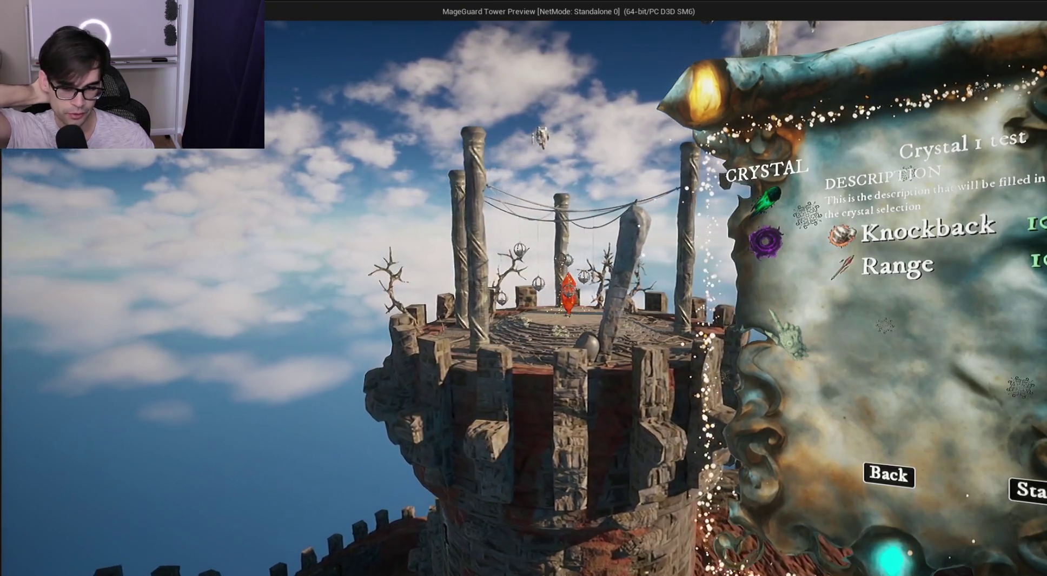
Cycle the two test crystals with arrow keys and rapid clicks, then stop the preview with Esc
{"action": "key", "text": "Right"}
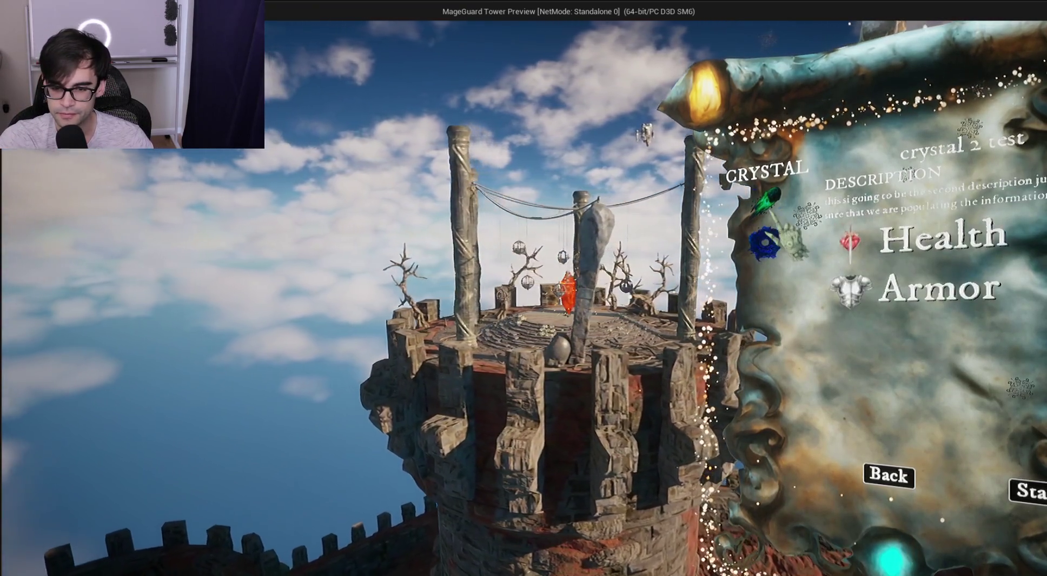
{"action": "key", "text": "Left"}
{"action": "key", "text": "Right"}
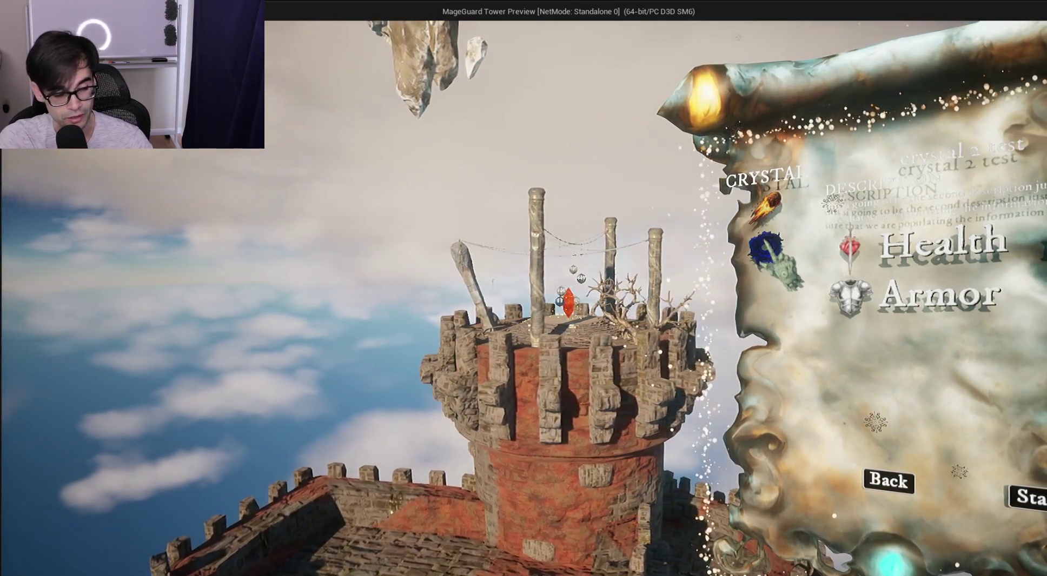
{"action": "left_click", "coordinate": [768, 246]}
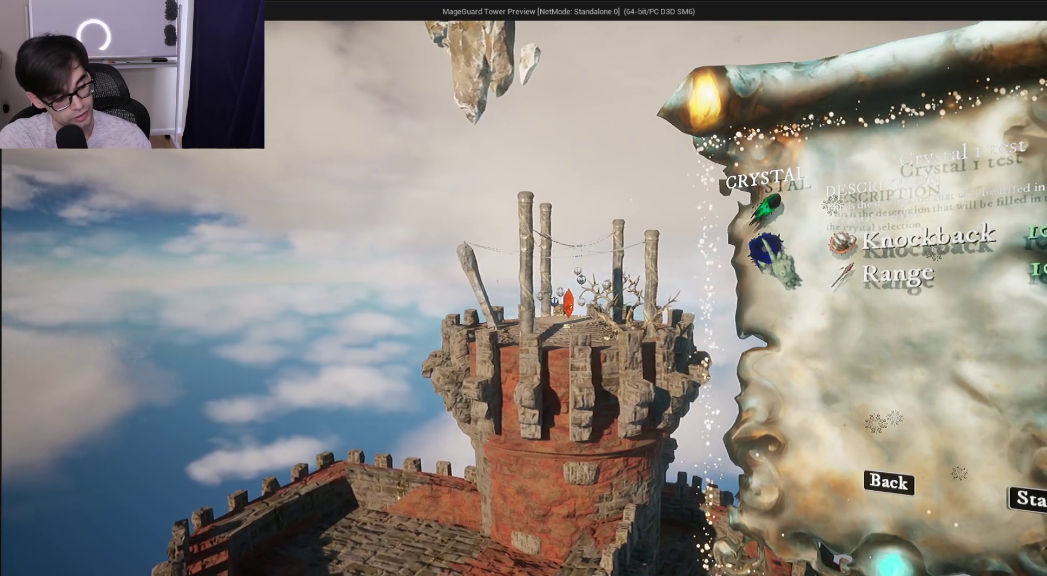
{"action": "left_click", "coordinate": [768, 248]}
{"action": "left_click", "coordinate": [771, 251]}
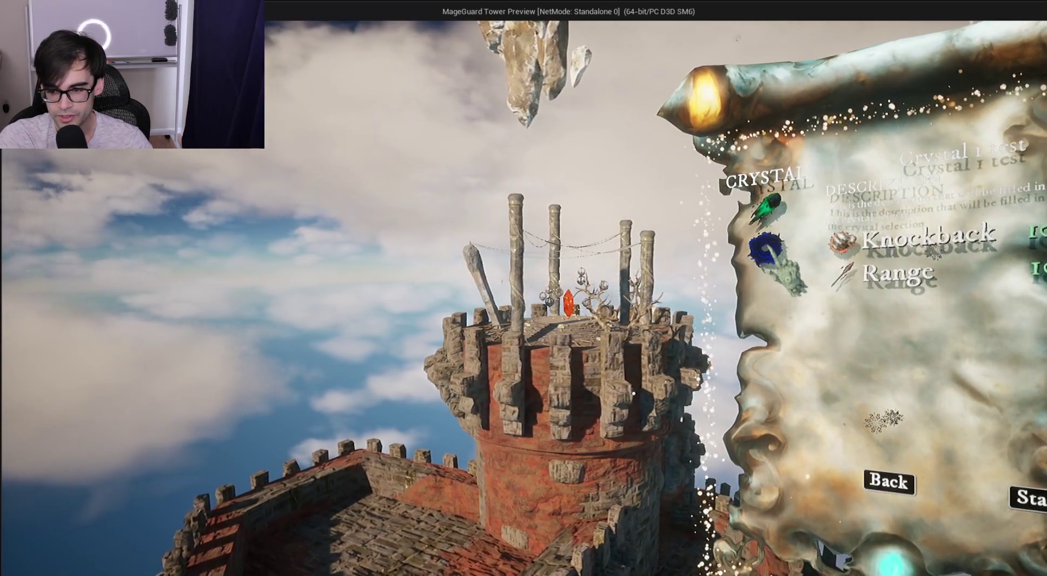
{"action": "left_click", "coordinate": [768, 248]}
{"action": "left_click", "coordinate": [768, 249]}
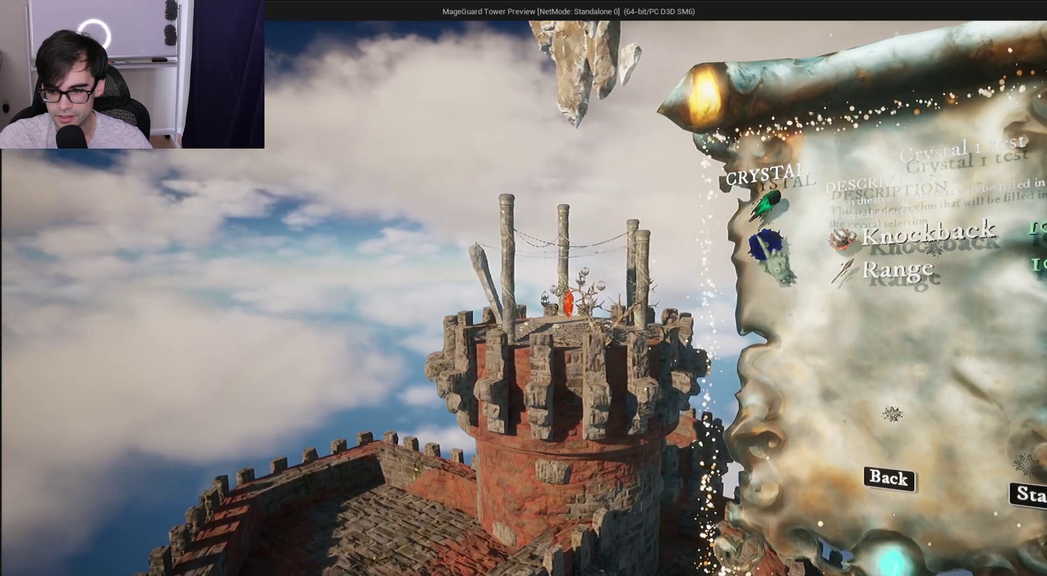
{"action": "left_click", "coordinate": [770, 247]}
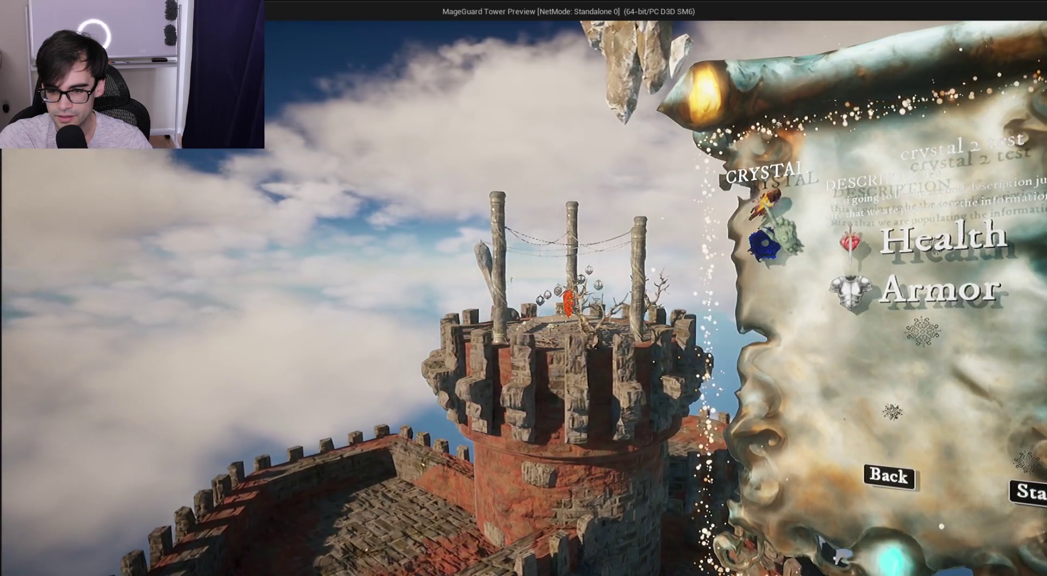
{"action": "left_click", "coordinate": [767, 247]}
{"action": "left_click", "coordinate": [767, 248]}
{"action": "left_click", "coordinate": [768, 248]}
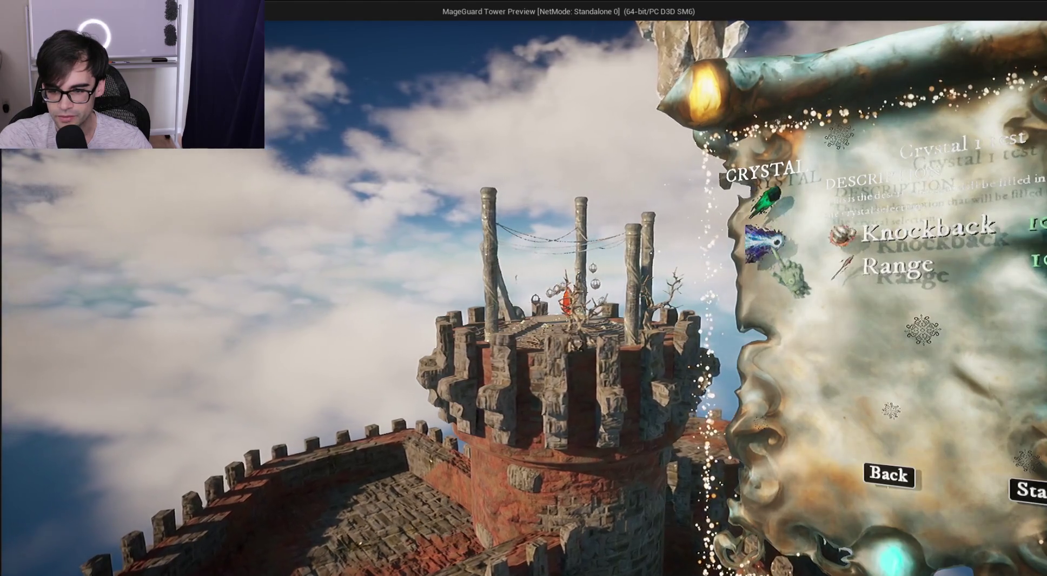
{"action": "left_click", "coordinate": [773, 254]}
{"action": "left_click", "coordinate": [773, 254]}
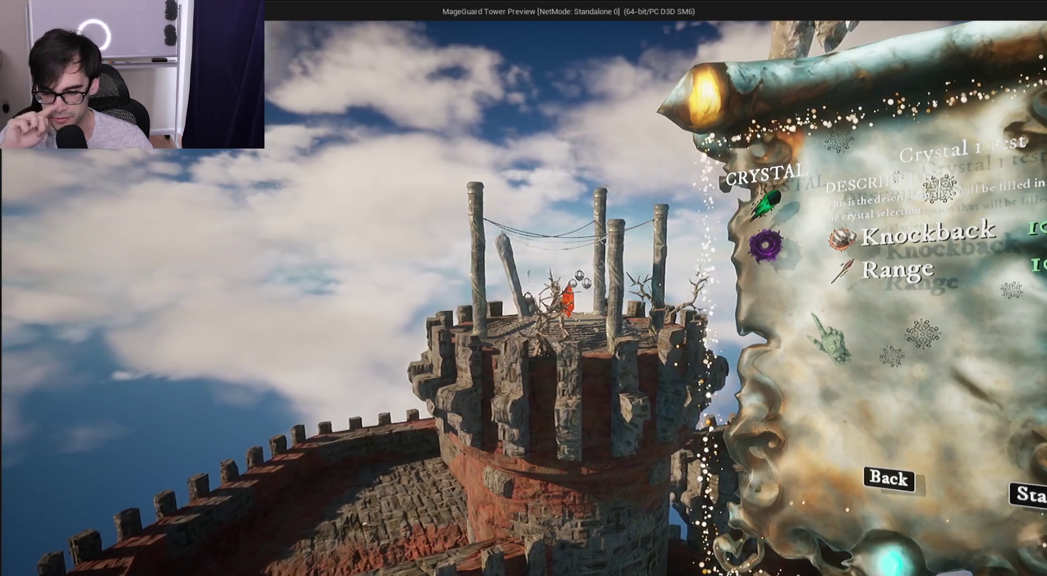
{"action": "key", "text": "Escape"}
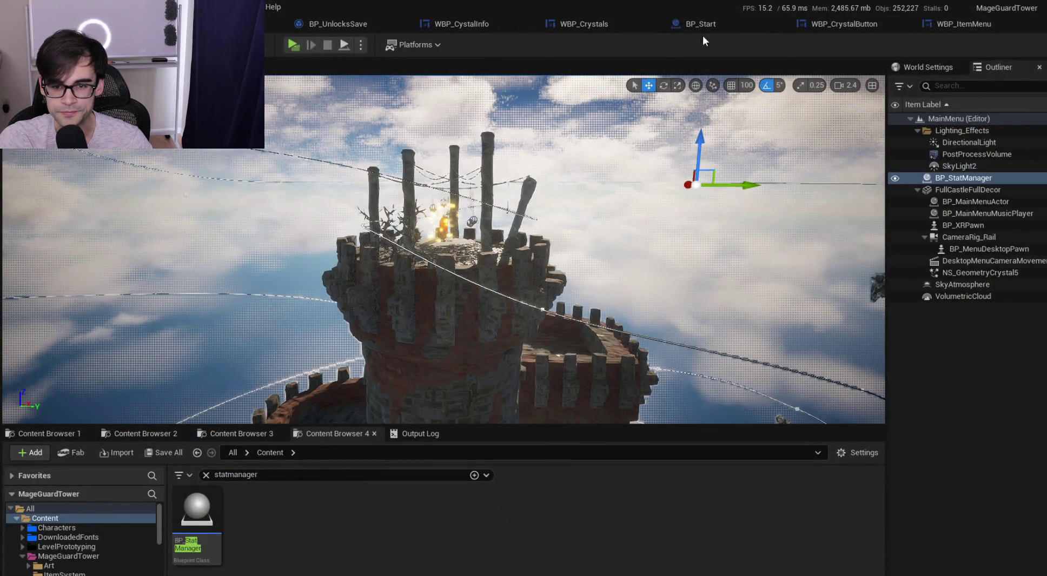
Switch via the BP_Start tab back to the WBP_CrystalButton SetStyles graph
{"action": "left_click", "coordinate": [722, 23]}
{"action": "left_click", "coordinate": [844, 23]}
{"action": "left_click", "coordinate": [732, 25]}
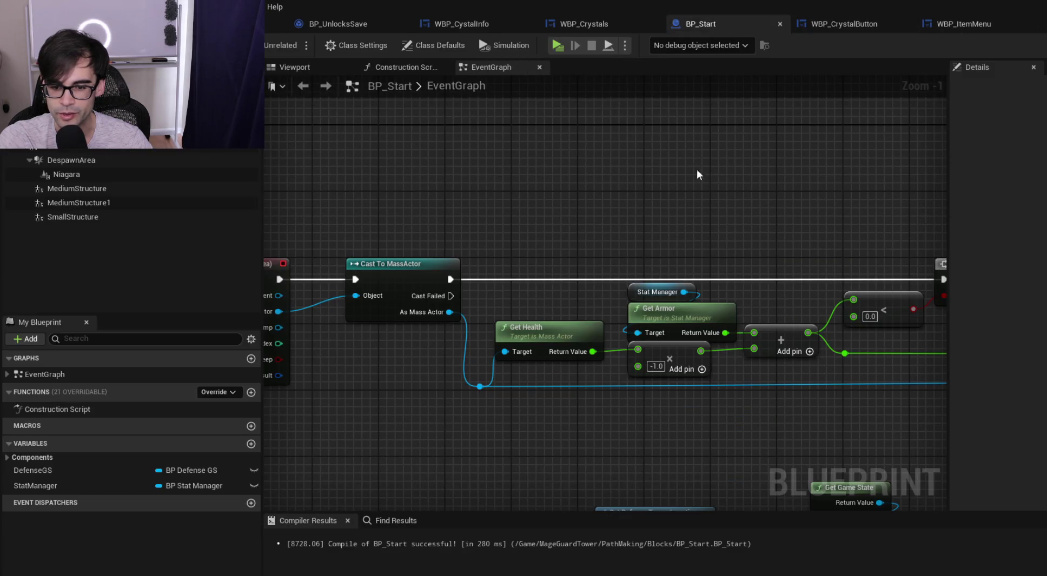
{"action": "left_click", "coordinate": [838, 23]}
{"action": "scroll", "coordinate": [638, 244], "scroll_direction": "up", "scroll_amount": 3}
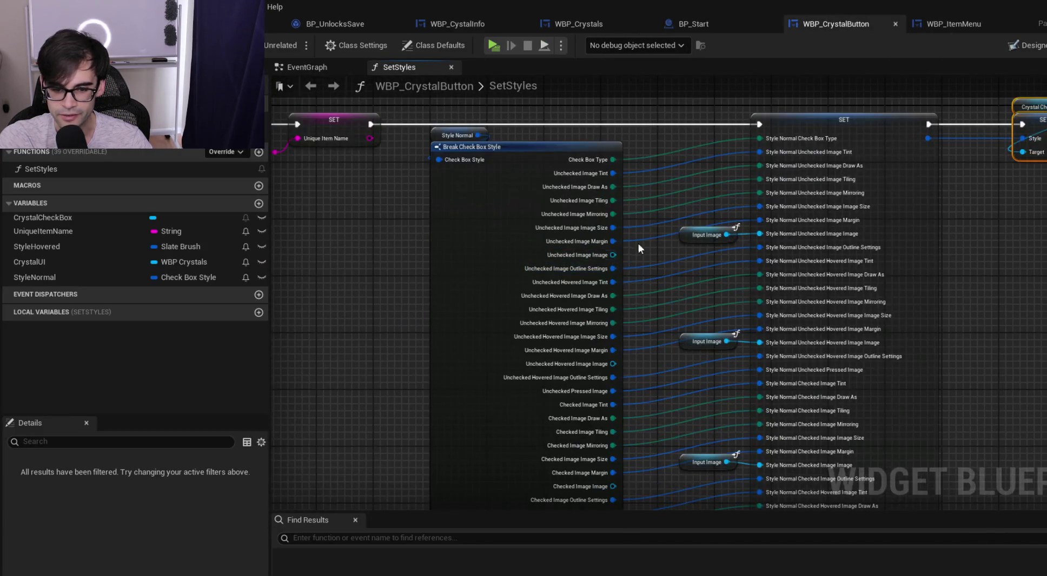
{"action": "scroll", "coordinate": [638, 244], "scroll_direction": "down", "scroll_amount": 4}
{"action": "scroll", "coordinate": [619, 257], "scroll_direction": "up", "scroll_amount": 2}
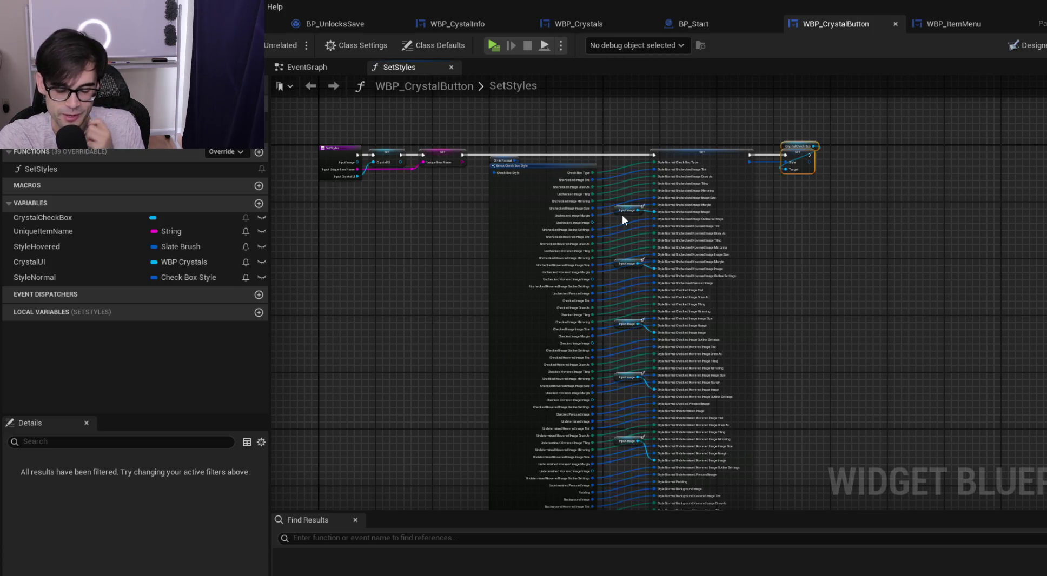
Marquee-select the Set CrystalCheckBox, SET, Break Check Box Style and Input Image nodes to inspect them
{"action": "mouse_move", "coordinate": [620, 120]}
{"action": "left_mouse_down"}
{"action": "mouse_move", "coordinate": [778, 464]}
{"action": "mouse_move", "coordinate": [769, 476]}
{"action": "mouse_move", "coordinate": [757, 436]}
{"action": "left_mouse_up"}
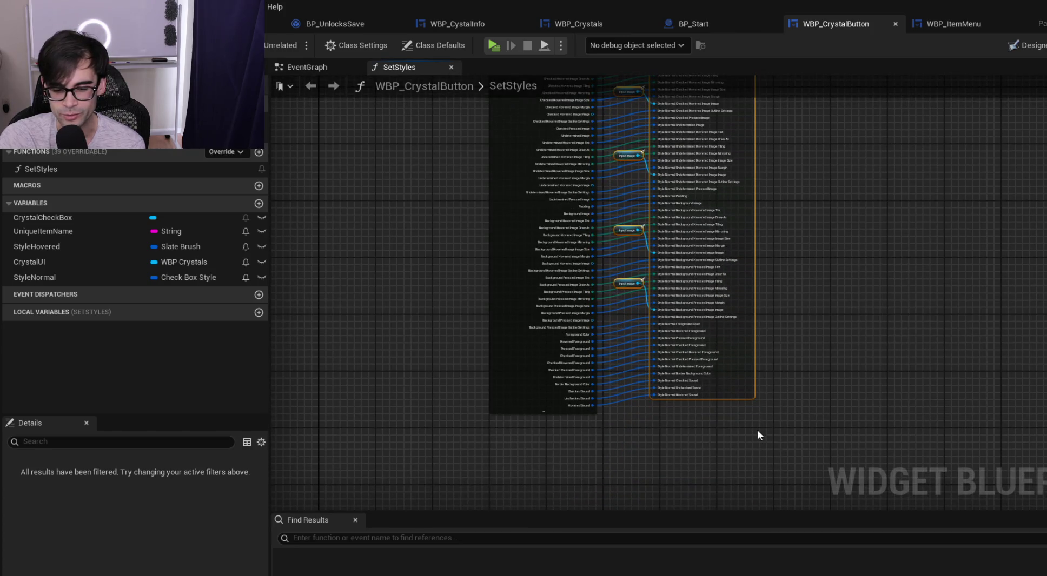
{"action": "left_click", "coordinate": [769, 379]}
{"action": "scroll", "coordinate": [773, 227], "scroll_direction": "up", "scroll_amount": 5}
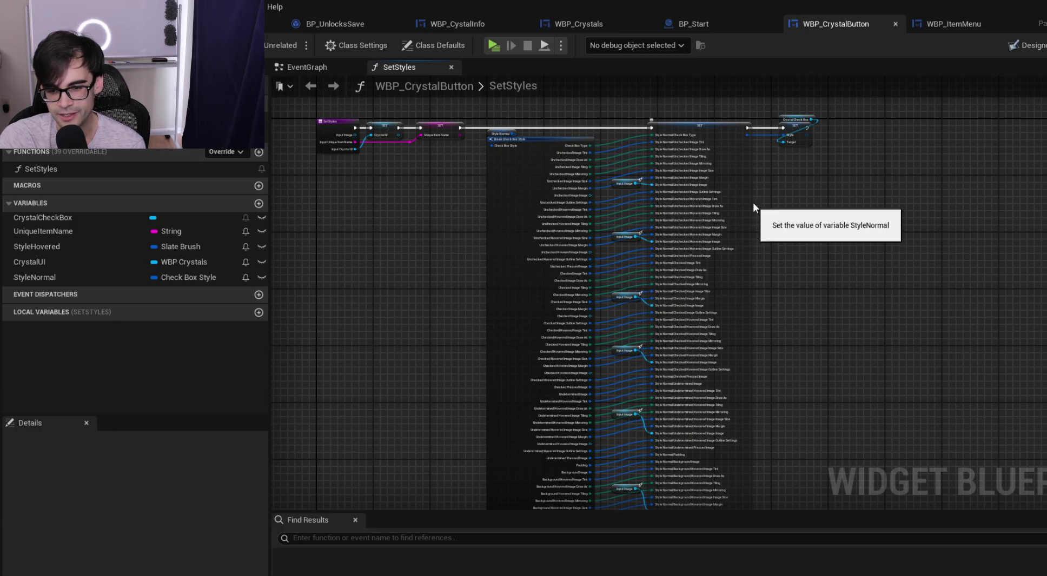
{"action": "left_click_drag", "start_coordinate": [758, 102], "coordinate": [843, 192]}
{"action": "scroll", "coordinate": [838, 179], "scroll_direction": "up", "scroll_amount": 2}
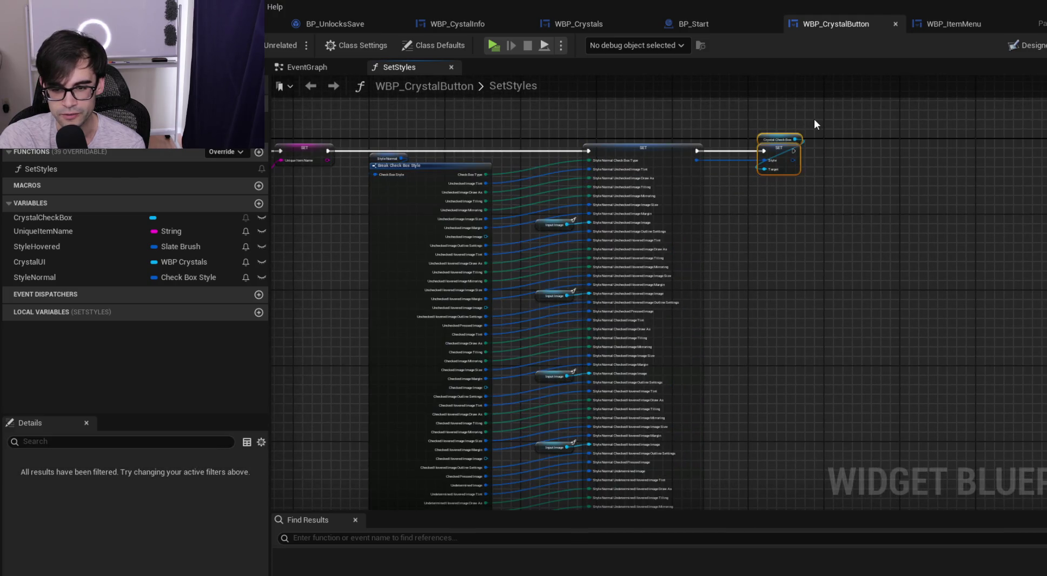
{"action": "mouse_move", "coordinate": [828, 126]}
{"action": "left_mouse_down"}
{"action": "mouse_move", "coordinate": [510, 428]}
{"action": "mouse_move", "coordinate": [360, 492]}
{"action": "left_mouse_up"}
{"action": "scroll", "coordinate": [365, 457], "scroll_direction": "down", "scroll_amount": 3}
{"action": "scroll", "coordinate": [484, 401], "scroll_direction": "up", "scroll_amount": 3}
{"action": "scroll", "coordinate": [502, 427], "scroll_direction": "down", "scroll_amount": 2}
{"action": "scroll", "coordinate": [484, 262], "scroll_direction": "up", "scroll_amount": 4}
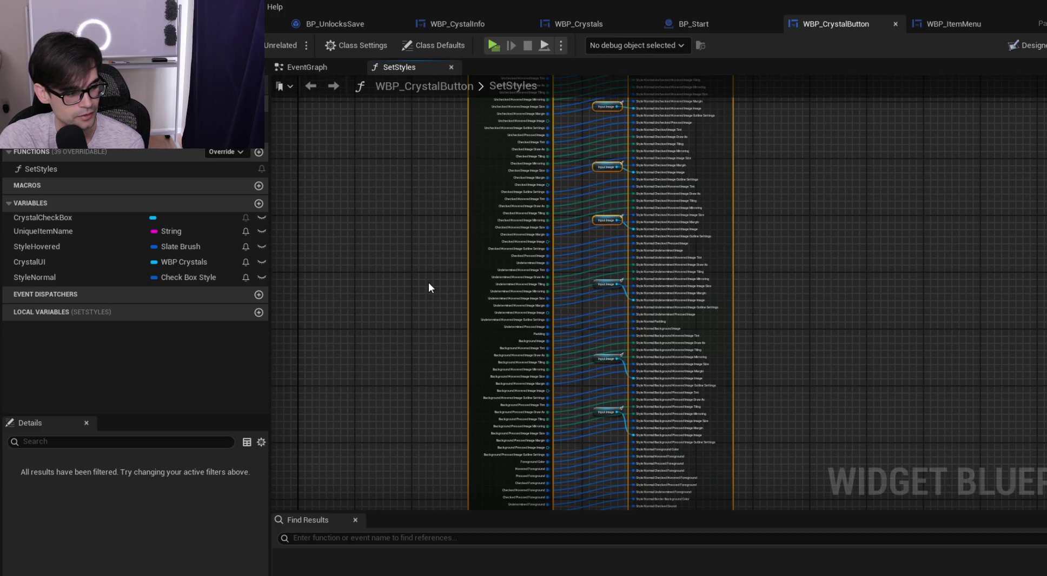
{"action": "scroll", "coordinate": [429, 282], "scroll_direction": "up", "scroll_amount": 1}
{"action": "scroll", "coordinate": [430, 250], "scroll_direction": "down", "scroll_amount": 2}
{"action": "scroll", "coordinate": [470, 289], "scroll_direction": "up", "scroll_amount": 3}
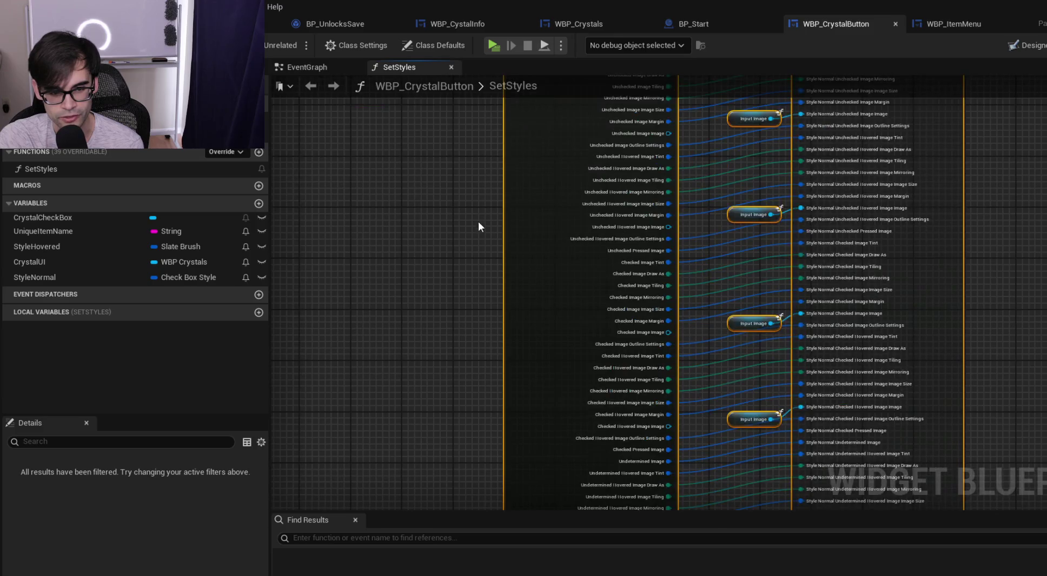
{"action": "left_click_drag", "start_coordinate": [478, 226], "coordinate": [482, 381]}
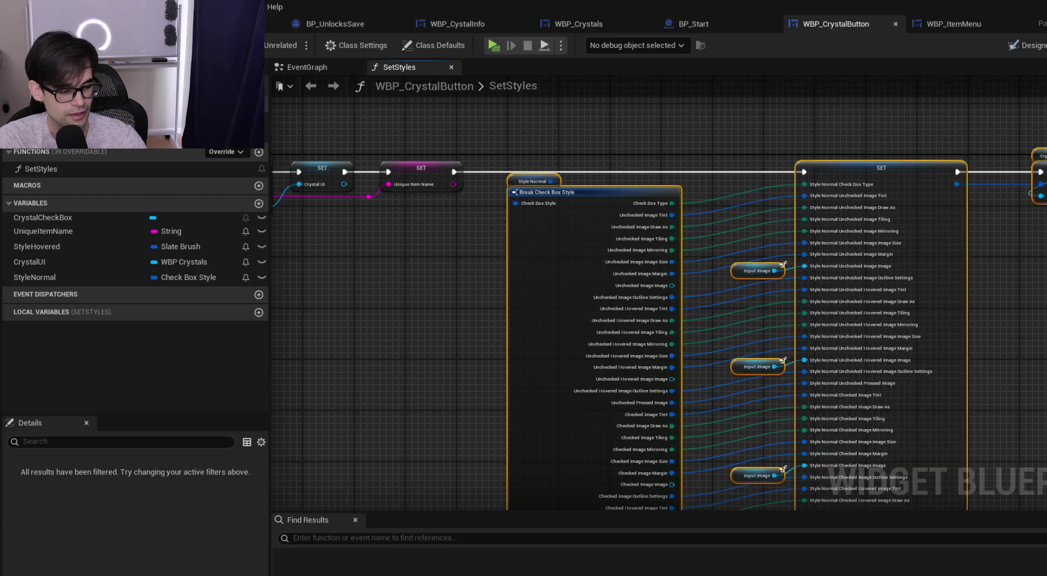
{"action": "scroll", "coordinate": [418, 174], "scroll_direction": "up", "scroll_amount": 1}
{"action": "scroll", "coordinate": [410, 289], "scroll_direction": "down", "scroll_amount": 2}
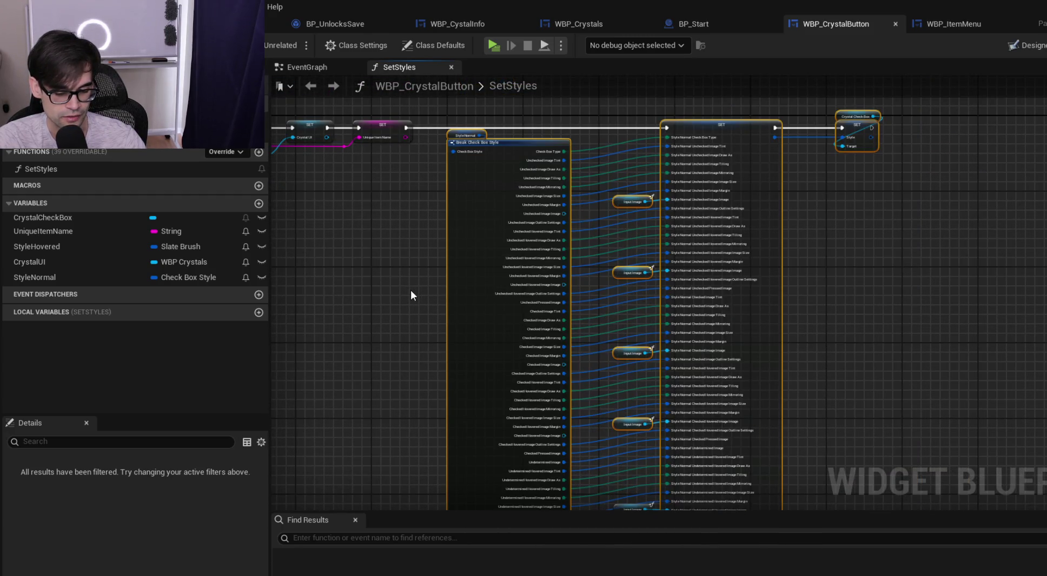
{"action": "left_click_drag", "start_coordinate": [412, 178], "coordinate": [423, 271]}
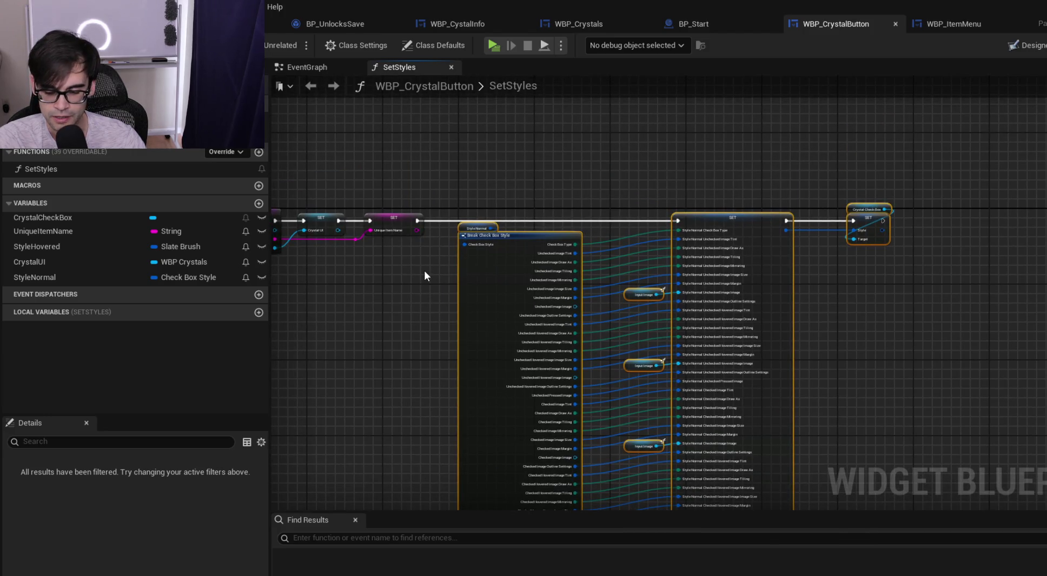
{"action": "left_click_drag", "start_coordinate": [427, 332], "coordinate": [442, 231]}
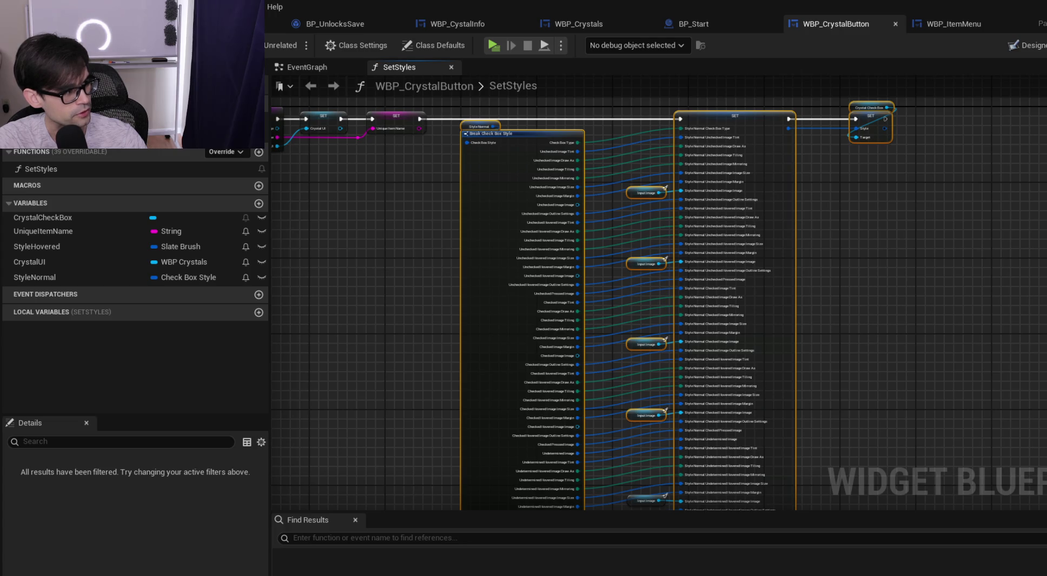
{"action": "key", "text": "alt+Tab"}
Search Google for 'is there vegan stock'
{"action": "left_click", "coordinate": [319, 38]}
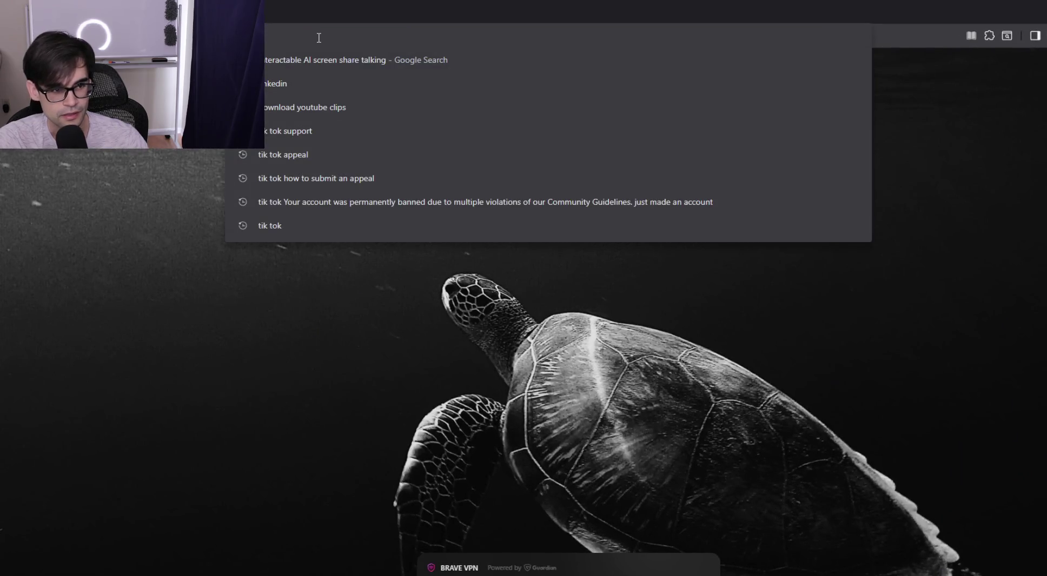
{"action": "type", "text": "there "}
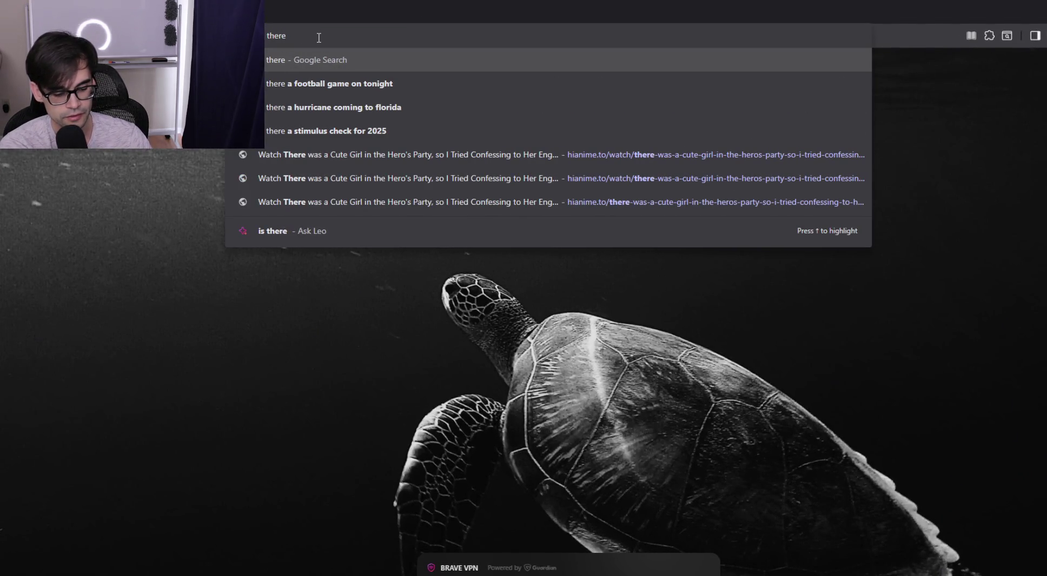
{"action": "type", "text": "vegan stock"}
{"action": "key", "text": "Return"}
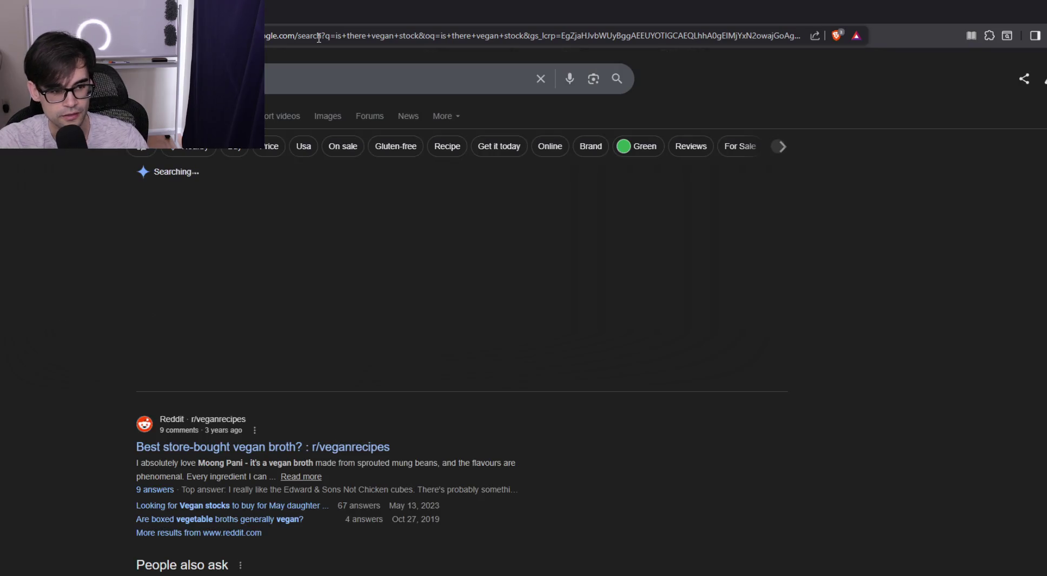
Highlight and read the results about vegan stock and vegetable broth
{"action": "mouse_move", "coordinate": [176, 195]}
{"action": "left_mouse_down"}
{"action": "mouse_move", "coordinate": [303, 195]}
{"action": "mouse_move", "coordinate": [348, 209]}
{"action": "mouse_move", "coordinate": [233, 210]}
{"action": "mouse_move", "coordinate": [242, 209]}
{"action": "left_mouse_up"}
{"action": "mouse_move", "coordinate": [177, 209]}
{"action": "left_mouse_down"}
{"action": "mouse_move", "coordinate": [397, 209]}
{"action": "mouse_move", "coordinate": [262, 223]}
{"action": "left_mouse_up"}
{"action": "scroll", "coordinate": [484, 405], "scroll_direction": "down", "scroll_amount": 10}
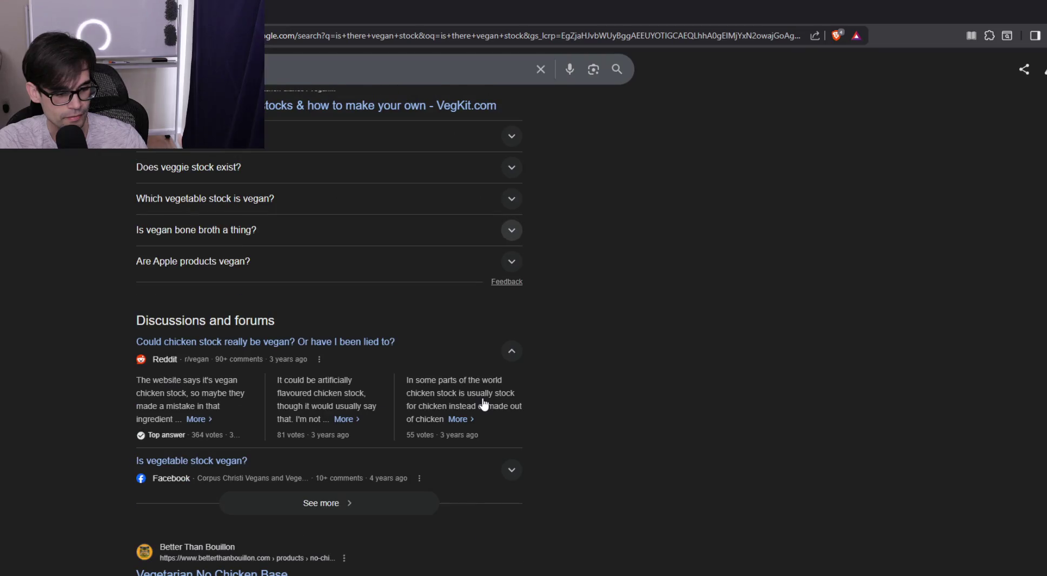
{"action": "scroll", "coordinate": [484, 404], "scroll_direction": "down", "scroll_amount": 2}
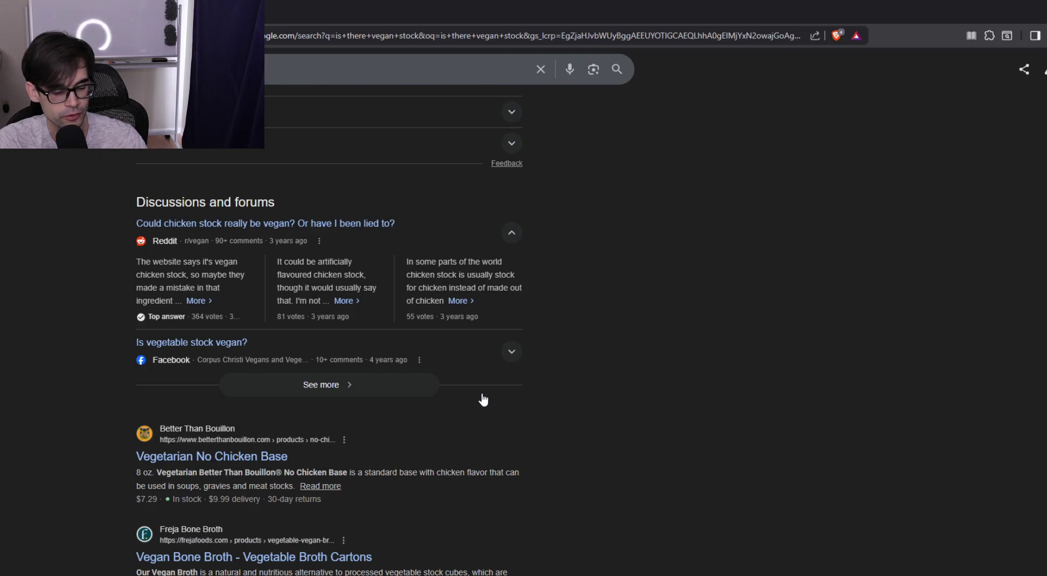
{"action": "scroll", "coordinate": [484, 400], "scroll_direction": "up", "scroll_amount": 10}
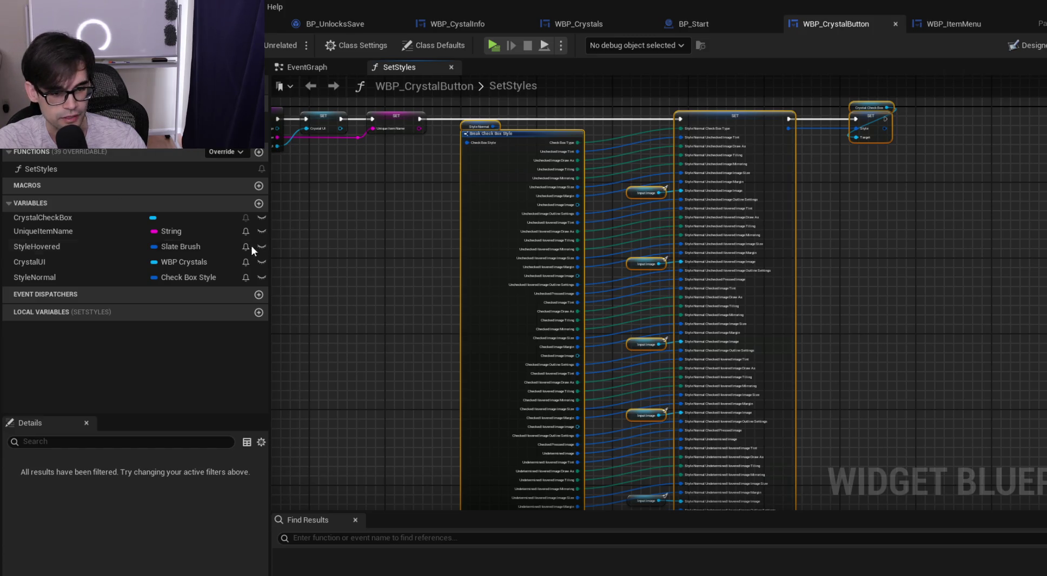
Pan across the SetStyles chain, then bring up the widget's EventGraph
{"action": "left_click_drag", "start_coordinate": [363, 274], "coordinate": [537, 325]}
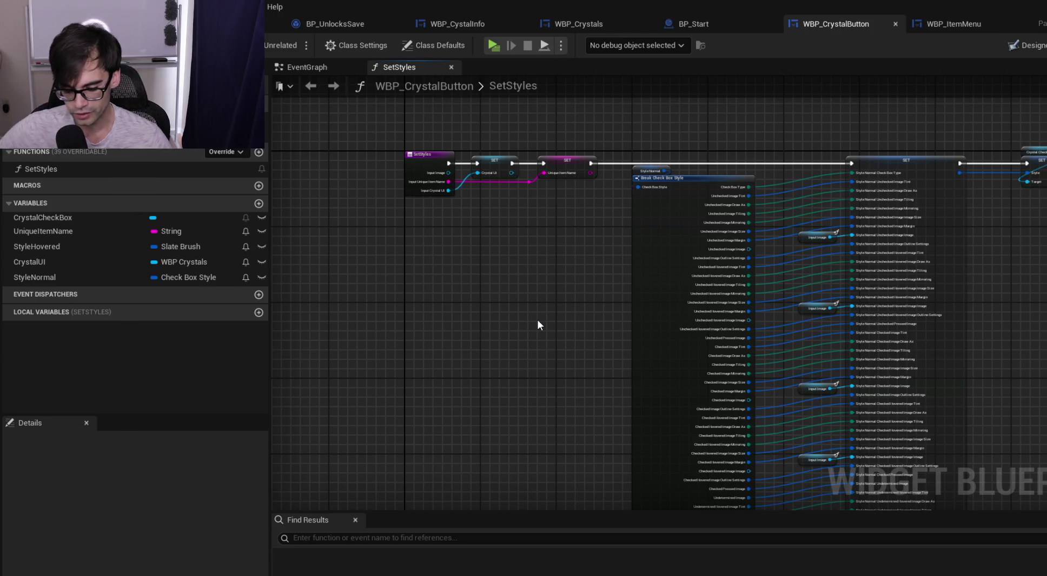
{"action": "mouse_move", "coordinate": [593, 279]}
{"action": "left_mouse_down"}
{"action": "mouse_move", "coordinate": [535, 292]}
{"action": "mouse_move", "coordinate": [423, 269]}
{"action": "left_mouse_up"}
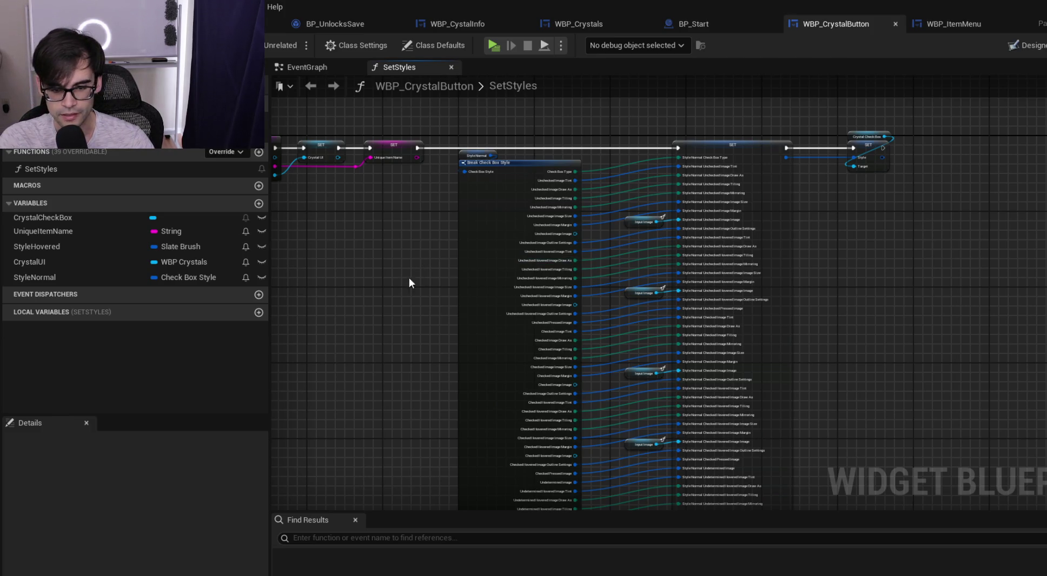
{"action": "scroll", "coordinate": [409, 277], "scroll_direction": "up", "scroll_amount": 4}
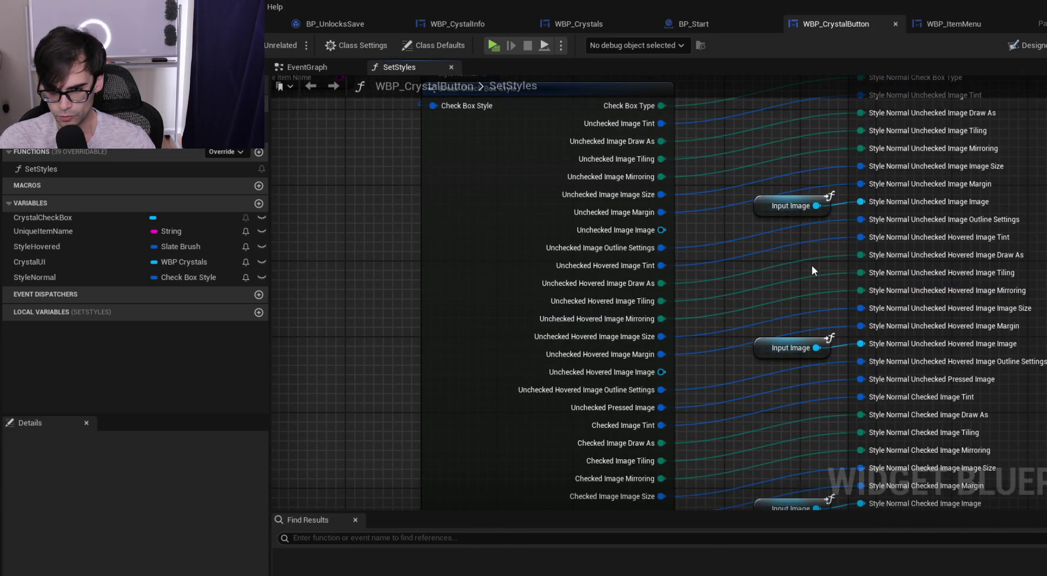
{"action": "scroll", "coordinate": [791, 260], "scroll_direction": "down", "scroll_amount": 5}
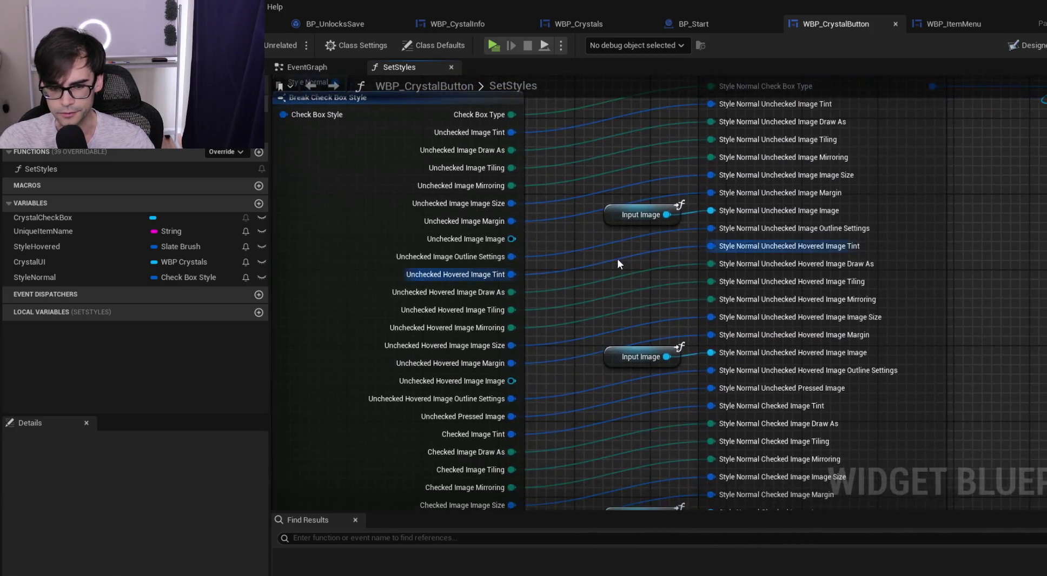
{"action": "left_click", "coordinate": [312, 71]}
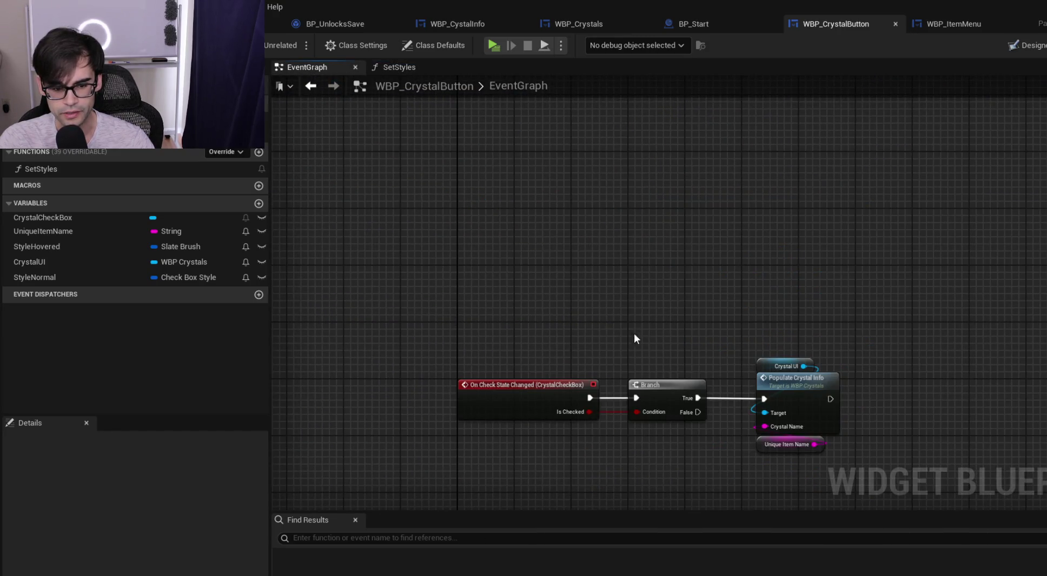
Select the On Check State Changed, Branch and Populate Crystal Info nodes, then switch to Brave
{"action": "left_click_drag", "start_coordinate": [634, 333], "coordinate": [533, 297]}
{"action": "scroll", "coordinate": [532, 296], "scroll_direction": "up", "scroll_amount": 2}
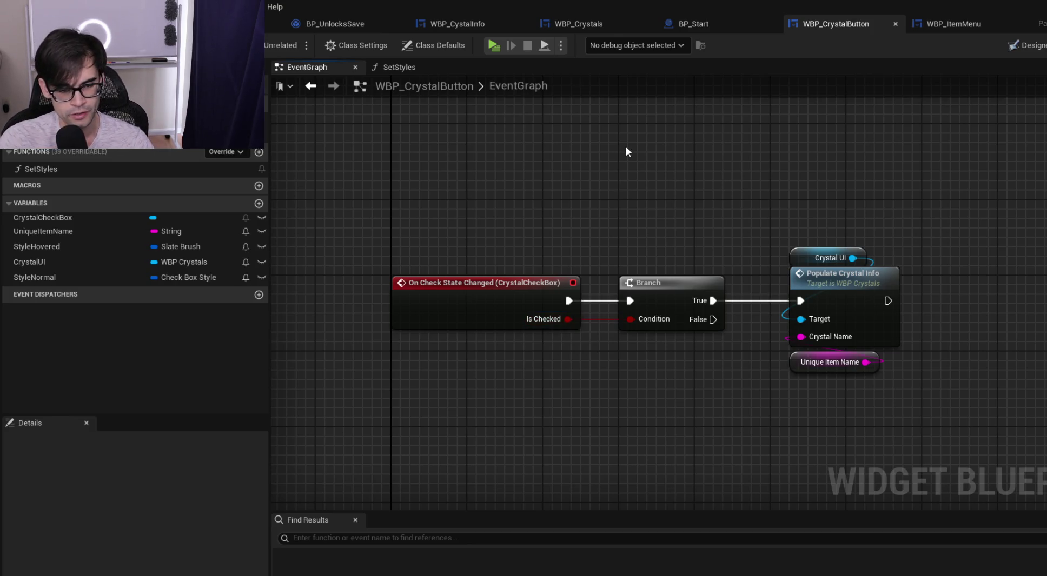
{"action": "mouse_move", "coordinate": [370, 184]}
{"action": "left_mouse_down"}
{"action": "mouse_move", "coordinate": [914, 425]}
{"action": "mouse_move", "coordinate": [930, 405]}
{"action": "mouse_move", "coordinate": [925, 430]}
{"action": "left_mouse_up"}
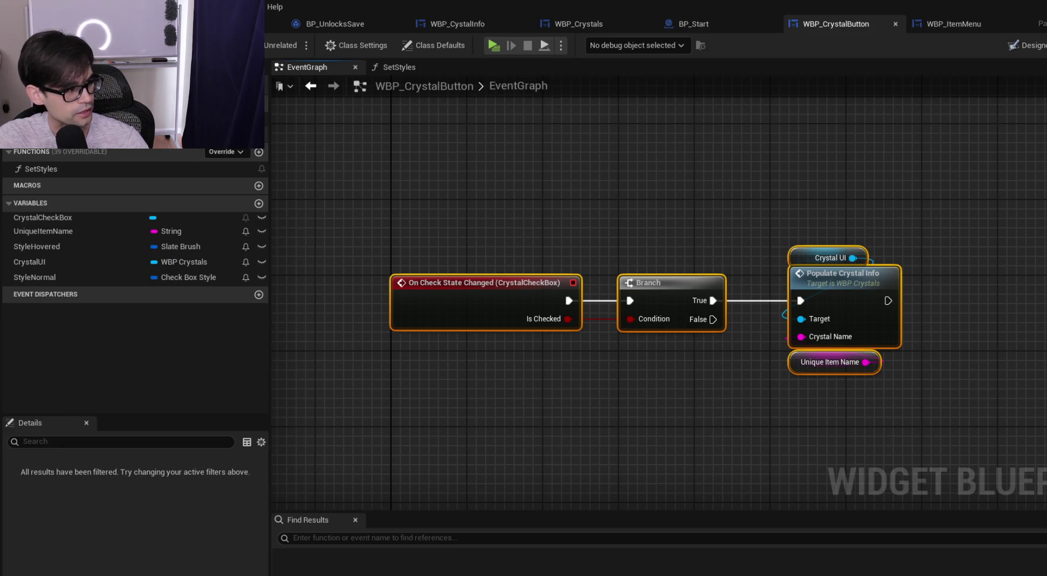
{"action": "key", "text": "alt+Tab"}
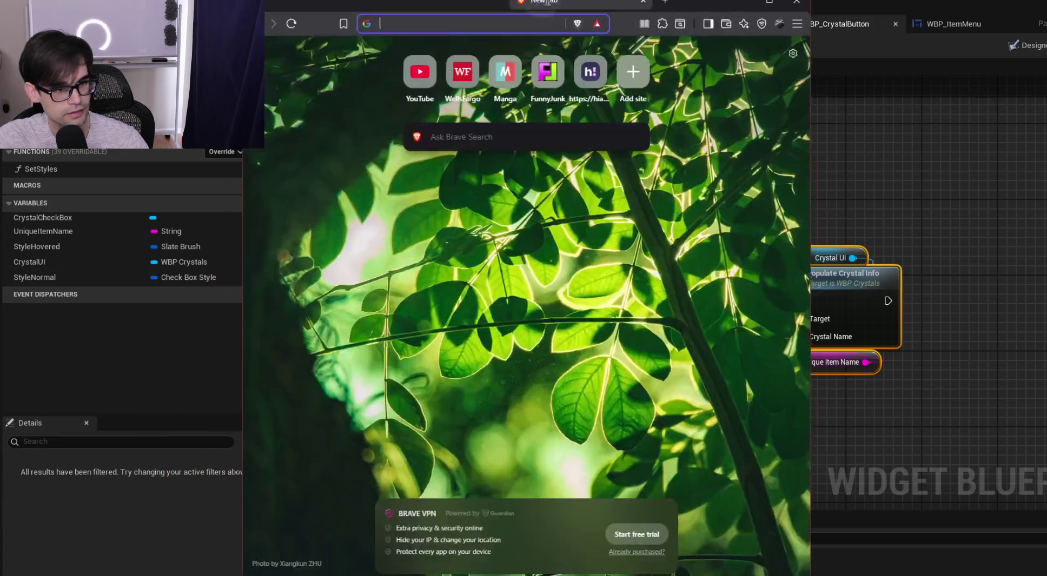
Search 'vegetable stock cubes', view image results, and open the Amazon Knorr Vegetable Stock Cubes listing
{"action": "type", "text": "vegetablke"}
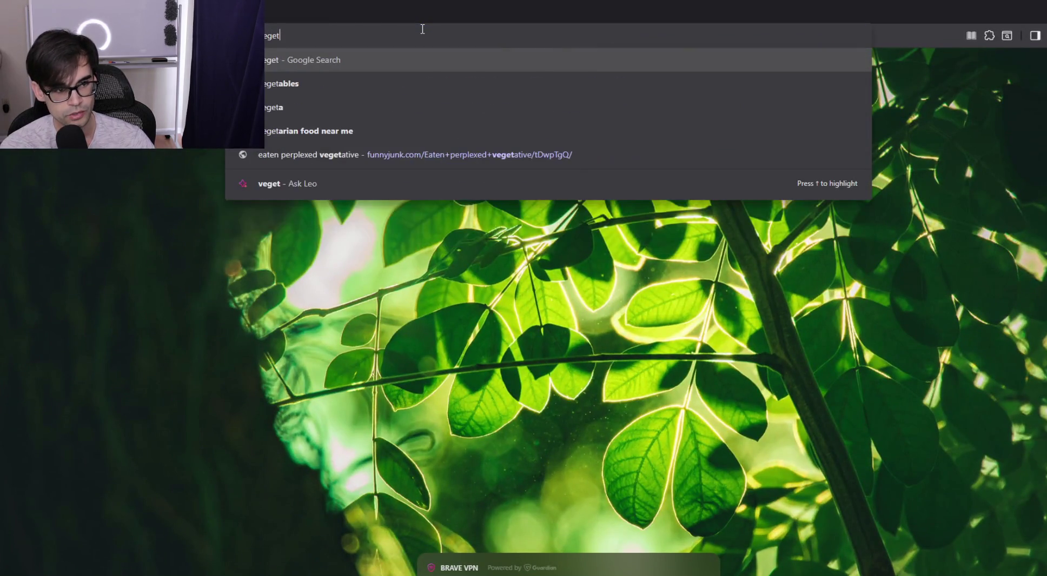
{"action": "key", "text": "BackSpace"}
{"action": "key", "text": "BackSpace"}
{"action": "type", "text": "e"}
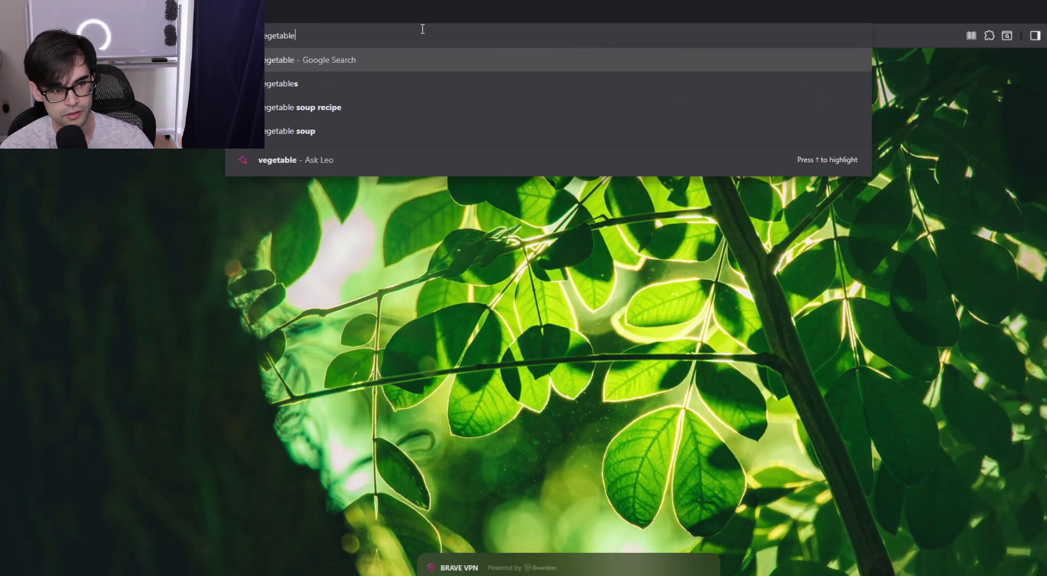
{"action": "type", "text": " stock cubes"}
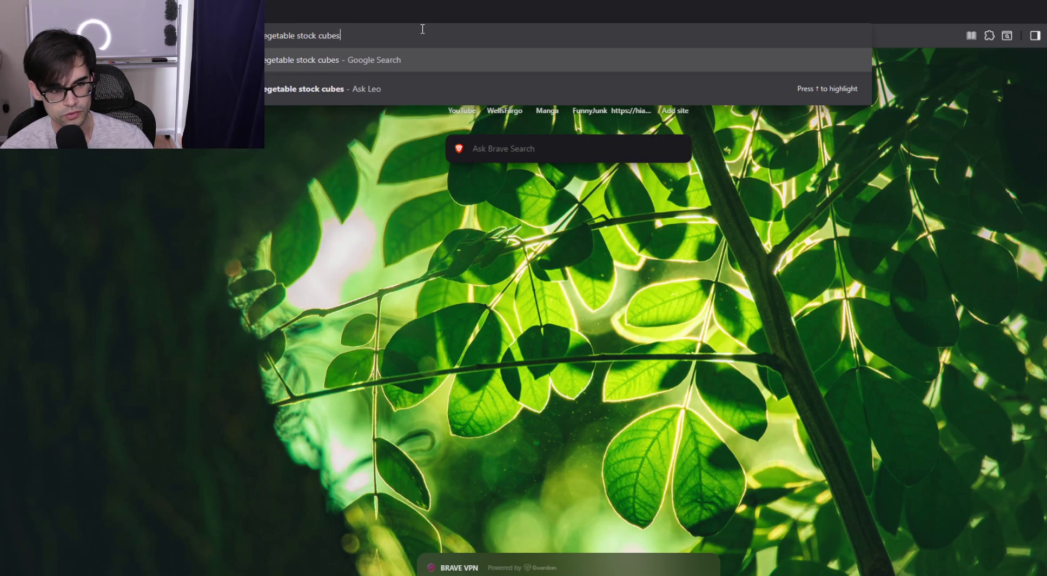
{"action": "key", "text": "Return"}
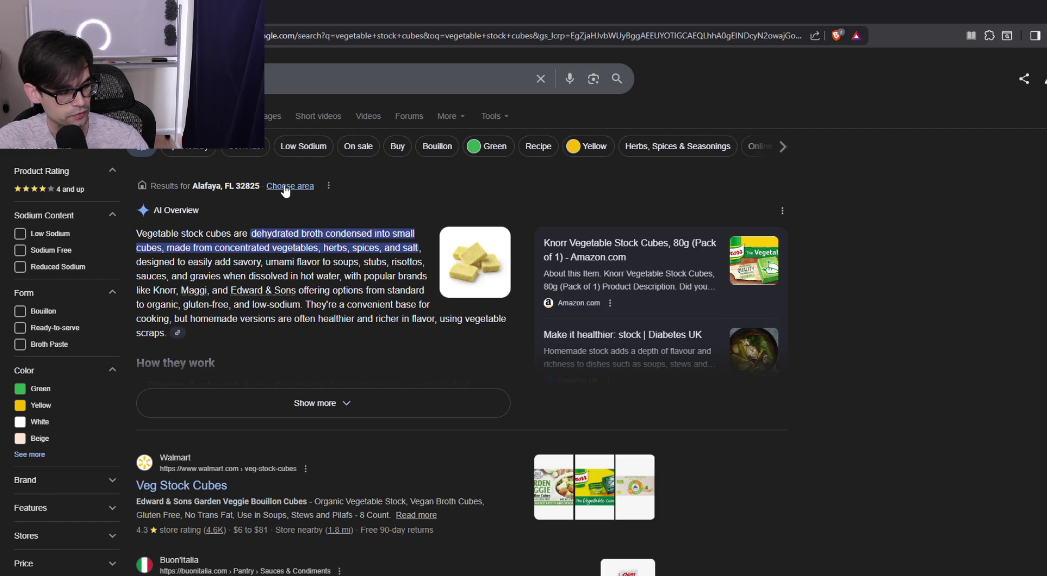
{"action": "left_click", "coordinate": [267, 118]}
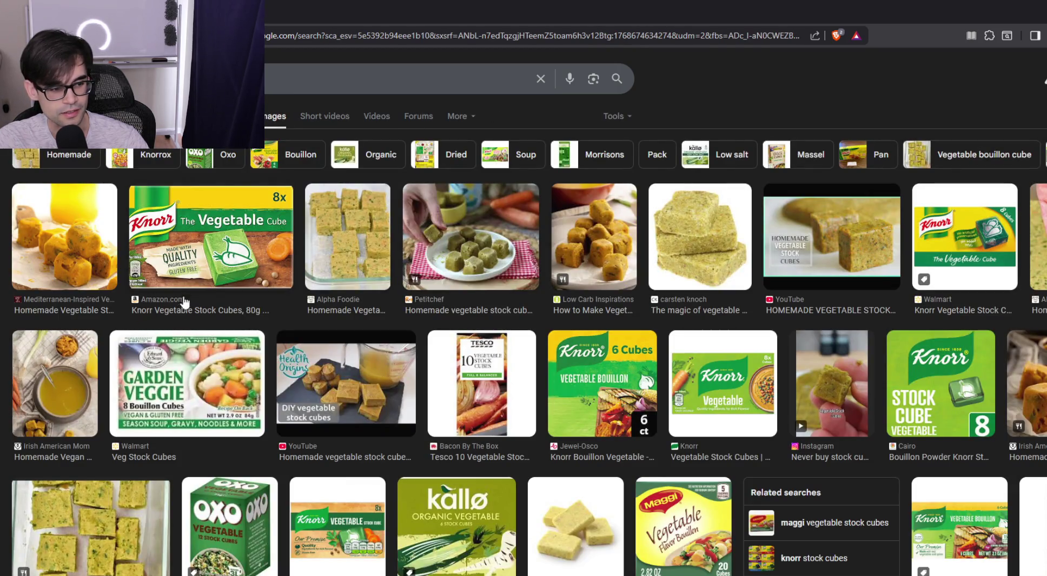
{"action": "left_click", "coordinate": [211, 238]}
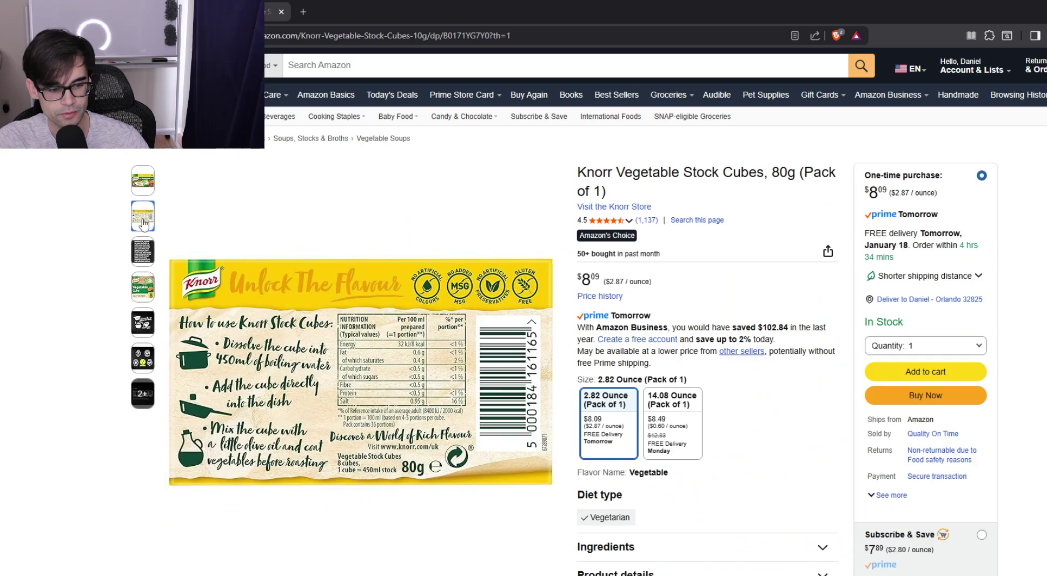
View the Knorr stock cubes' box front, nutrition label and ingredients list images
{"action": "mouse_move", "coordinate": [145, 261]}
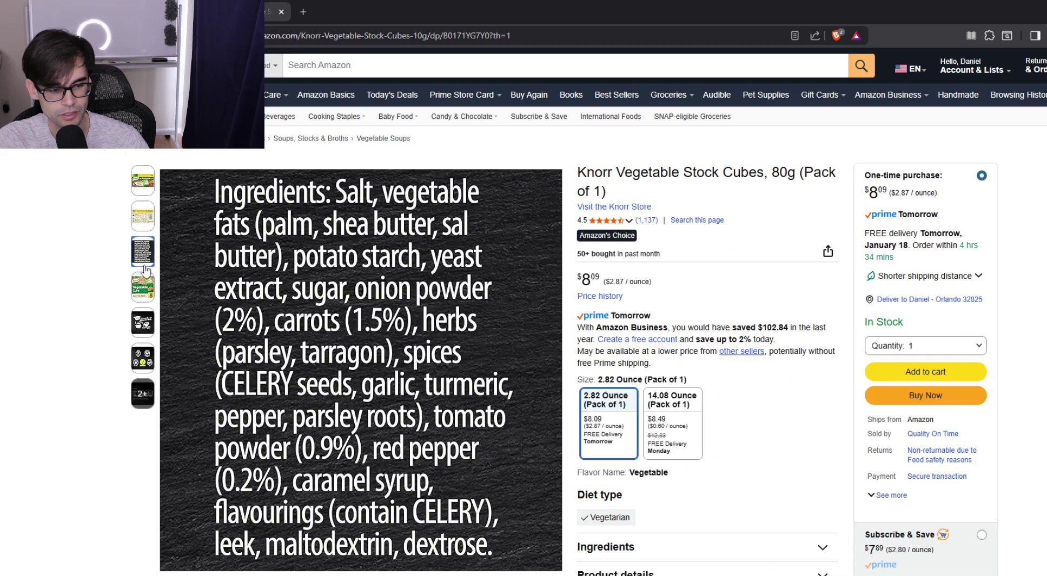
{"action": "mouse_move", "coordinate": [256, 285]}
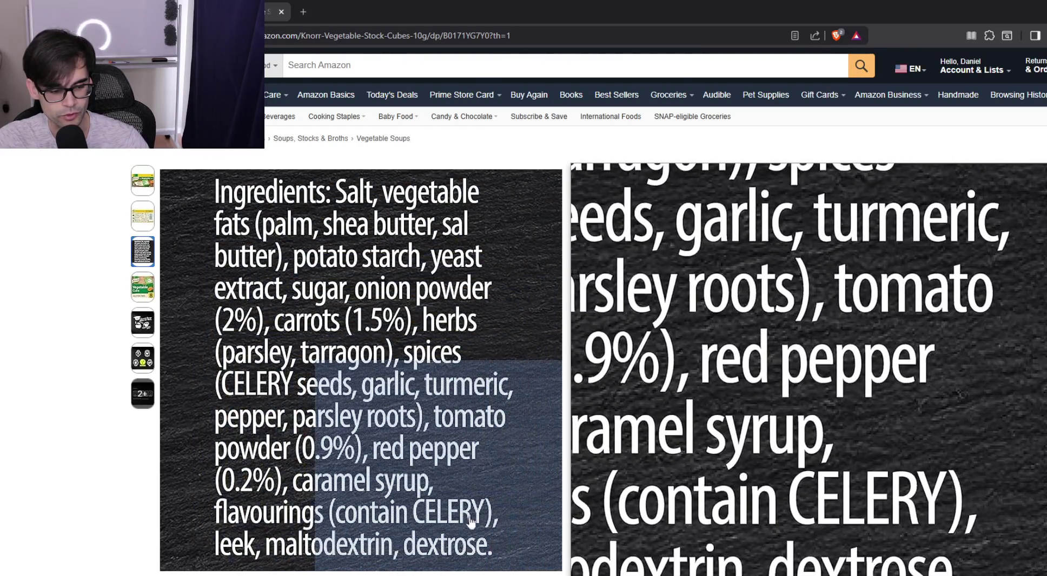
{"action": "left_click", "coordinate": [138, 177]}
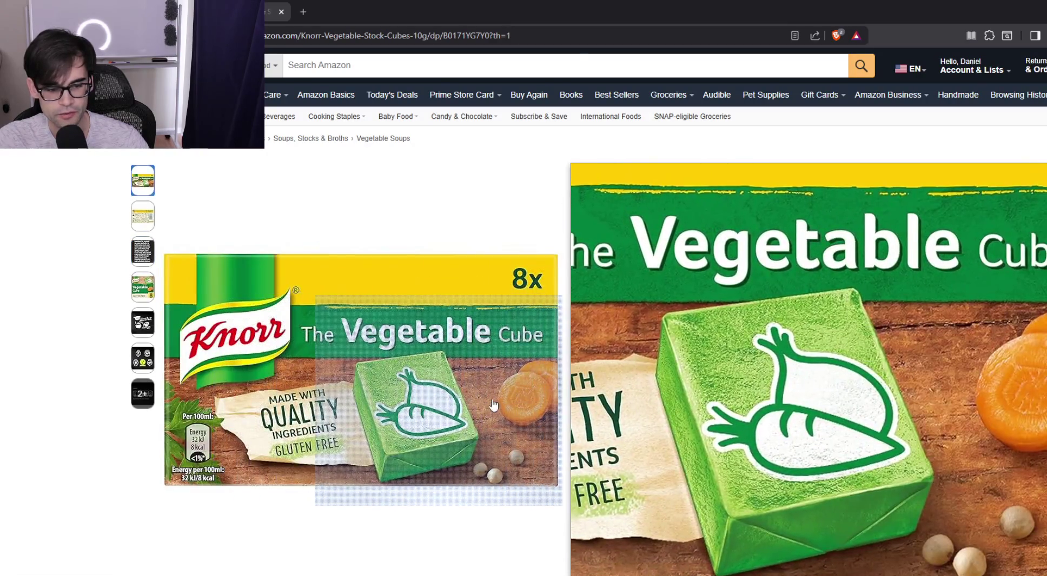
{"action": "left_click", "coordinate": [141, 230]}
{"action": "left_click", "coordinate": [146, 259]}
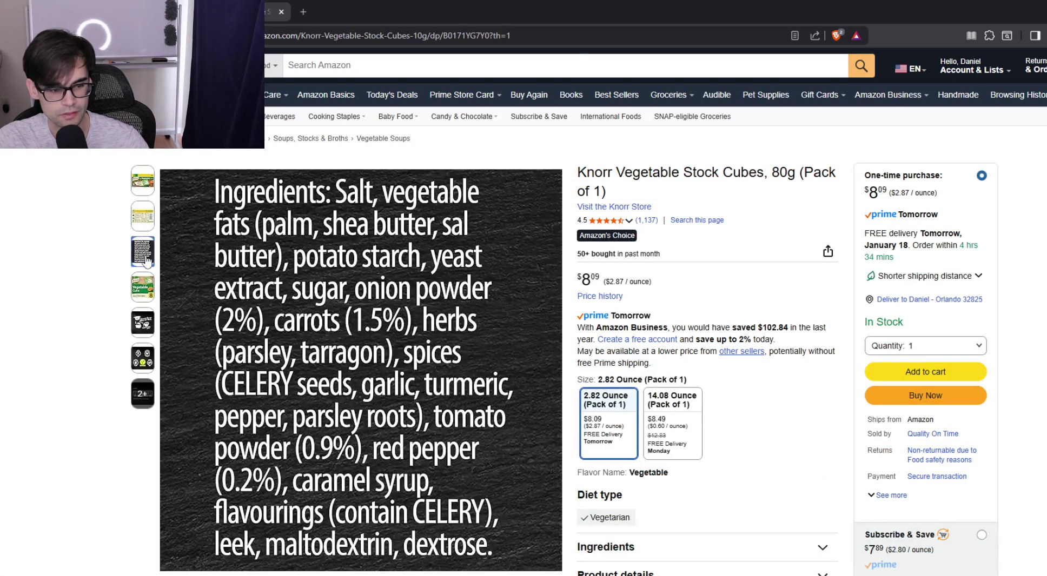
{"action": "mouse_move", "coordinate": [392, 304]}
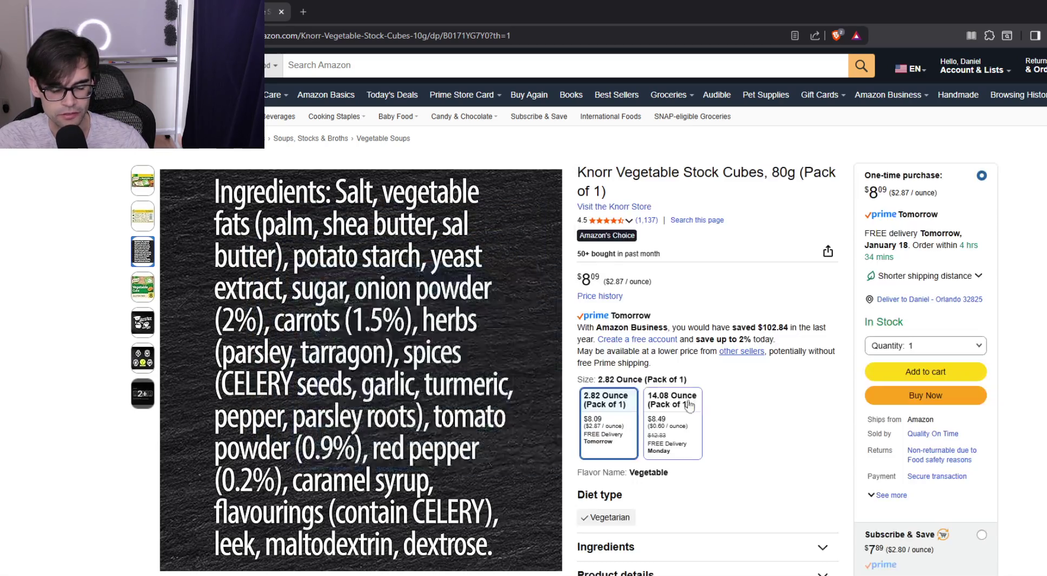
Scroll through the Amazon product page, then close it to return to image results
{"action": "scroll", "coordinate": [802, 456], "scroll_direction": "down", "scroll_amount": 7}
{"action": "scroll", "coordinate": [788, 451], "scroll_direction": "down", "scroll_amount": 7}
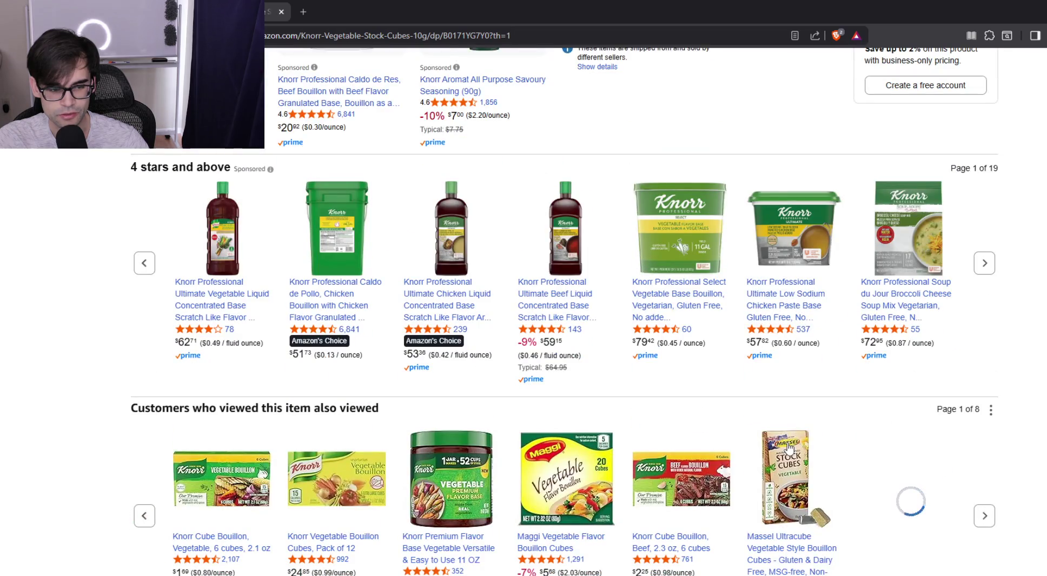
{"action": "scroll", "coordinate": [786, 451], "scroll_direction": "down", "scroll_amount": 5}
{"action": "scroll", "coordinate": [785, 451], "scroll_direction": "up", "scroll_amount": 12}
{"action": "left_click", "coordinate": [281, 11]}
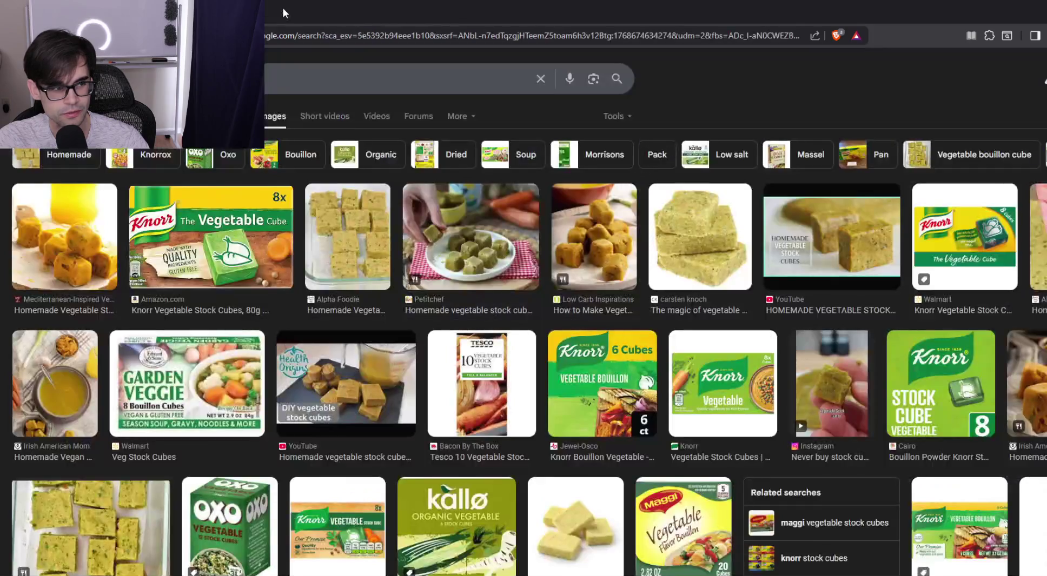
Search Google for the difference between spice and vegetables
{"action": "left_click", "coordinate": [279, 85]}
{"action": "type", "text": "whats the"}
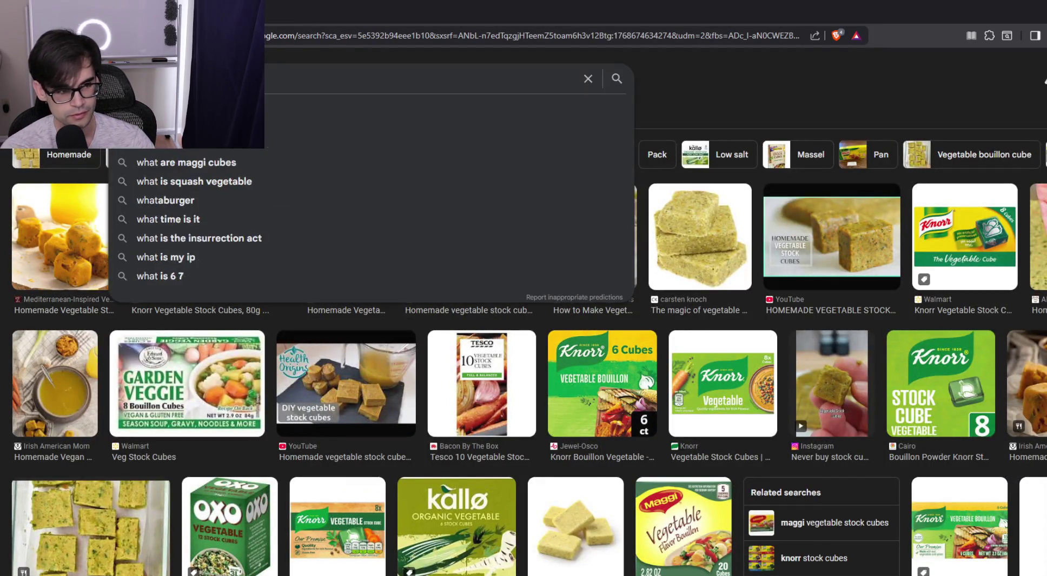
{"action": "key", "text": "BackSpace"}
{"action": "key", "text": "BackSpace"}
{"action": "key", "text": "BackSpace"}
{"action": "key", "text": "Escape"}
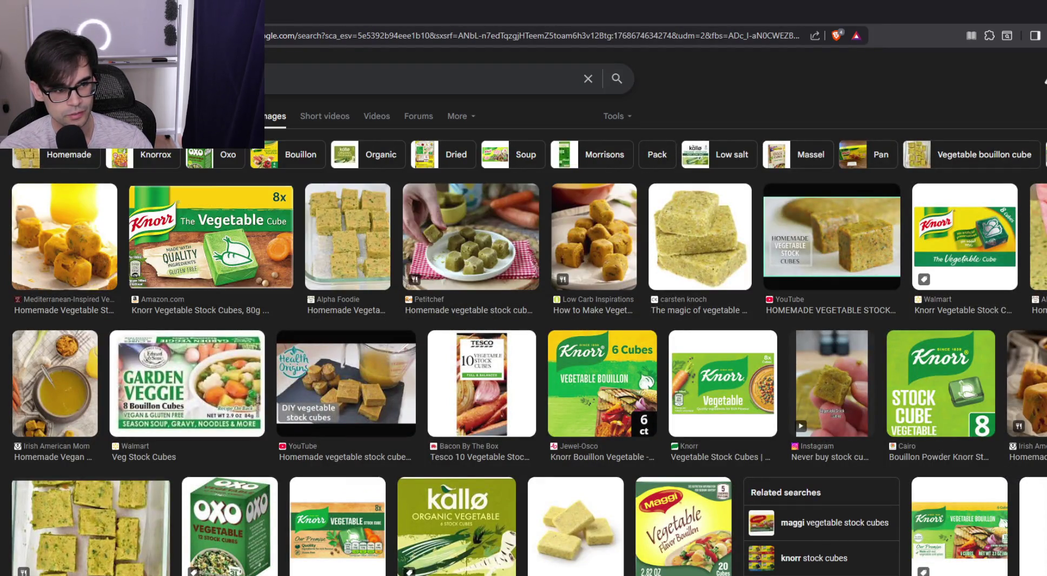
{"action": "type", "text": "spice and vegetables"}
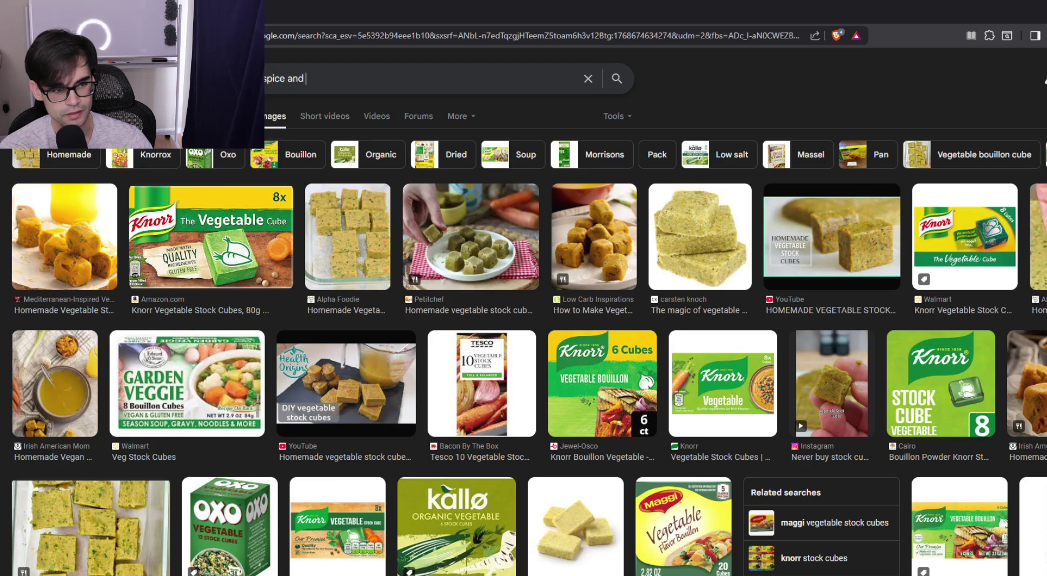
{"action": "key", "text": "Return"}
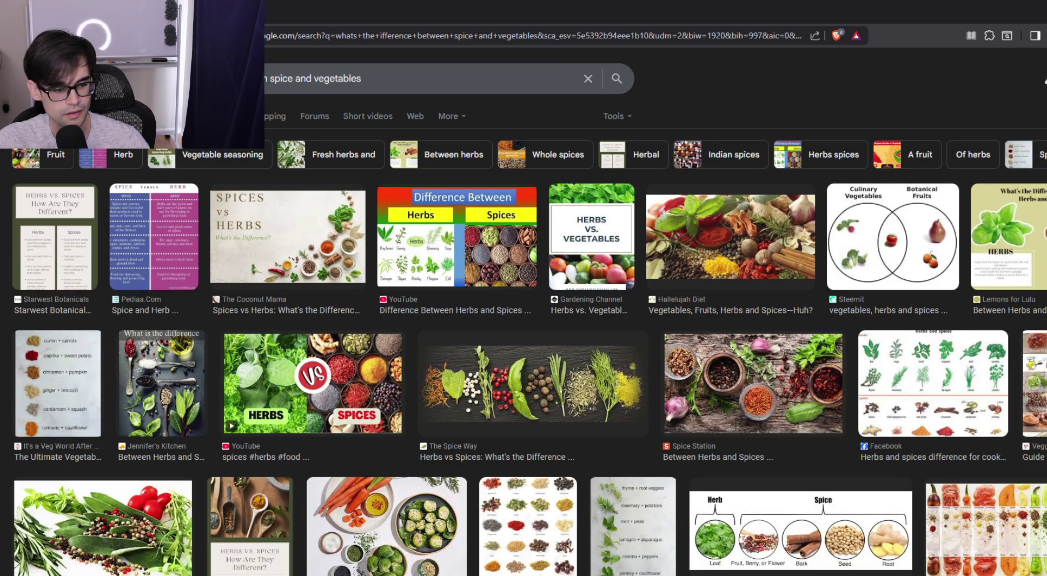
Read the expanded AI overview's vegetable and spice definitions, then go back to Unreal
{"action": "left_click", "coordinate": [110, 116]}
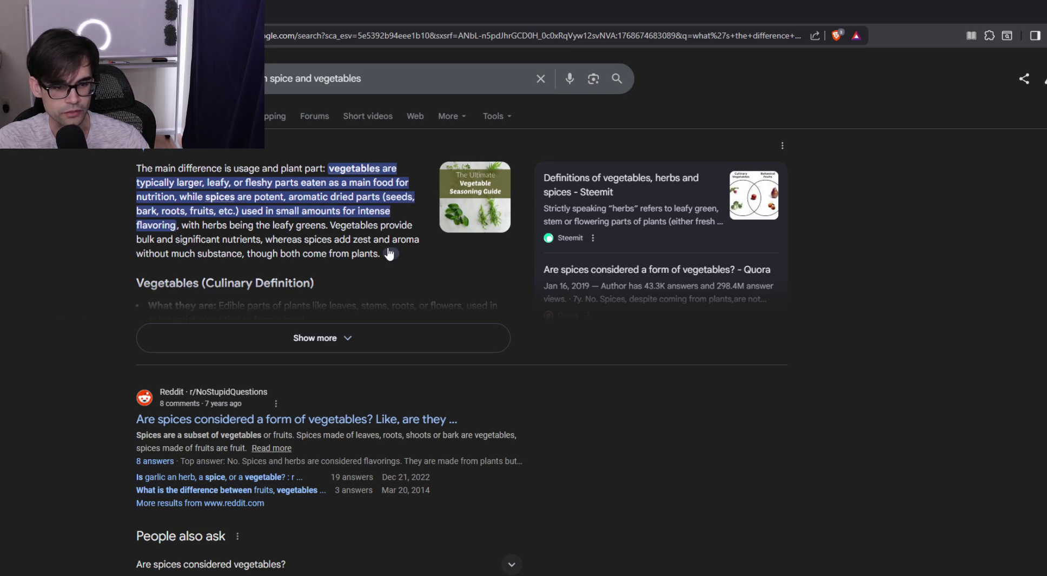
{"action": "left_click", "coordinate": [341, 334]}
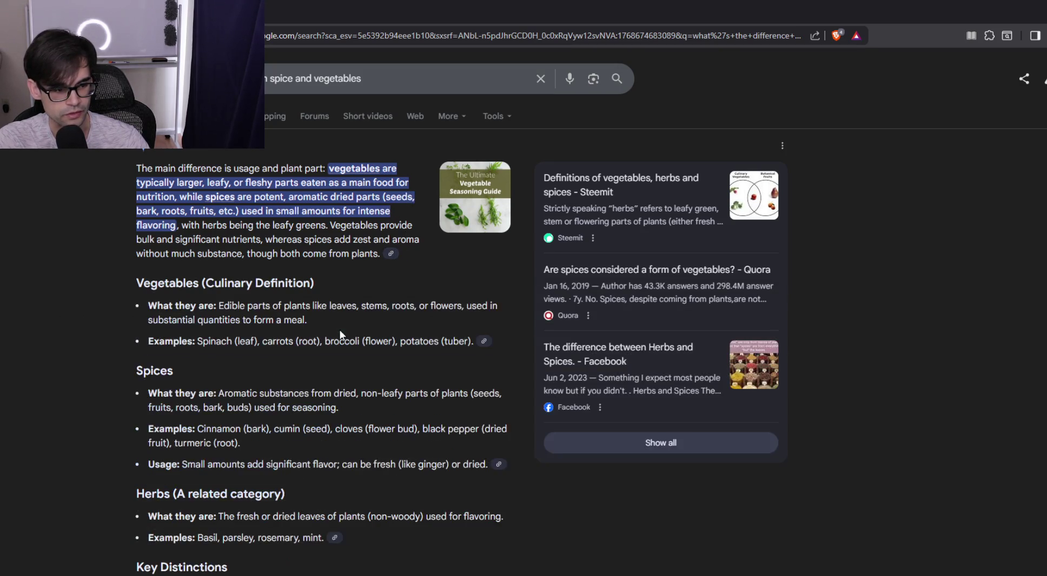
{"action": "mouse_move", "coordinate": [185, 307]}
{"action": "left_mouse_down"}
{"action": "mouse_move", "coordinate": [468, 308]}
{"action": "mouse_move", "coordinate": [459, 328]}
{"action": "left_mouse_up"}
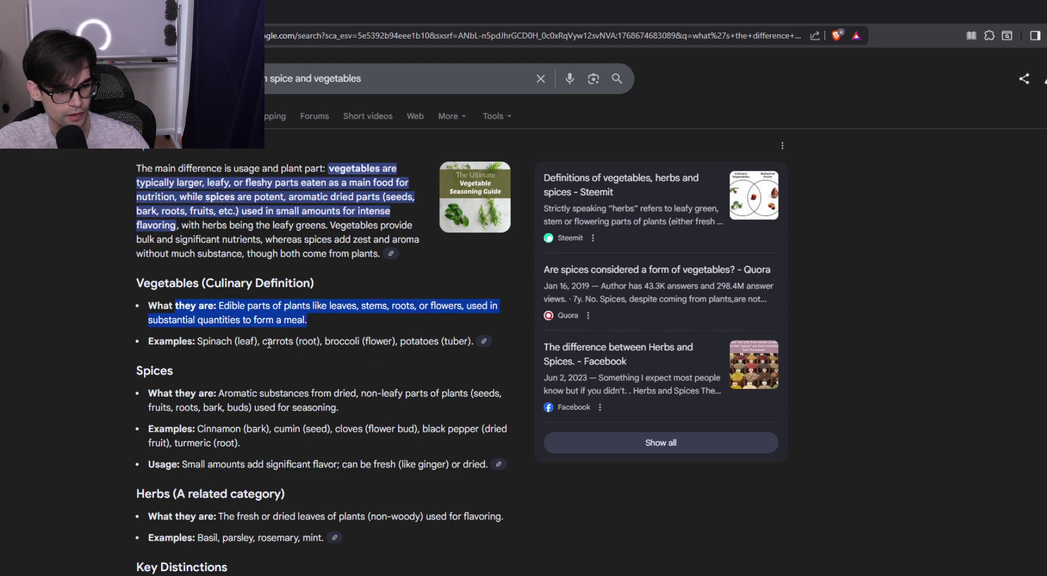
{"action": "scroll", "coordinate": [269, 341], "scroll_direction": "down", "scroll_amount": 1}
{"action": "triple_click", "coordinate": [228, 334]}
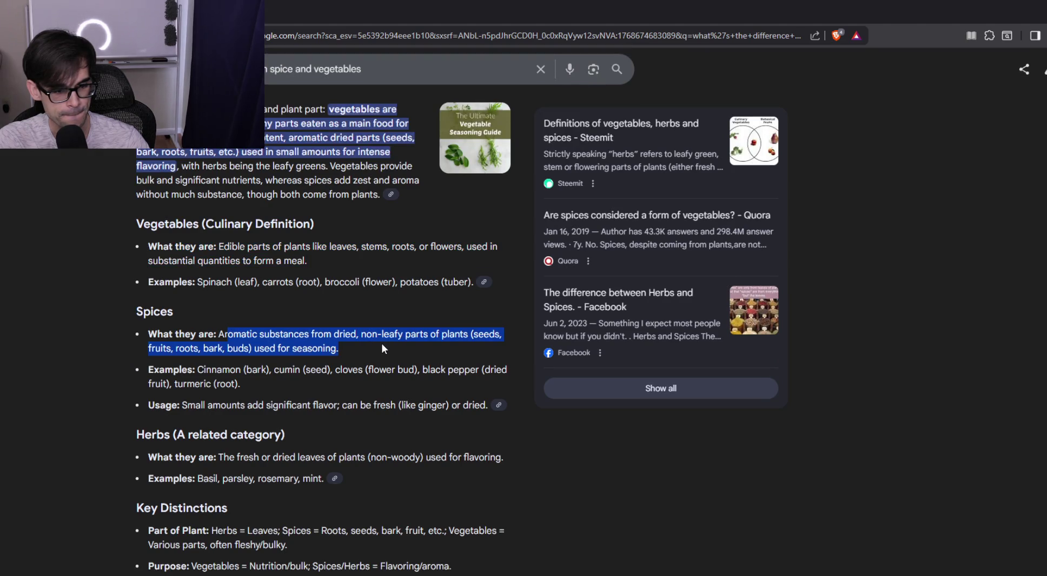
{"action": "left_click", "coordinate": [381, 343]}
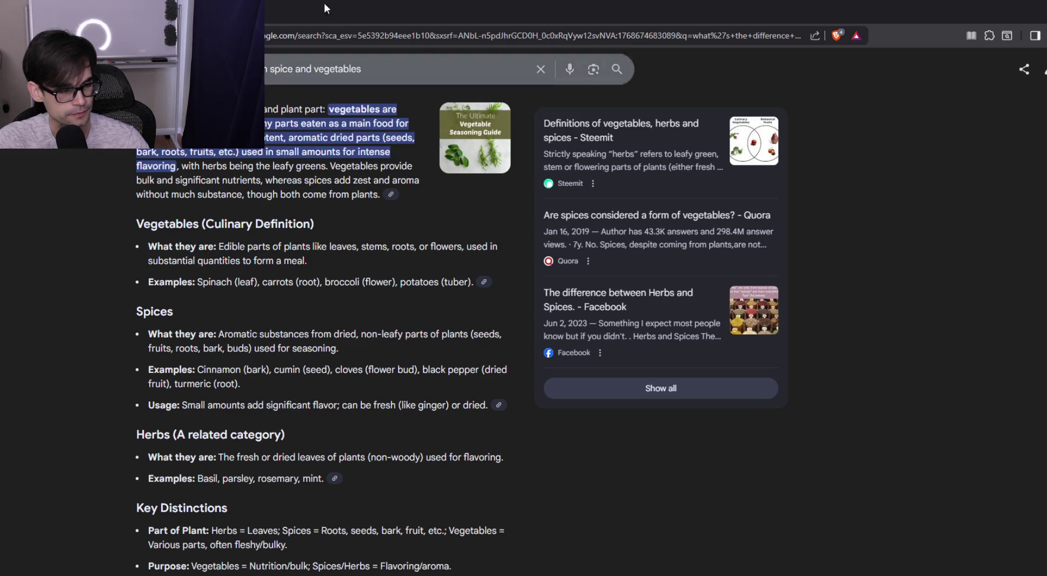
{"action": "key", "text": "alt+Tab"}
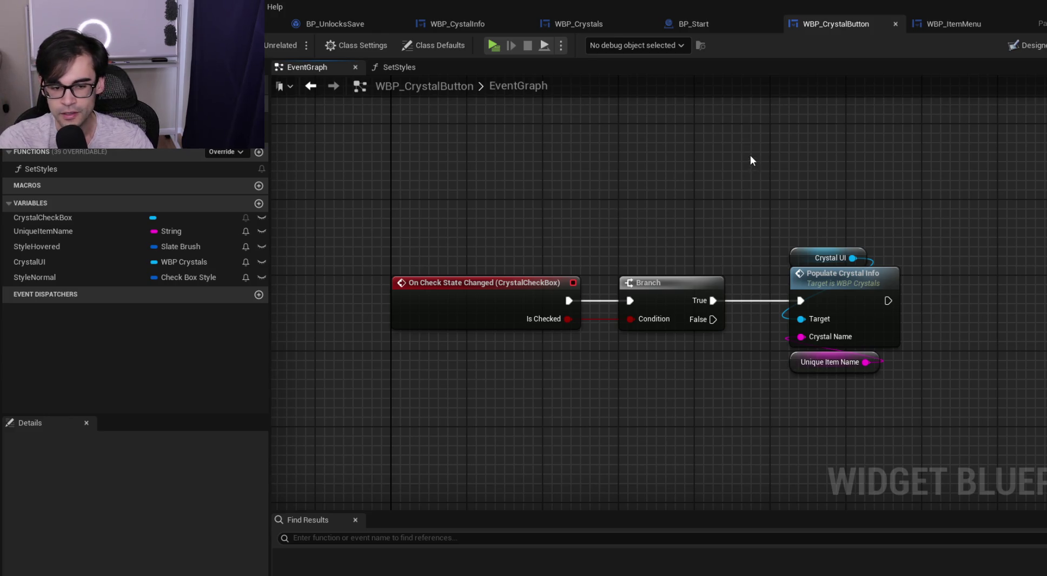
Review the checkbox details in Designer, then duplicate the Crystal UI getter node in the graph
{"action": "left_click_drag", "start_coordinate": [750, 155], "coordinate": [601, 169]}
{"action": "left_click", "coordinate": [1023, 46]}
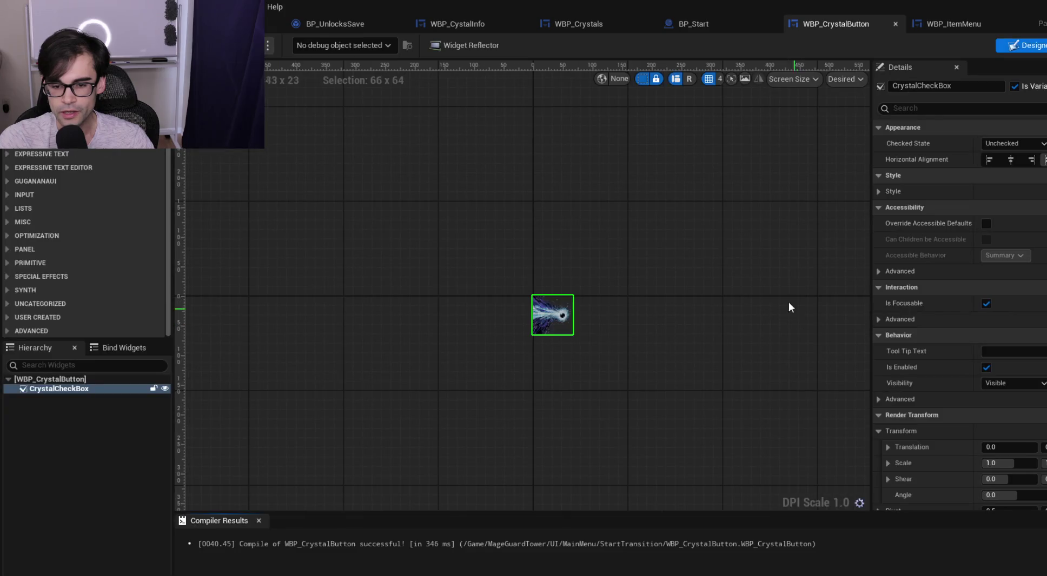
{"action": "scroll", "coordinate": [960, 313], "scroll_direction": "down", "scroll_amount": 10}
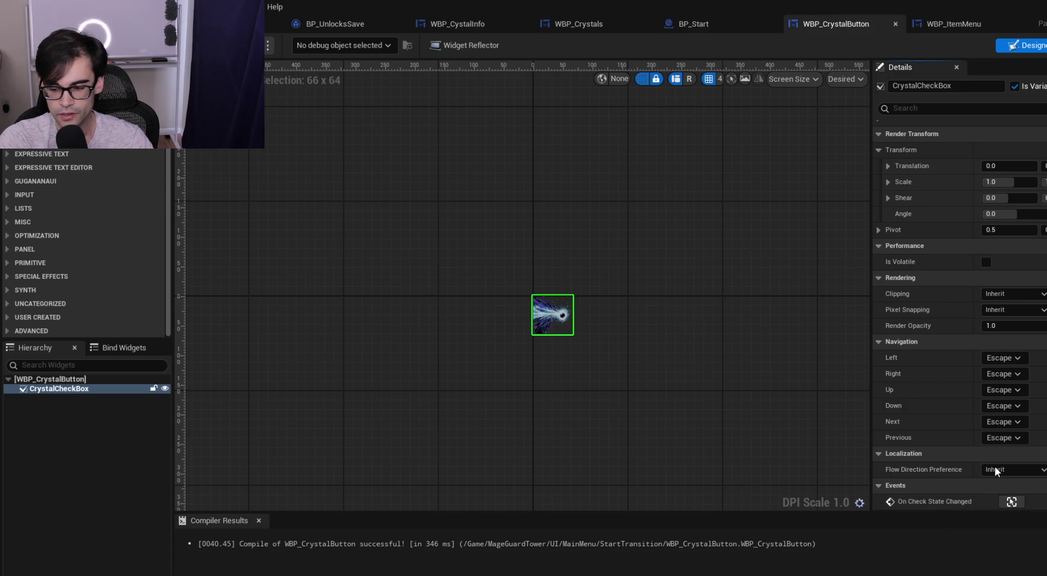
{"action": "scroll", "coordinate": [1003, 498], "scroll_direction": "up", "scroll_amount": 2}
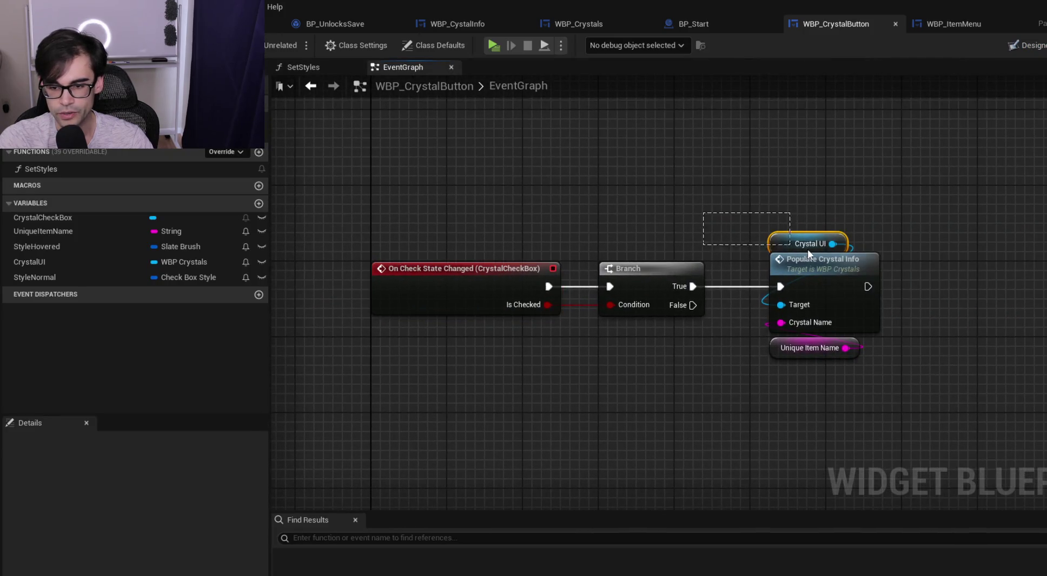
{"action": "left_click", "coordinate": [809, 250]}
{"action": "key", "text": "ctrl+c"}
{"action": "key", "text": "ctrl+v"}
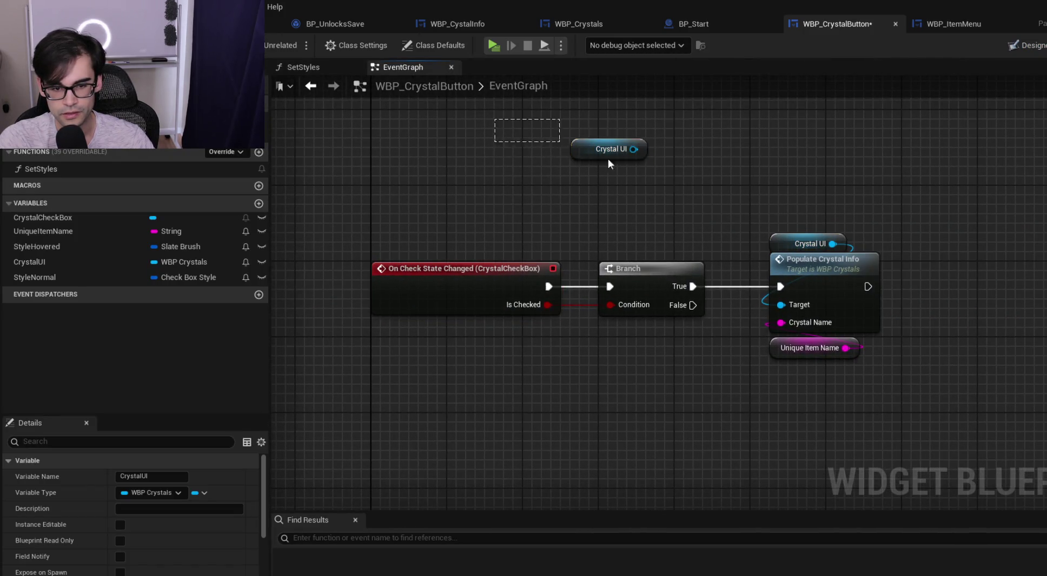
Replace the pasted node with a Crystal Check Box getter and shift Populate Crystal Info nodes right
{"action": "key", "text": "Delete"}
{"action": "mouse_move", "coordinate": [37, 218]}
{"action": "left_mouse_down"}
{"action": "mouse_move", "coordinate": [474, 224]}
{"action": "mouse_move", "coordinate": [578, 143]}
{"action": "left_mouse_up"}
{"action": "left_click", "coordinate": [571, 219]}
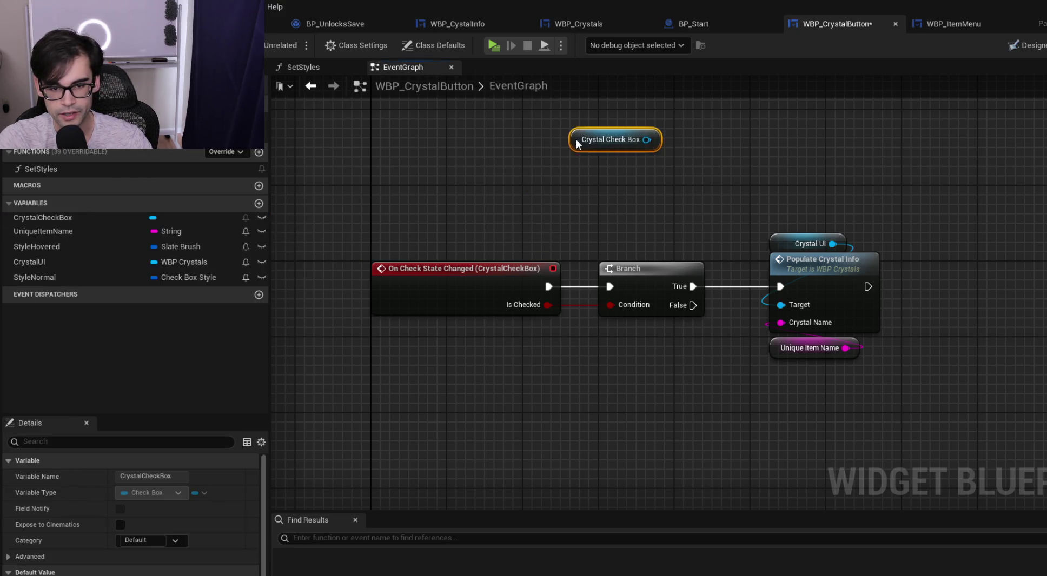
{"action": "left_click_drag", "start_coordinate": [749, 201], "coordinate": [892, 368]}
{"action": "left_click_drag", "start_coordinate": [789, 265], "coordinate": [1036, 265]}
Chain a Get Checked State node and an Equal (Enum) node off the Crystal Check Box getter
{"action": "left_click_drag", "start_coordinate": [647, 139], "coordinate": [730, 184]}
{"action": "type", "text": "get state"}
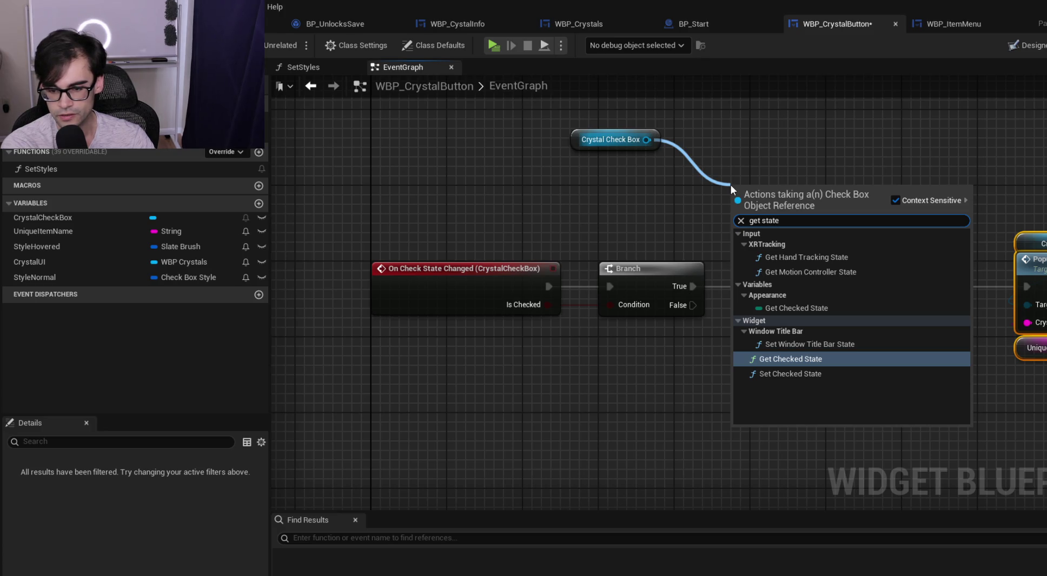
{"action": "key", "text": "Return"}
{"action": "left_click_drag", "start_coordinate": [830, 210], "coordinate": [845, 251]}
{"action": "type", "text": "equ"}
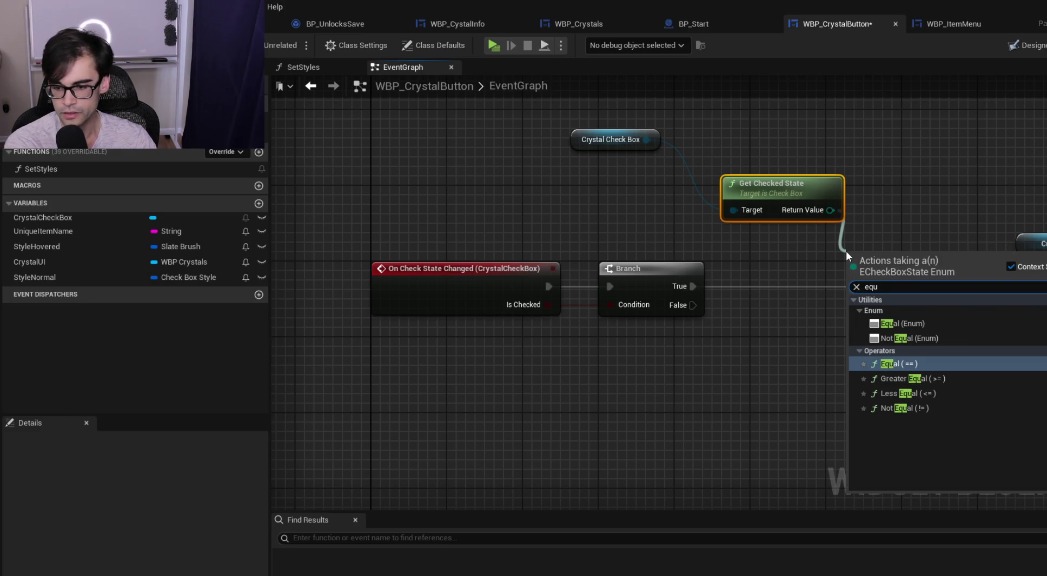
{"action": "key", "text": "Up"}
{"action": "key", "text": "Up"}
{"action": "key", "text": "Return"}
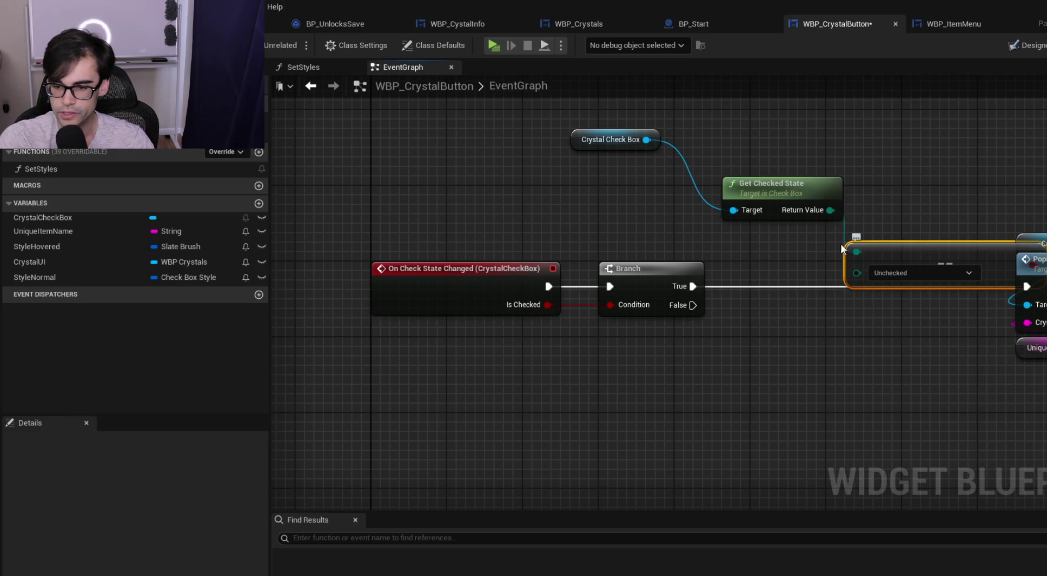
Keep Unchecked as the Equal node's compared value, then return to the Designer layout
{"action": "left_click", "coordinate": [824, 282]}
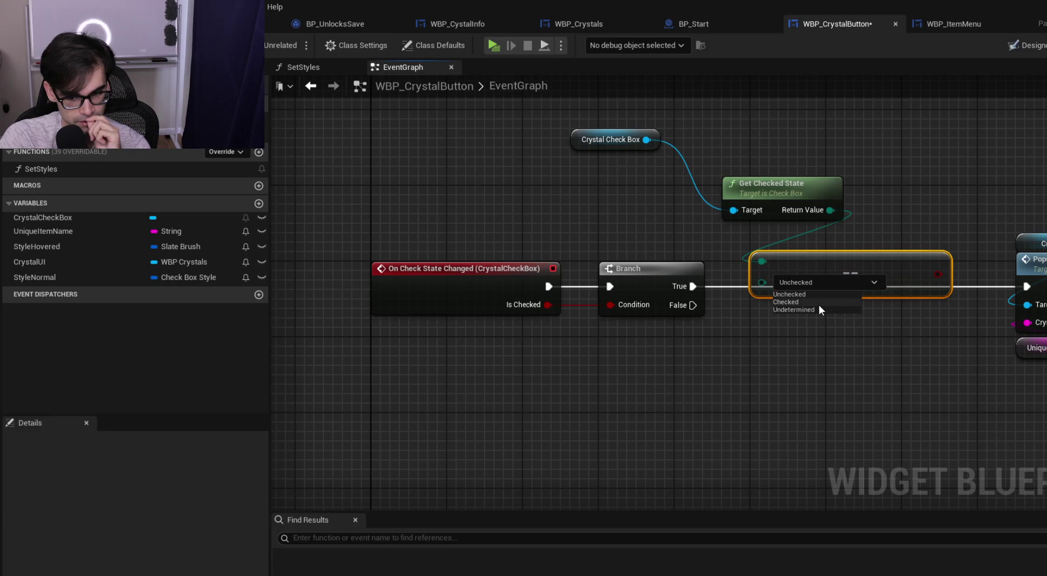
{"action": "left_click", "coordinate": [551, 167]}
{"action": "left_click", "coordinate": [551, 167]}
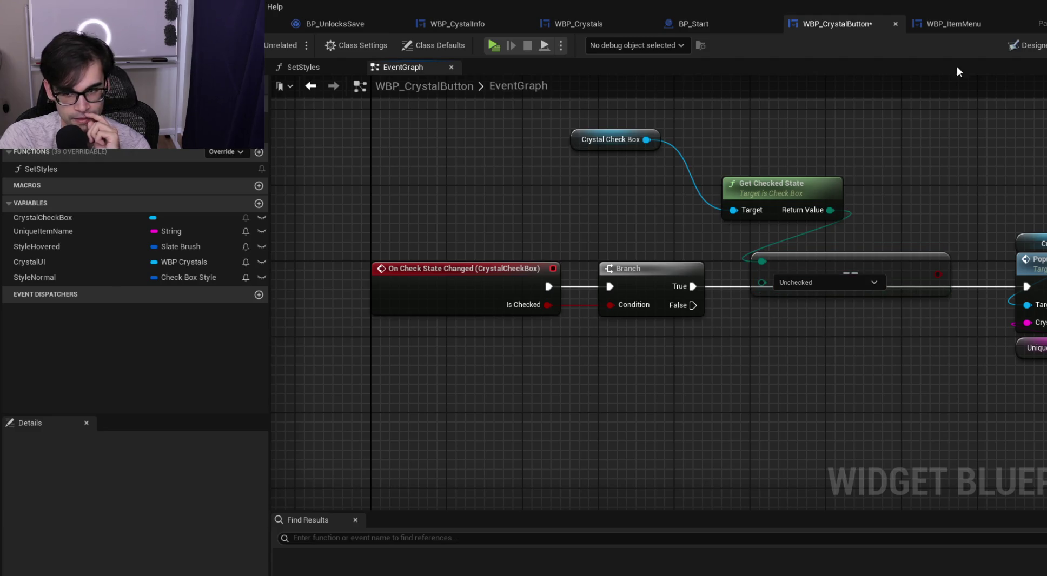
{"action": "left_click", "coordinate": [1027, 47]}
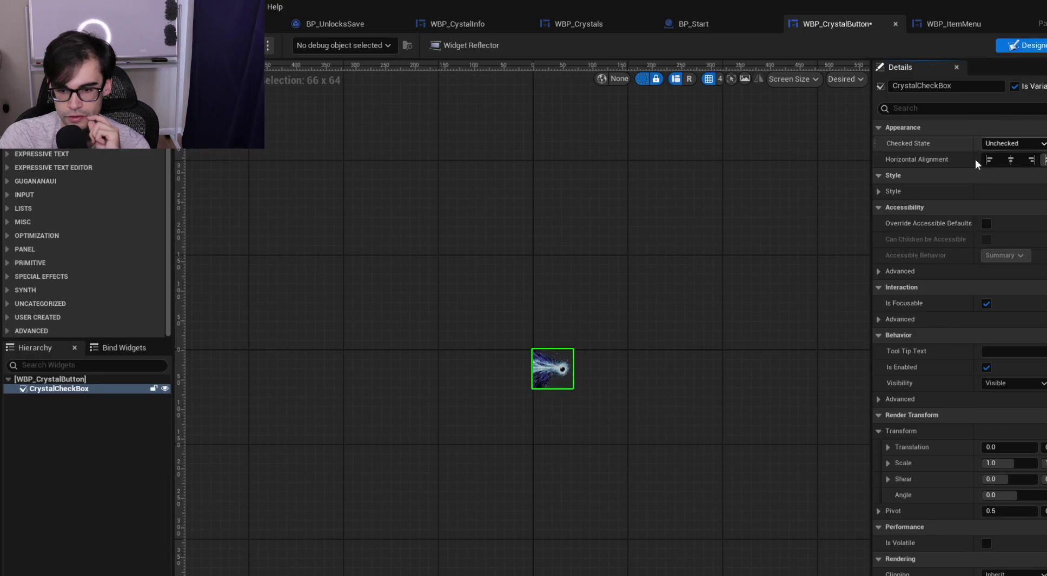
{"action": "scroll", "coordinate": [811, 442], "scroll_direction": "down", "scroll_amount": 4}
{"action": "scroll", "coordinate": [848, 407], "scroll_direction": "up", "scroll_amount": 3}
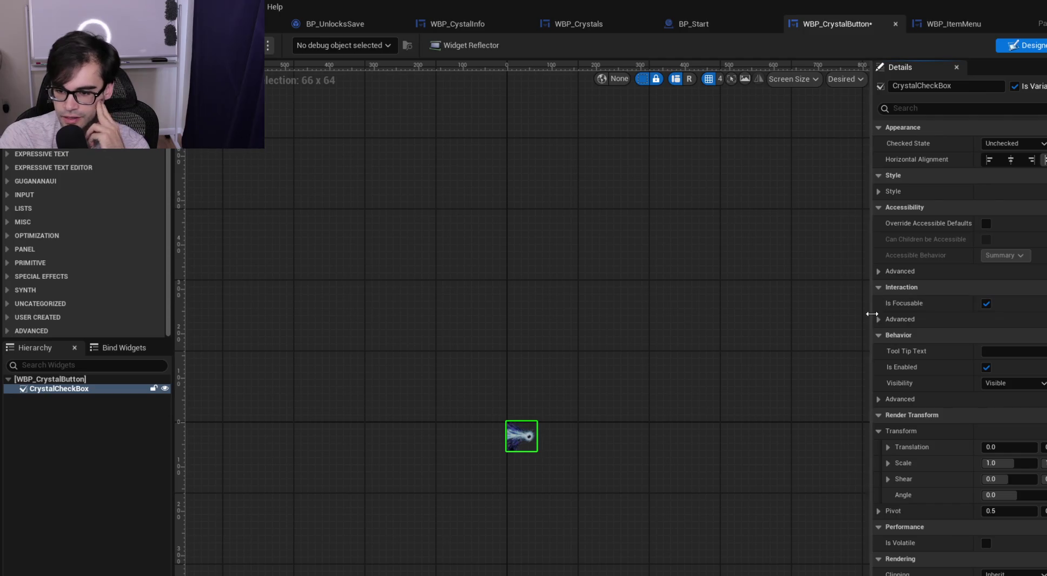
{"action": "scroll", "coordinate": [959, 324], "scroll_direction": "down", "scroll_amount": 4}
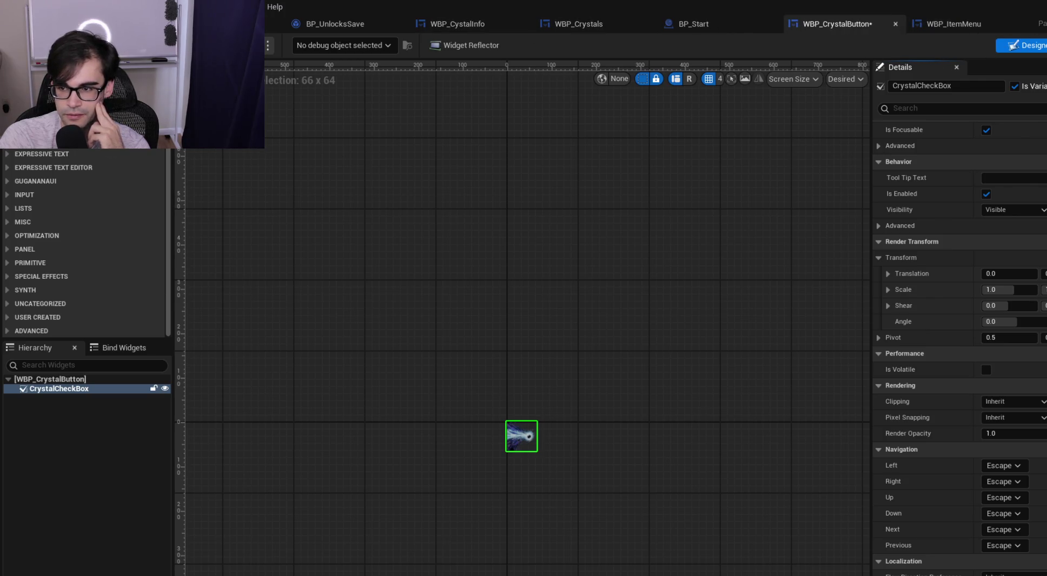
{"action": "key", "text": "ctrl+shift+alt+g"}
{"action": "left_click_drag", "start_coordinate": [587, 209], "coordinate": [589, 249]}
{"action": "type", "text": "on"}
{"action": "key", "text": "BackSpace"}
{"action": "key", "text": "BackSpace"}
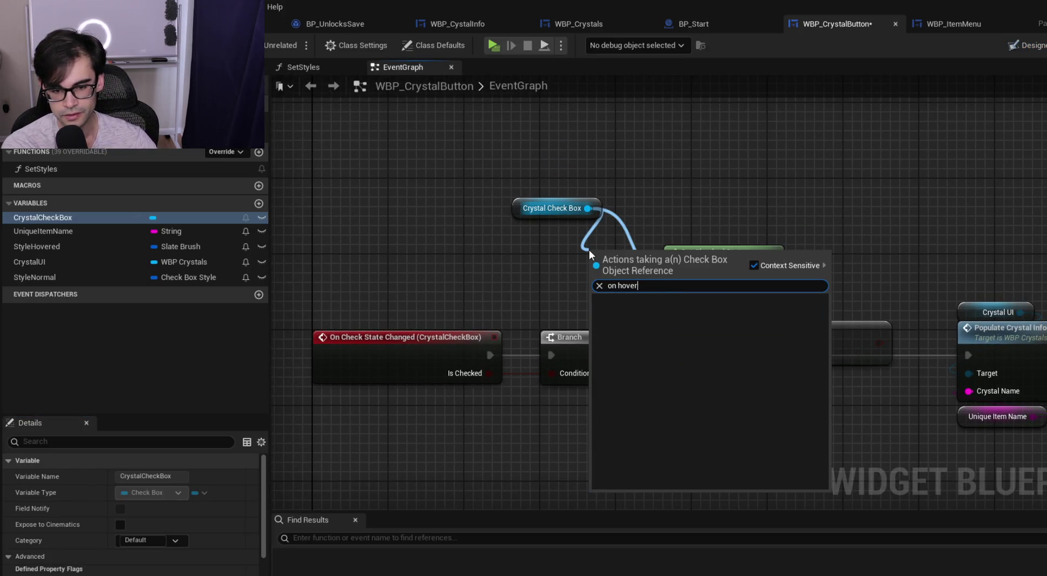
{"action": "type", "text": "j"}
{"action": "key", "text": "BackSpace"}
{"action": "type", "text": "hovered"}
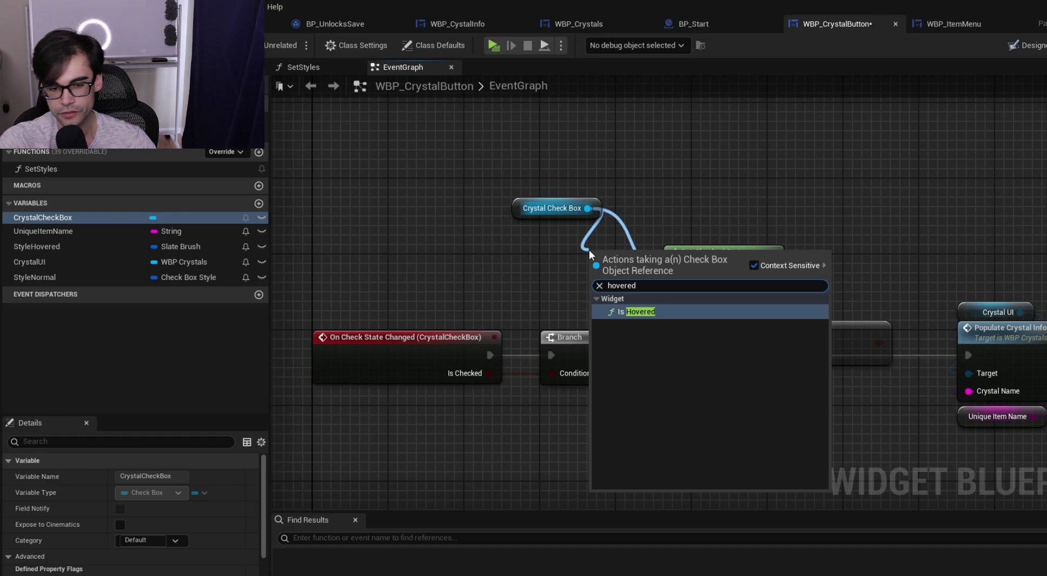
{"action": "left_click", "coordinate": [490, 254]}
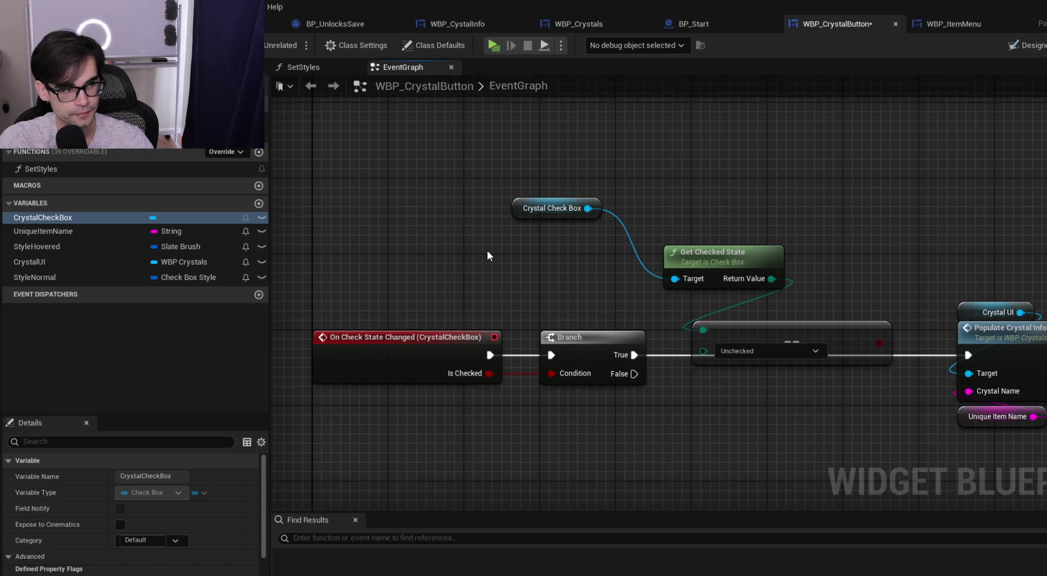
{"action": "left_click", "coordinate": [1026, 46]}
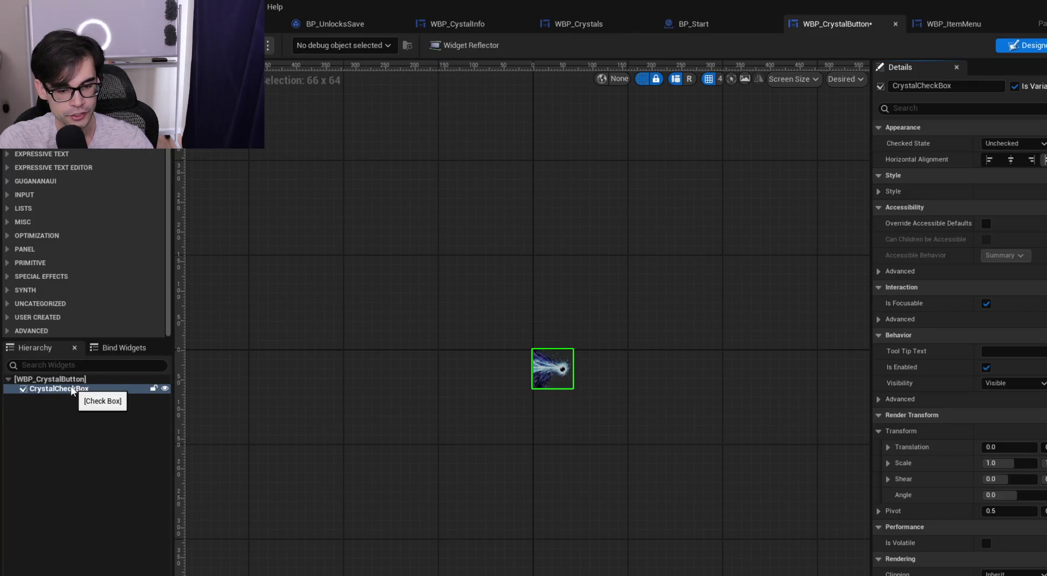
Wrap CrystalCheckBox with a new Button
{"action": "right_click", "coordinate": [72, 389]}
{"action": "mouse_move", "coordinate": [149, 513]}
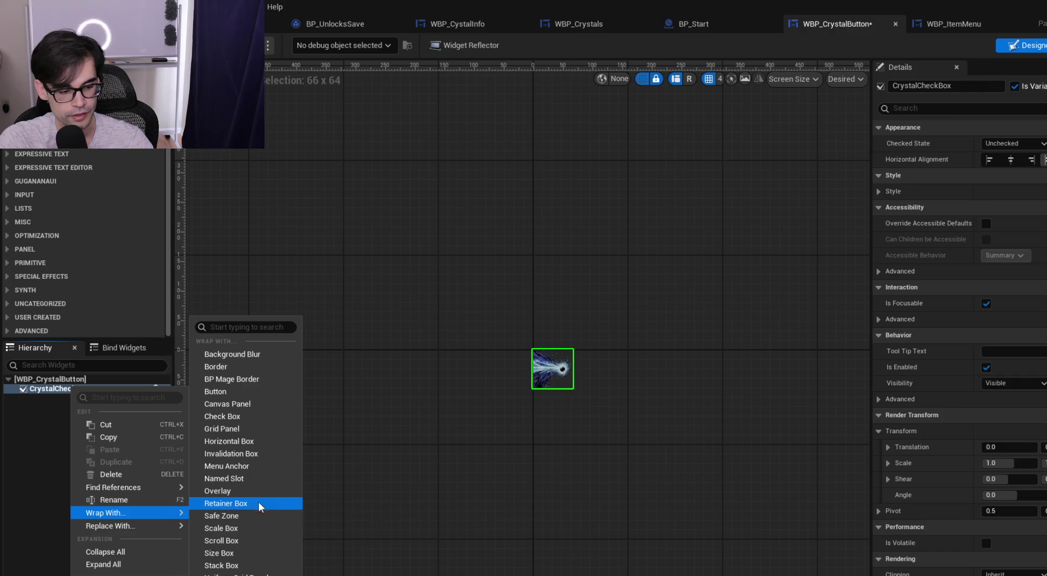
{"action": "left_click", "coordinate": [233, 394]}
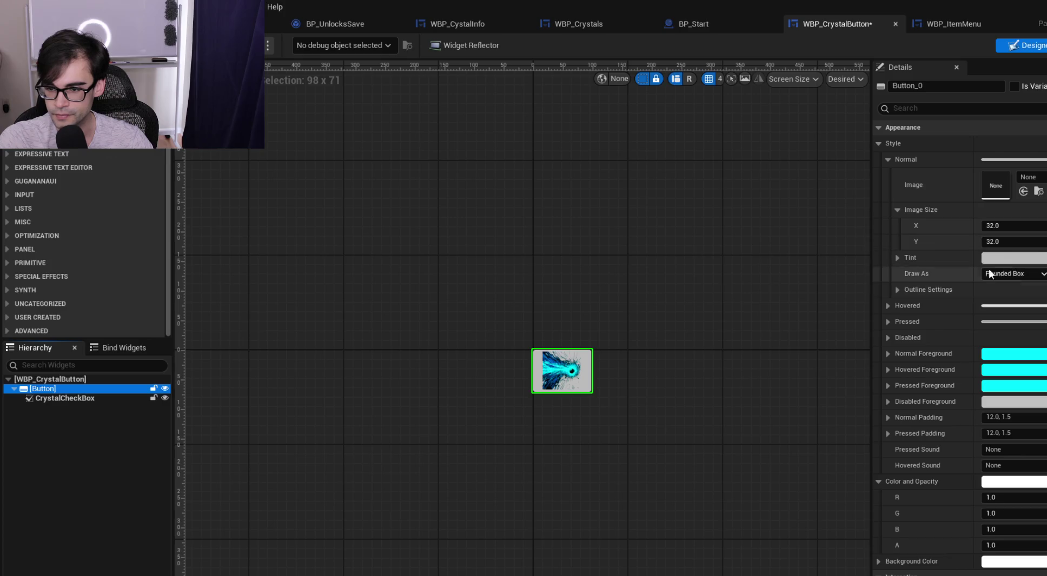
Set the Button's Normal style tint alpha to 0
{"action": "left_click", "coordinate": [1014, 258]}
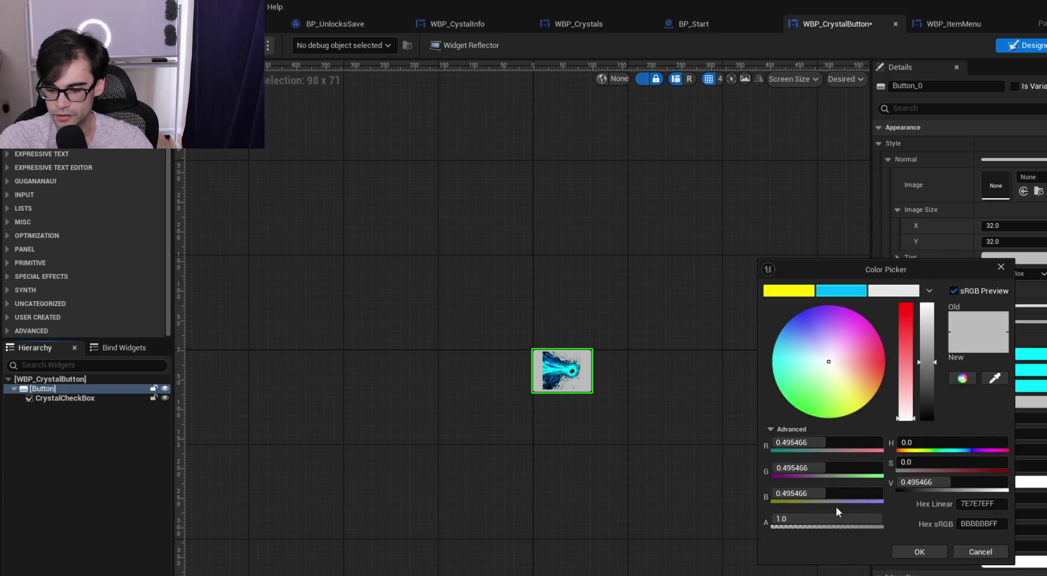
{"action": "left_click_drag", "start_coordinate": [837, 518], "coordinate": [773, 518]}
{"action": "left_click", "coordinate": [887, 160]}
{"action": "left_click", "coordinate": [888, 176]}
Set the Hovered style tint alpha to 0
{"action": "left_click", "coordinate": [1001, 267]}
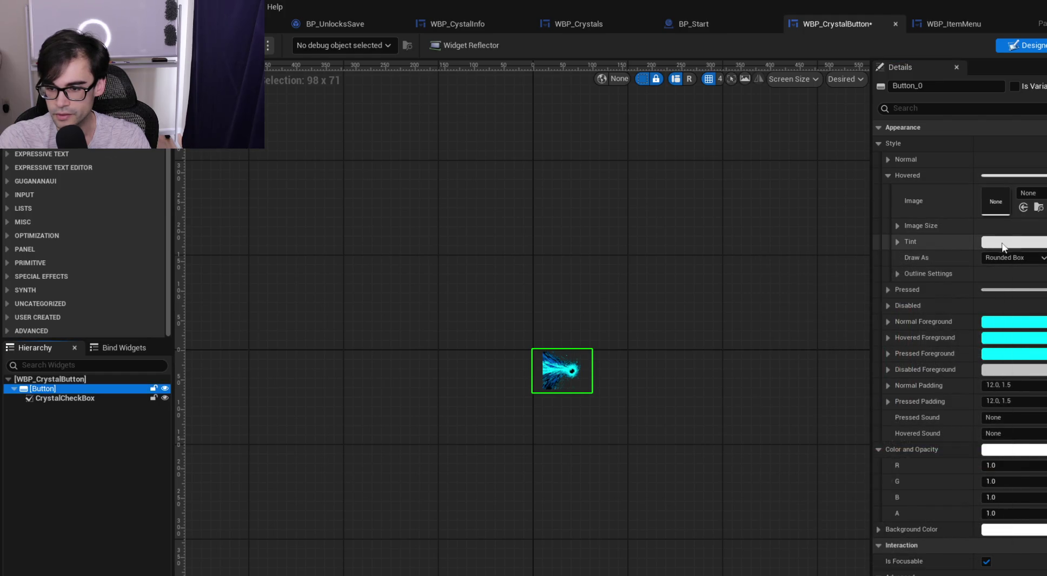
{"action": "left_click", "coordinate": [1003, 247]}
{"action": "left_click", "coordinate": [811, 503]}
{"action": "type", "text": "0"}
{"action": "key", "text": "Return"}
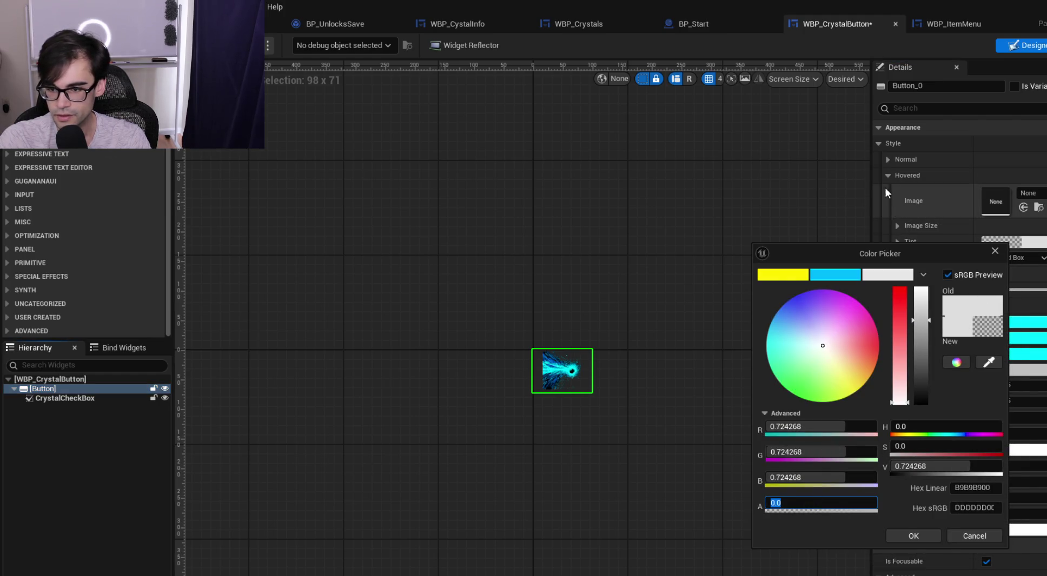
{"action": "left_click", "coordinate": [996, 251]}
{"action": "left_click", "coordinate": [890, 175]}
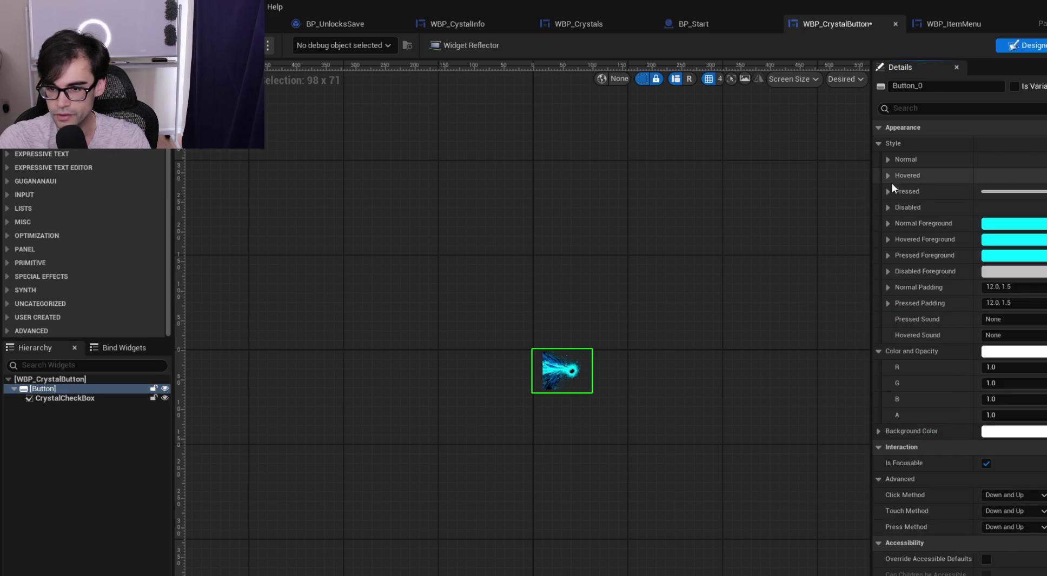
Set the Pressed style tint alpha to 0
{"action": "left_click", "coordinate": [887, 192]}
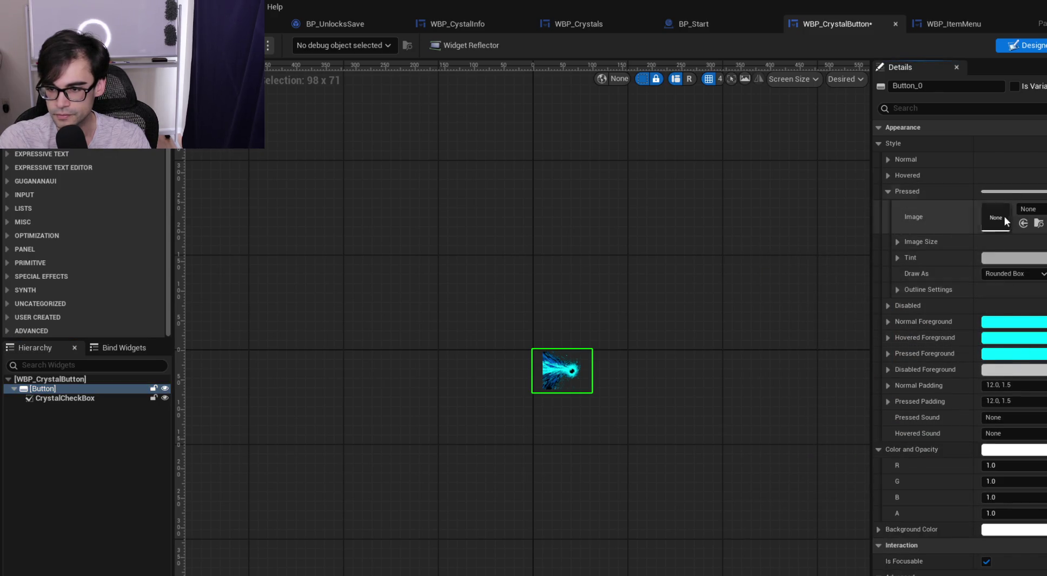
{"action": "left_click", "coordinate": [999, 258]}
{"action": "left_click_drag", "start_coordinate": [814, 521], "coordinate": [768, 520]}
{"action": "left_click", "coordinate": [855, 521]}
{"action": "left_click", "coordinate": [894, 552]}
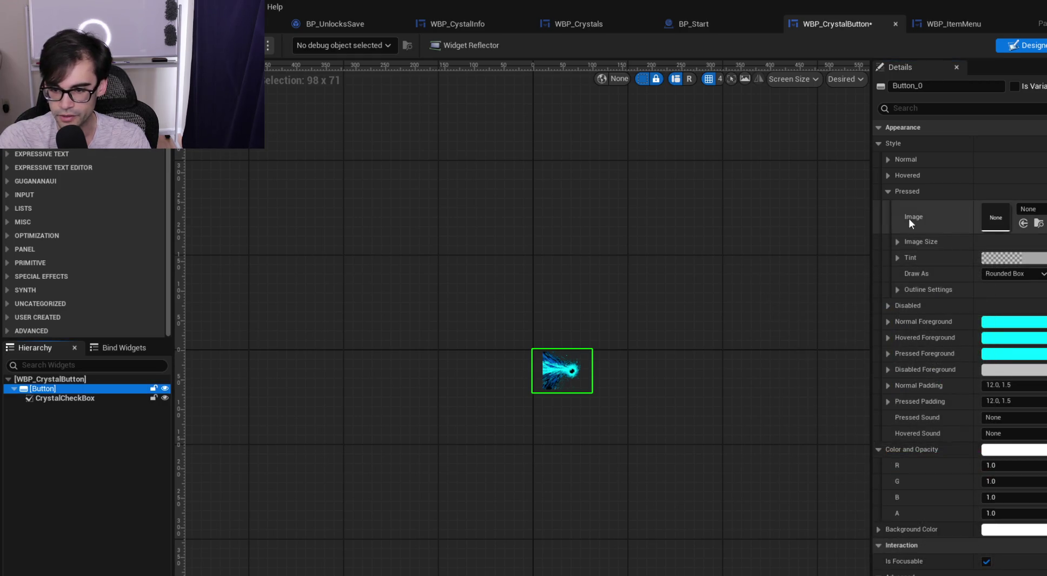
{"action": "left_click", "coordinate": [889, 190]}
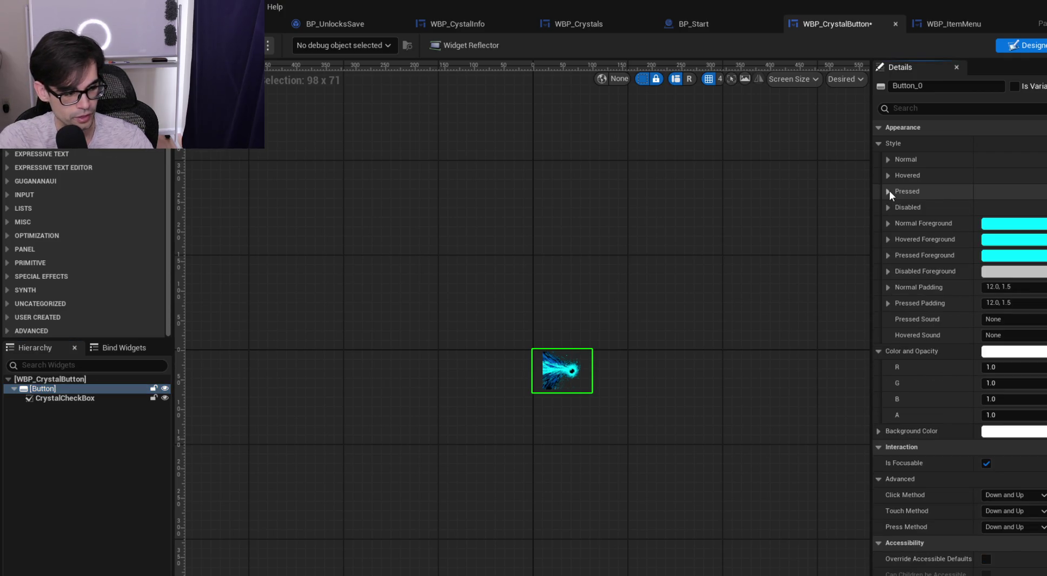
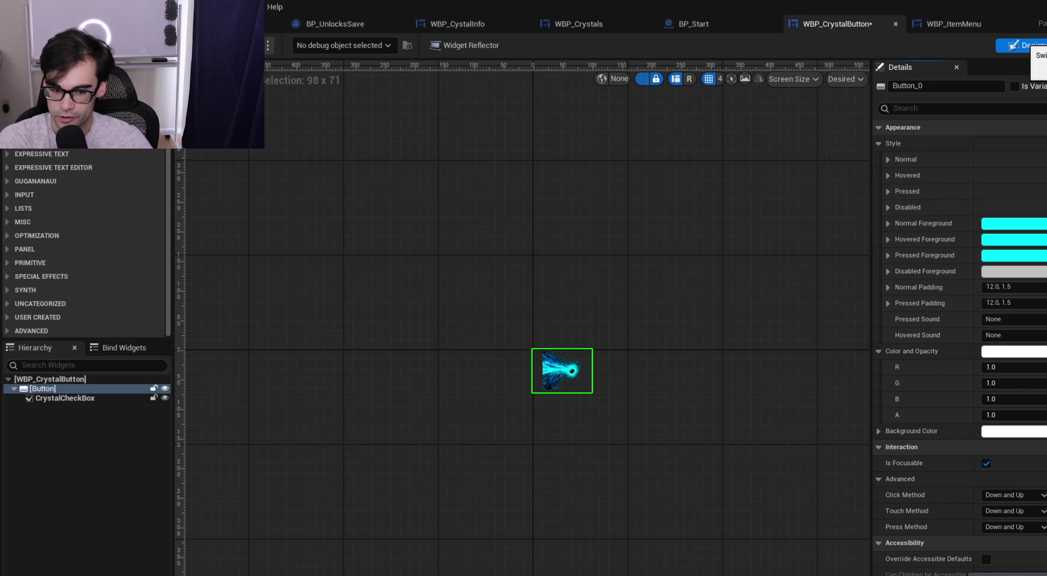
Inspect the crystal checkbox's style properties and preview its checked state
{"action": "left_click", "coordinate": [98, 399]}
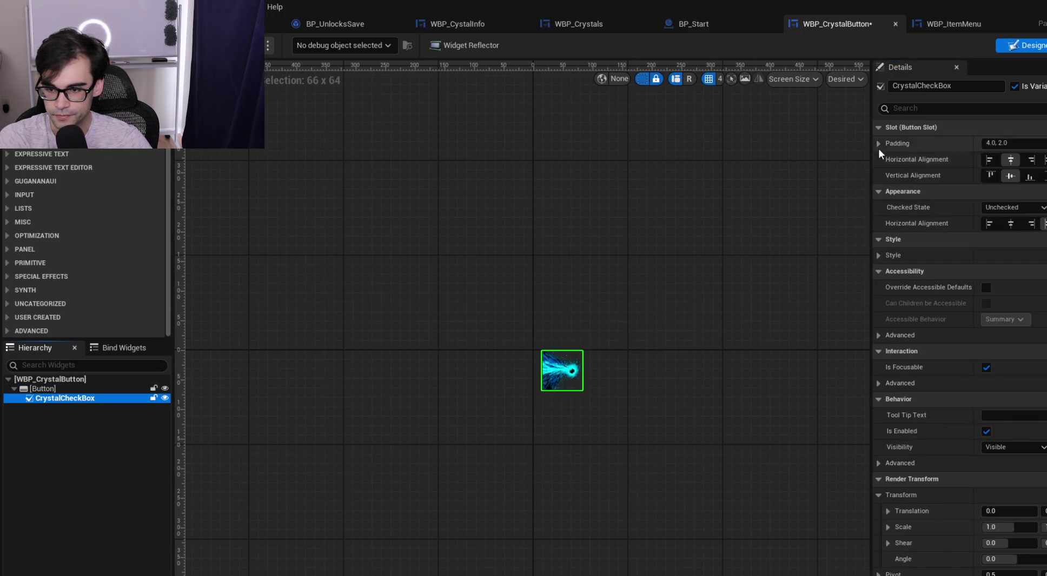
{"action": "left_click", "coordinate": [878, 255]}
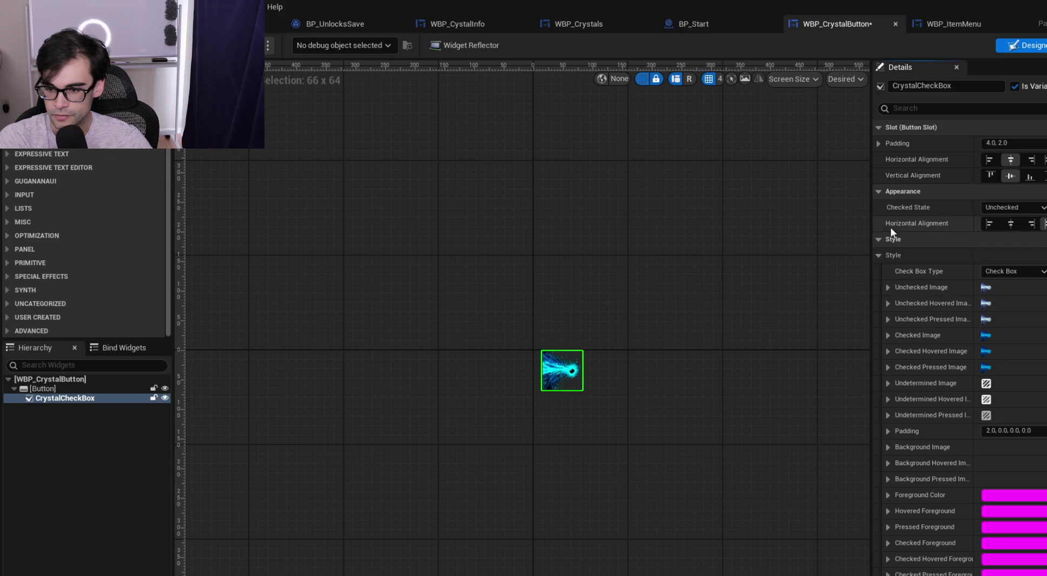
{"action": "left_click", "coordinate": [1036, 208]}
{"action": "left_click", "coordinate": [1025, 231]}
{"action": "left_click", "coordinate": [1030, 209]}
{"action": "left_click", "coordinate": [1022, 219]}
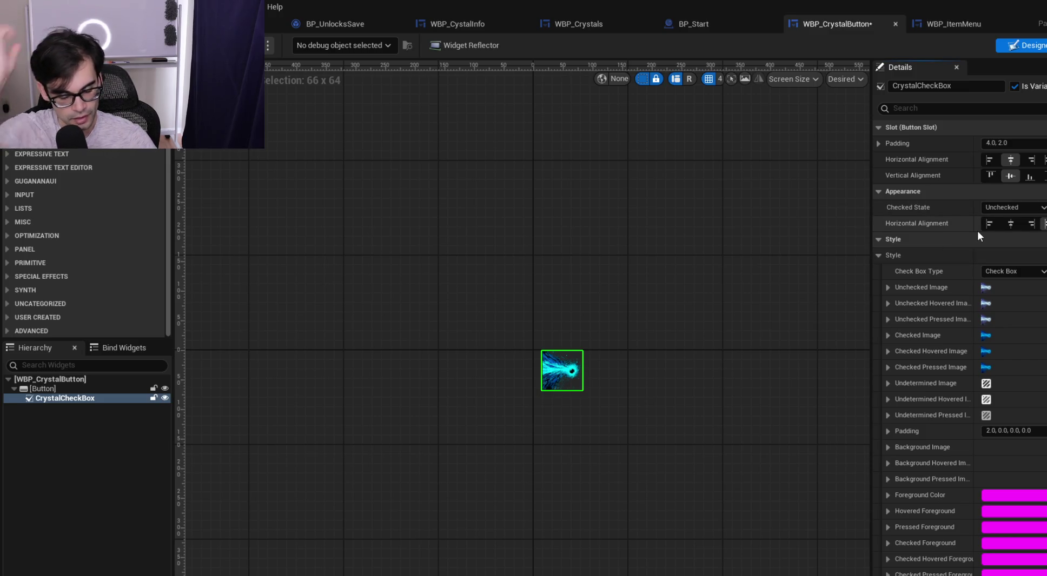
Tick Is Variable on the wrapping Button, rename it CrystalButton, save, and add its On Hovered event
{"action": "left_click", "coordinate": [42, 388]}
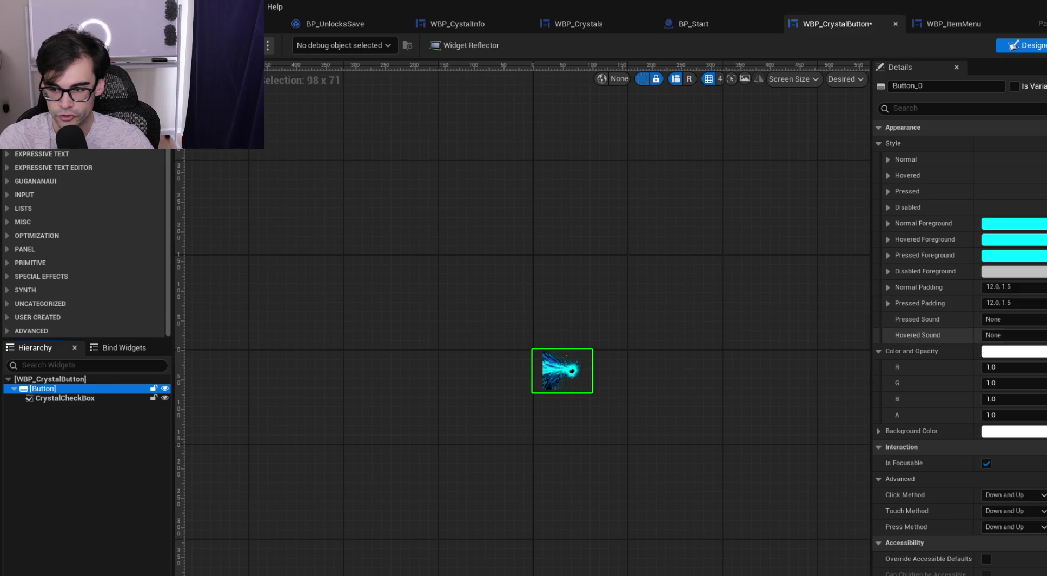
{"action": "scroll", "coordinate": [919, 535], "scroll_direction": "down", "scroll_amount": 10}
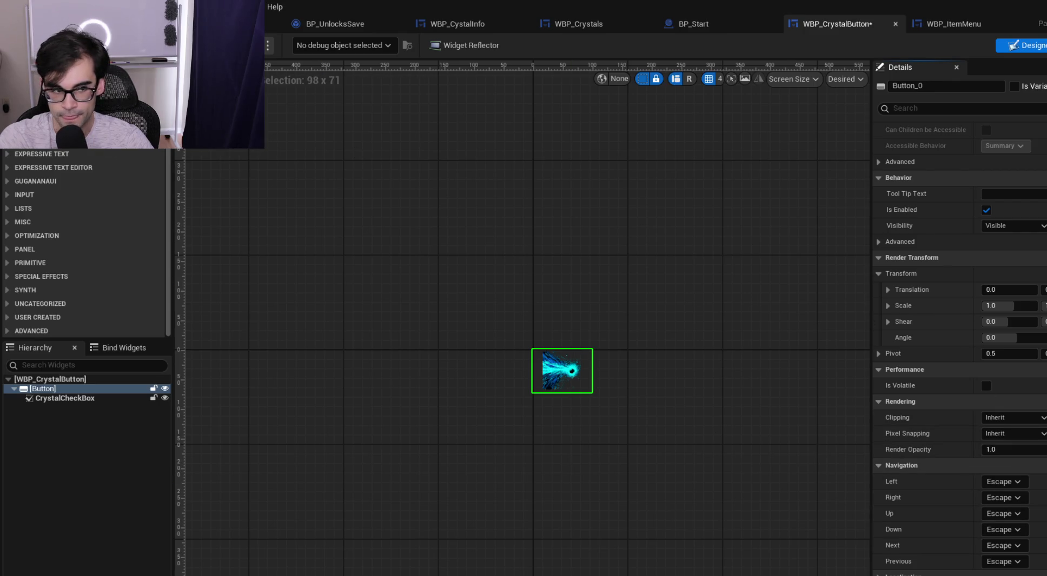
{"action": "left_click", "coordinate": [1014, 86]}
{"action": "left_click", "coordinate": [945, 86]}
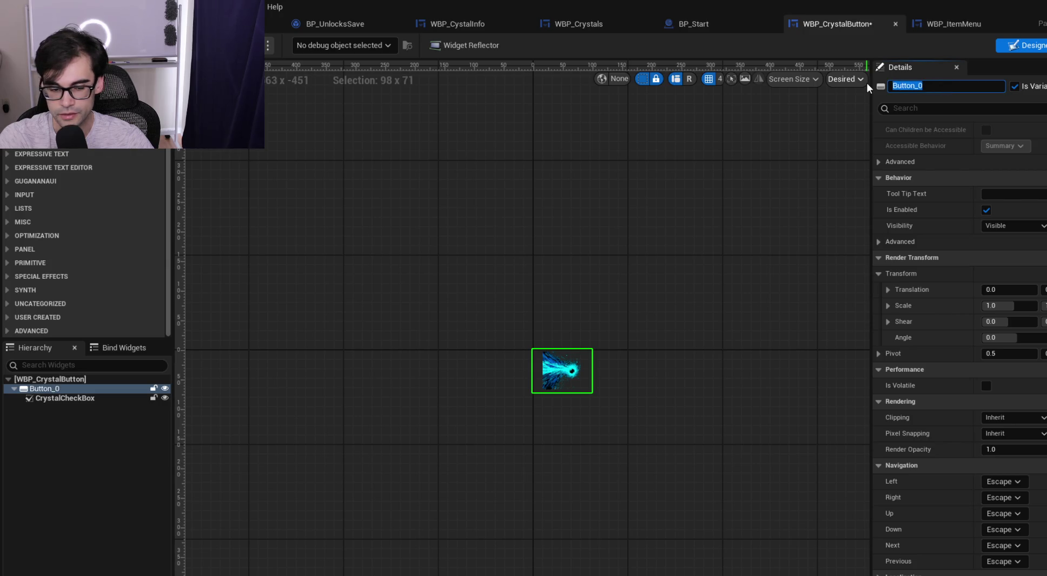
{"action": "type", "text": "Crystal"}
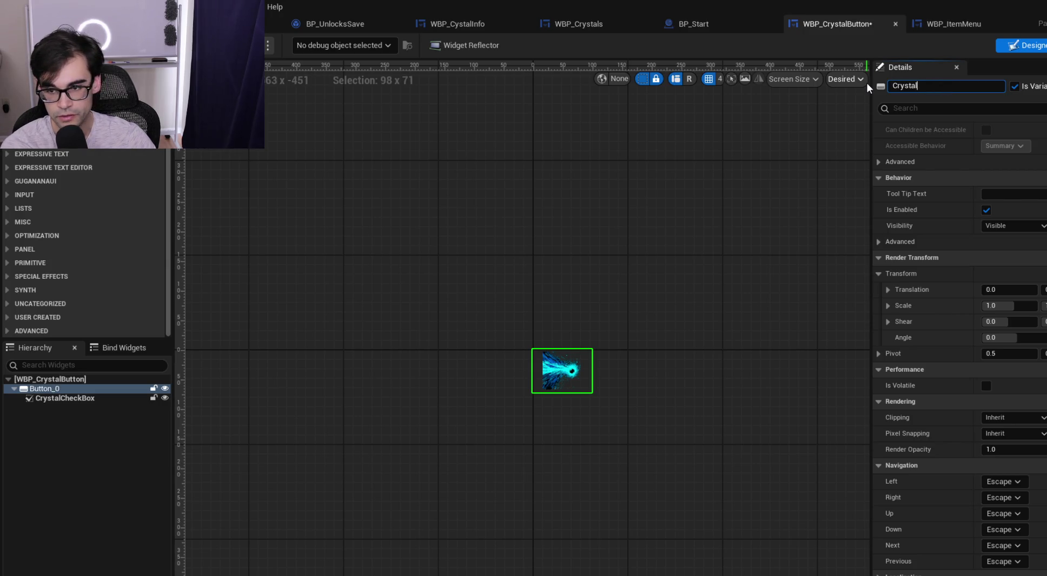
{"action": "type", "text": "Button"}
{"action": "key", "text": "Return"}
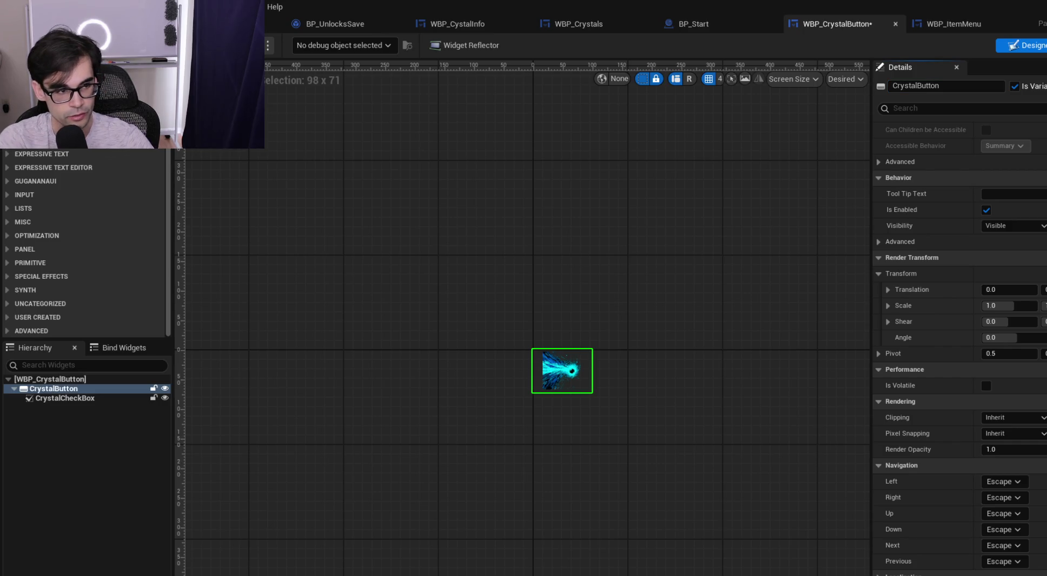
{"action": "key", "text": "ctrl+s"}
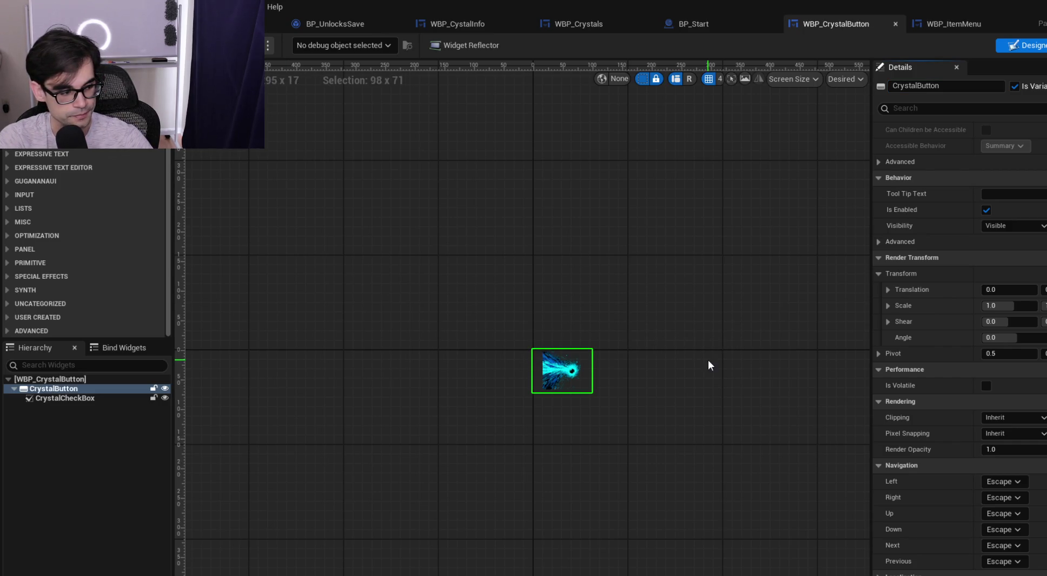
{"action": "scroll", "coordinate": [1033, 500], "scroll_direction": "down", "scroll_amount": 3}
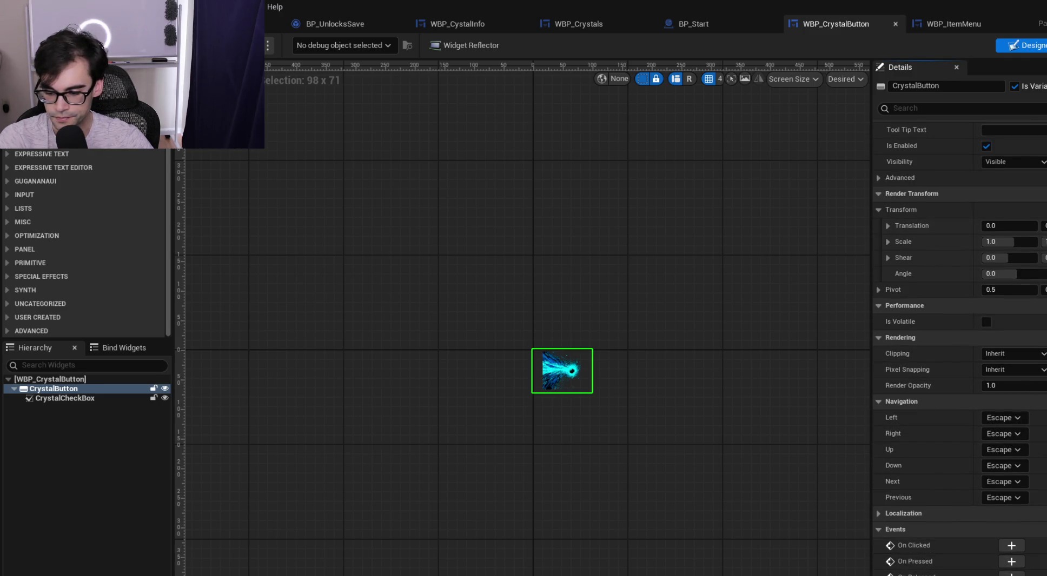
{"action": "left_click", "coordinate": [1011, 573]}
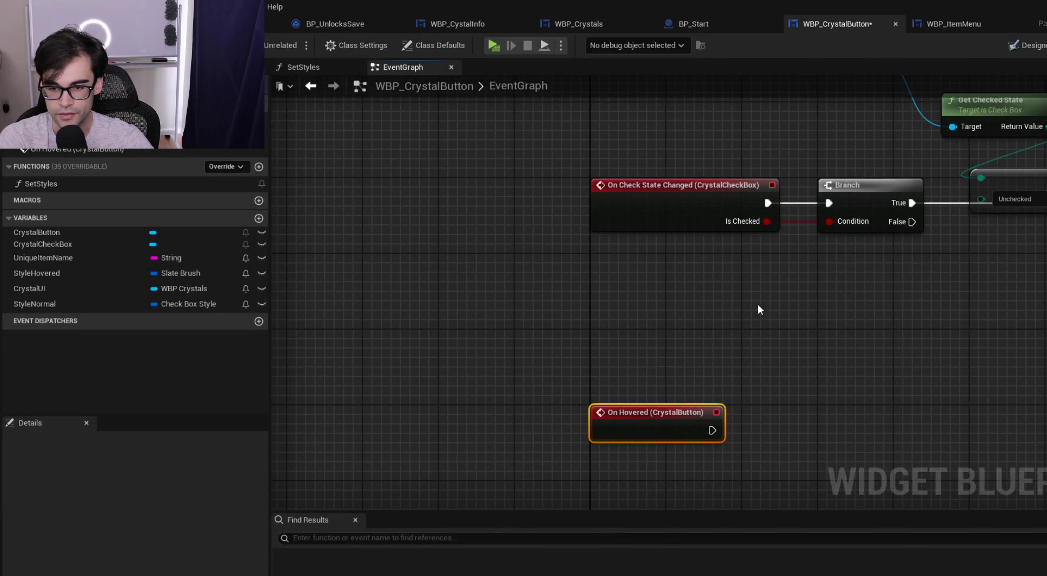
Rearrange the event graph, moving the Crystal Check Box and checked-state nodes aside
{"action": "left_click_drag", "start_coordinate": [853, 316], "coordinate": [731, 397]}
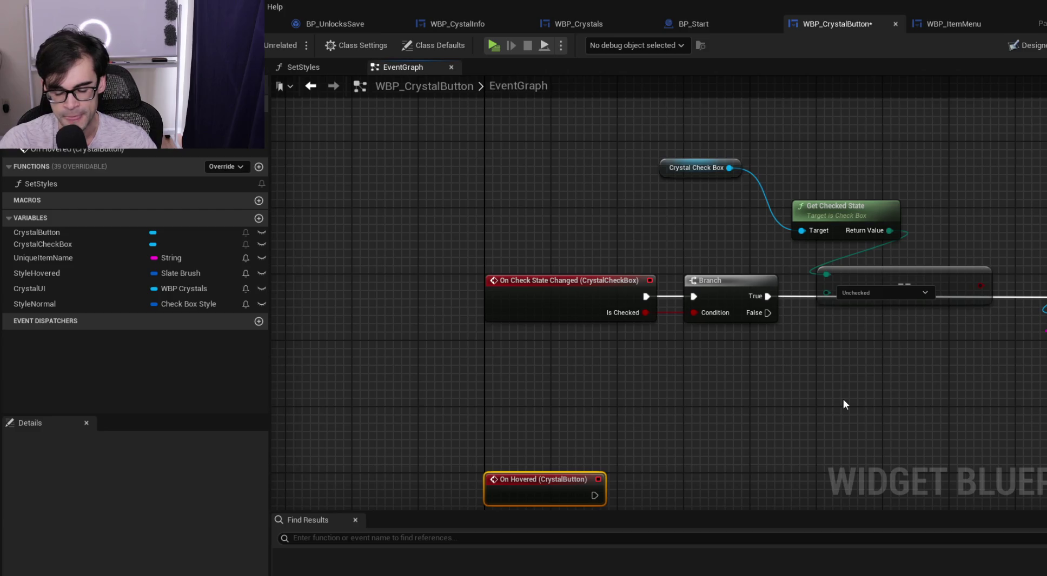
{"action": "left_click_drag", "start_coordinate": [906, 358], "coordinate": [742, 323]}
{"action": "mouse_move", "coordinate": [532, 140]}
{"action": "left_mouse_down"}
{"action": "mouse_move", "coordinate": [664, 158]}
{"action": "mouse_move", "coordinate": [768, 214]}
{"action": "left_mouse_up"}
{"action": "mouse_move", "coordinate": [706, 189]}
{"action": "left_mouse_down"}
{"action": "mouse_move", "coordinate": [754, 215]}
{"action": "mouse_move", "coordinate": [731, 213]}
{"action": "left_mouse_up"}
{"action": "left_click", "coordinate": [638, 466]}
{"action": "left_click_drag", "start_coordinate": [638, 466], "coordinate": [671, 353]}
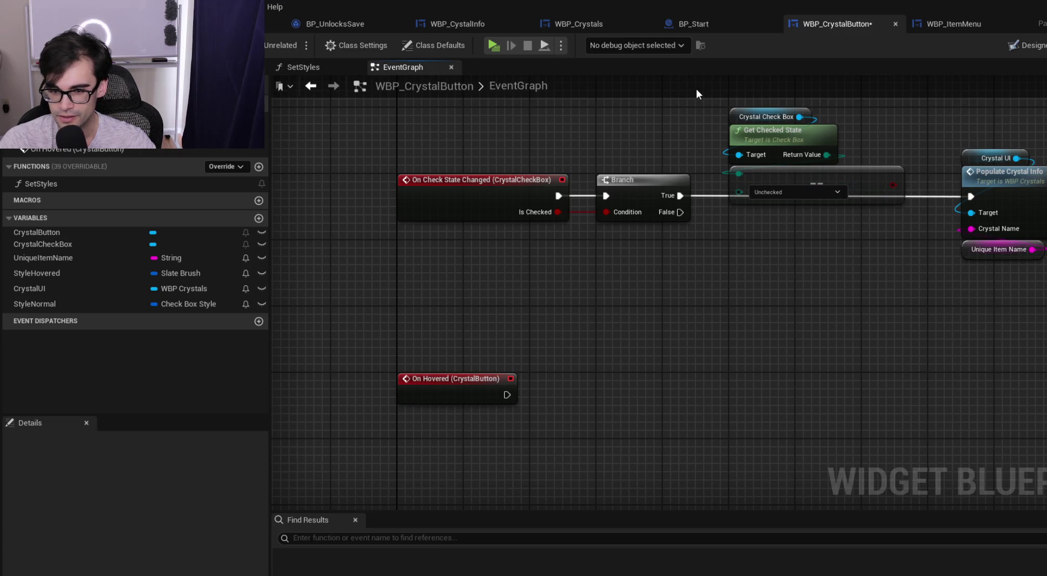
{"action": "left_click_drag", "start_coordinate": [714, 109], "coordinate": [850, 255]}
{"action": "left_click", "coordinate": [521, 353]}
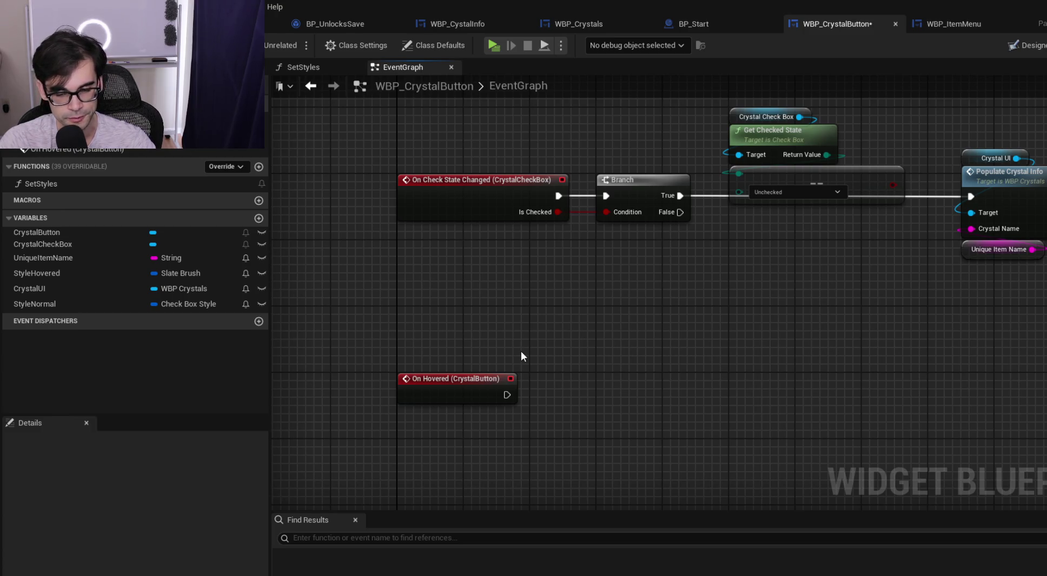
Move the Populate Crystal Info nodes beside On Hovered (CrystalButton) and wire its exec pin
{"action": "left_click_drag", "start_coordinate": [944, 143], "coordinate": [1026, 288]}
{"action": "key", "text": "ctrl+x"}
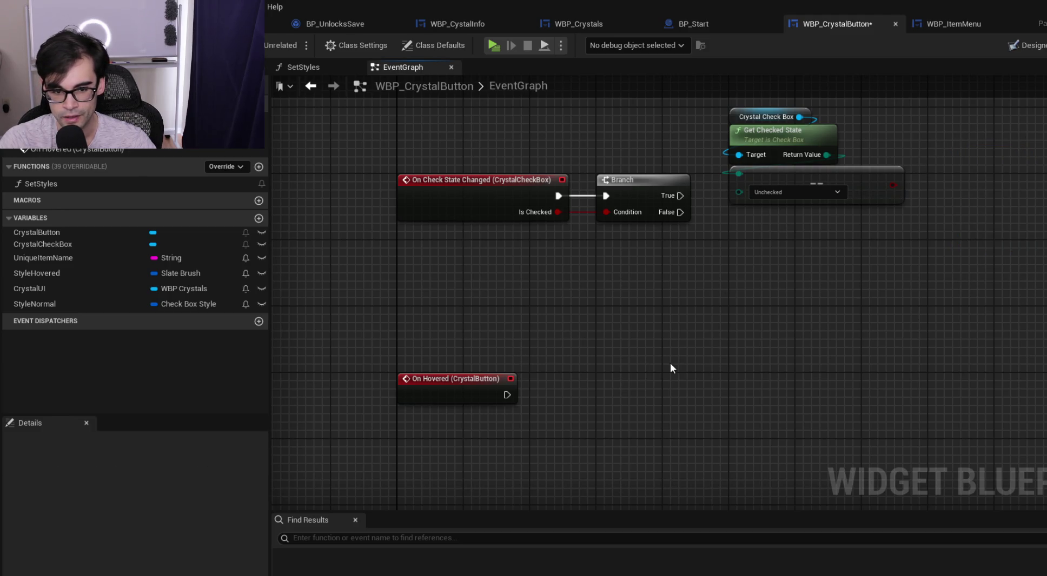
{"action": "key", "text": "ctrl+v"}
{"action": "mouse_move", "coordinate": [502, 396]}
{"action": "left_mouse_down"}
{"action": "mouse_move", "coordinate": [672, 372]}
{"action": "mouse_move", "coordinate": [619, 382]}
{"action": "left_mouse_up"}
{"action": "left_click", "coordinate": [623, 313]}
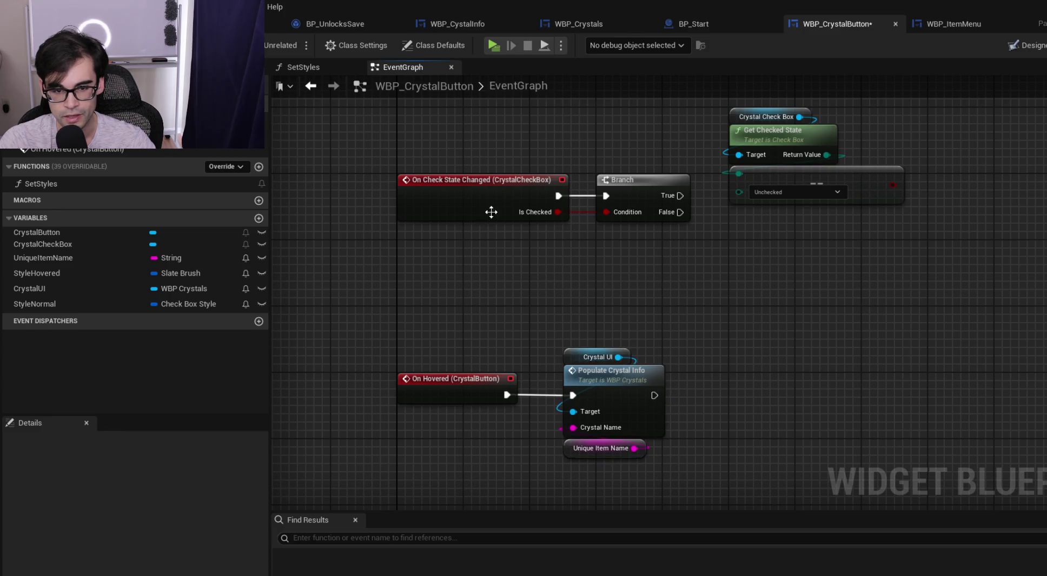
Add a Crystal Check Box Set Checked State node set to Checked, wired after Populate Crystal Info
{"action": "left_click", "coordinate": [763, 126]}
{"action": "left_click", "coordinate": [751, 251]}
{"action": "key", "text": "ctrl+v"}
{"action": "left_click_drag", "start_coordinate": [817, 299], "coordinate": [802, 354]}
{"action": "type", "text": "set state"}
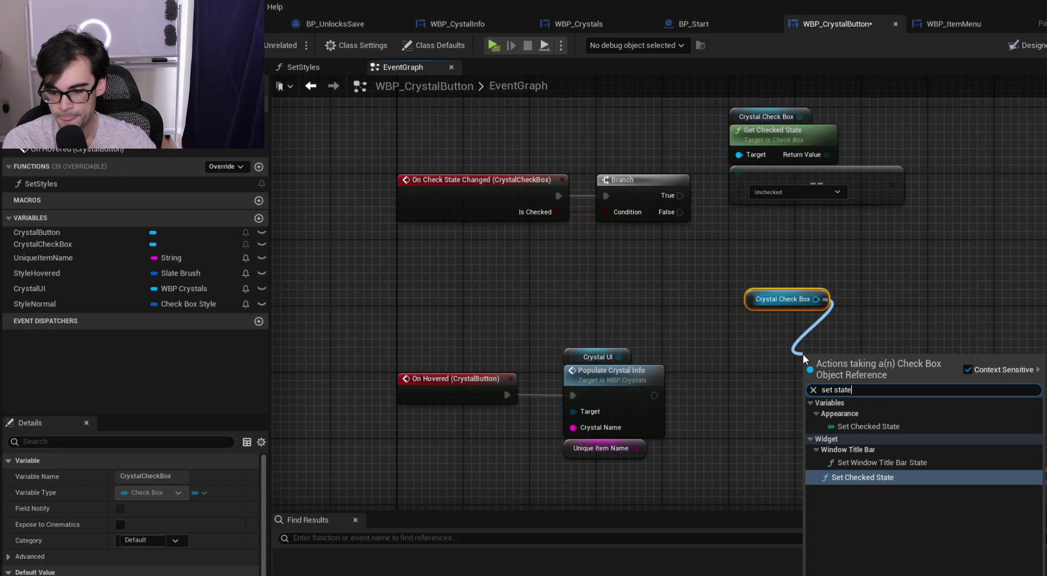
{"action": "key", "text": "Return"}
{"action": "left_click", "coordinate": [816, 425]}
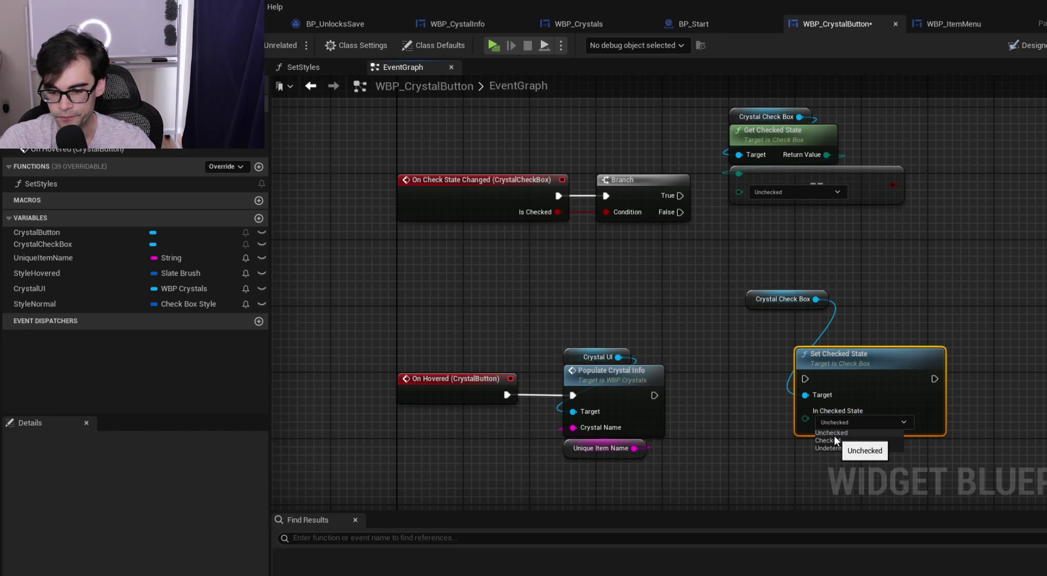
{"action": "left_click", "coordinate": [841, 441]}
{"action": "left_click_drag", "start_coordinate": [654, 395], "coordinate": [805, 379]}
{"action": "mouse_move", "coordinate": [763, 302]}
{"action": "left_mouse_down"}
{"action": "mouse_move", "coordinate": [828, 325]}
{"action": "mouse_move", "coordinate": [759, 373]}
{"action": "left_mouse_up"}
{"action": "left_click", "coordinate": [838, 360], "text": "ctrl"}
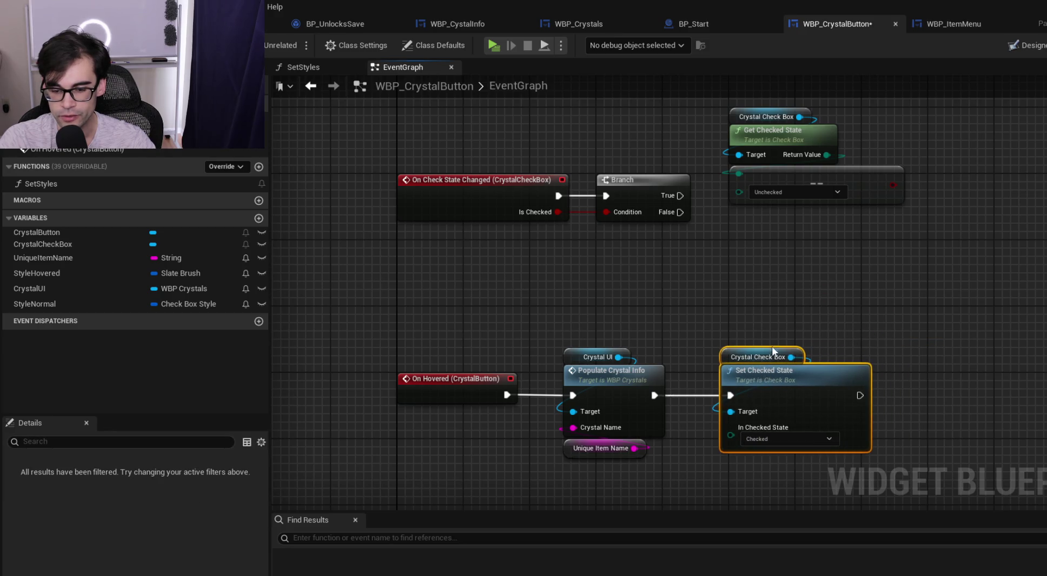
Tidy the hover chain nodes and switch to the WBP_CystalInfo designer
{"action": "scroll", "coordinate": [797, 300], "scroll_direction": "down", "scroll_amount": 2}
{"action": "scroll", "coordinate": [715, 415], "scroll_direction": "up", "scroll_amount": 4}
{"action": "scroll", "coordinate": [704, 391], "scroll_direction": "down", "scroll_amount": 2}
{"action": "left_click", "coordinate": [589, 381]}
{"action": "mouse_move", "coordinate": [723, 341]}
{"action": "left_mouse_down"}
{"action": "mouse_move", "coordinate": [811, 453]}
{"action": "mouse_move", "coordinate": [885, 485]}
{"action": "left_mouse_up"}
{"action": "left_click", "coordinate": [912, 389]}
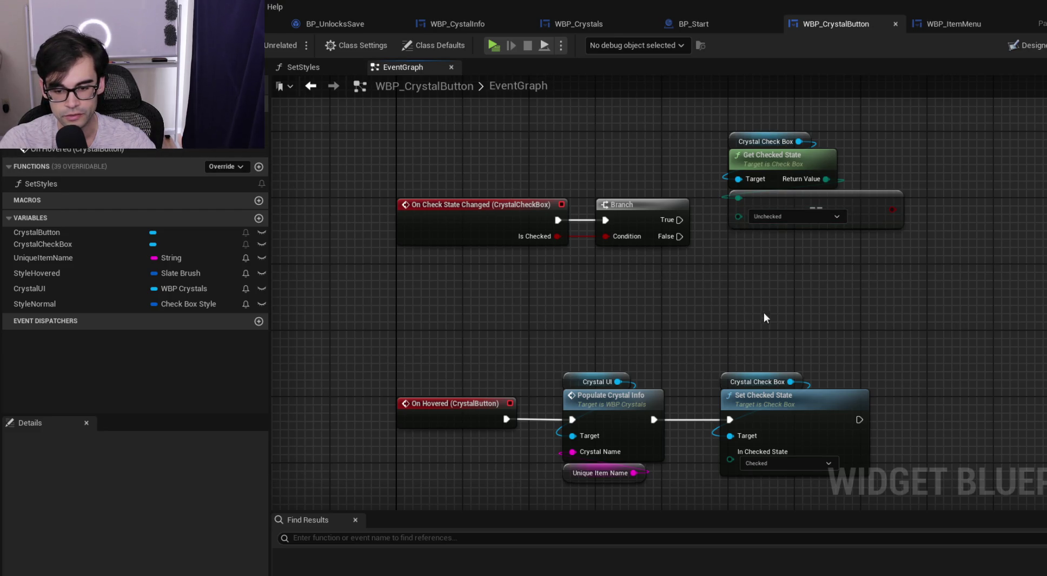
{"action": "left_click_drag", "start_coordinate": [866, 331], "coordinate": [791, 313]}
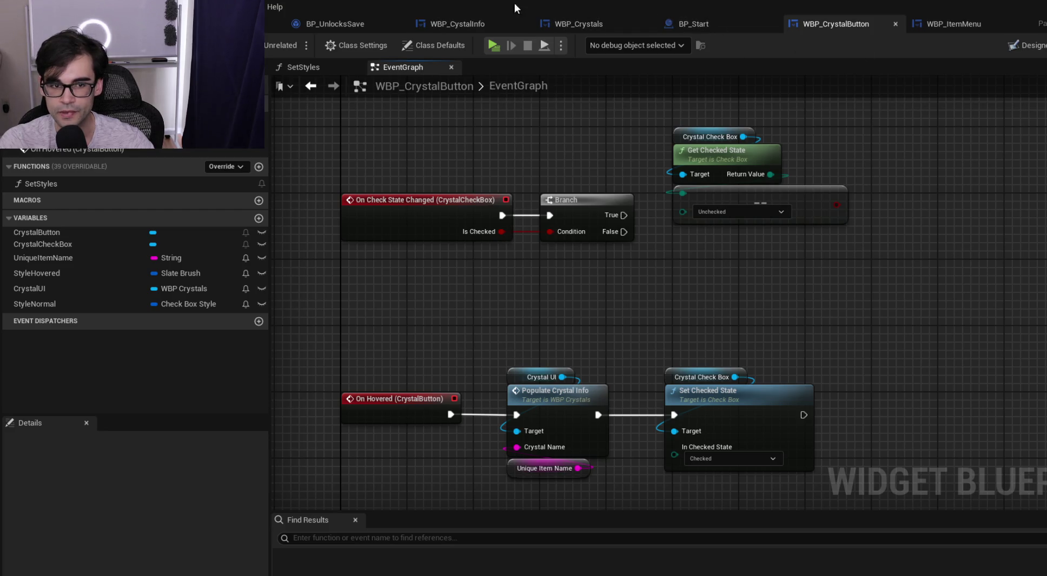
{"action": "left_click", "coordinate": [481, 16]}
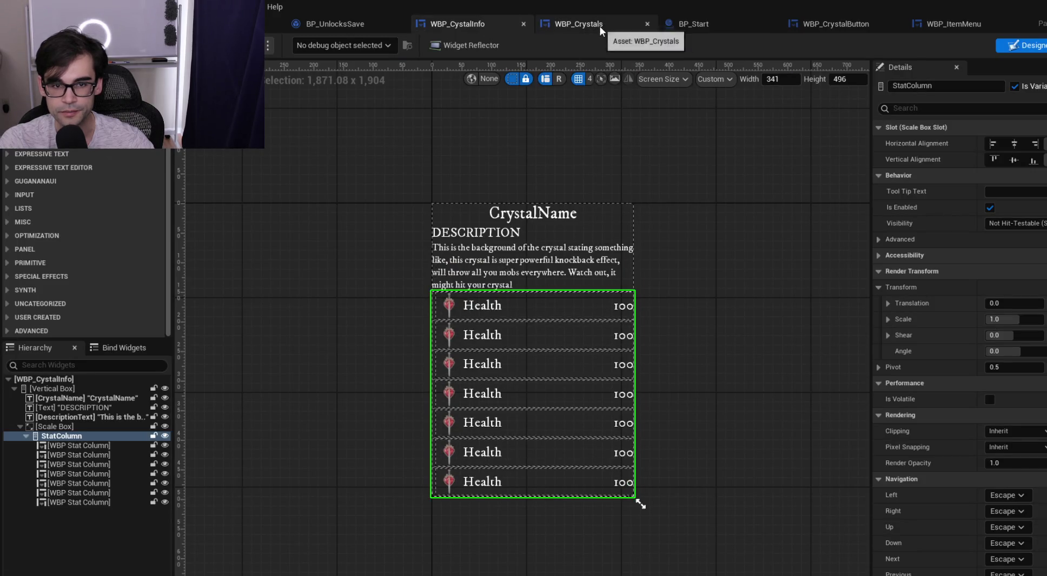
In WBP_Crystals, add a new event dispatcher named OnCrystalHover
{"action": "left_click", "coordinate": [703, 25]}
{"action": "left_click", "coordinate": [858, 26]}
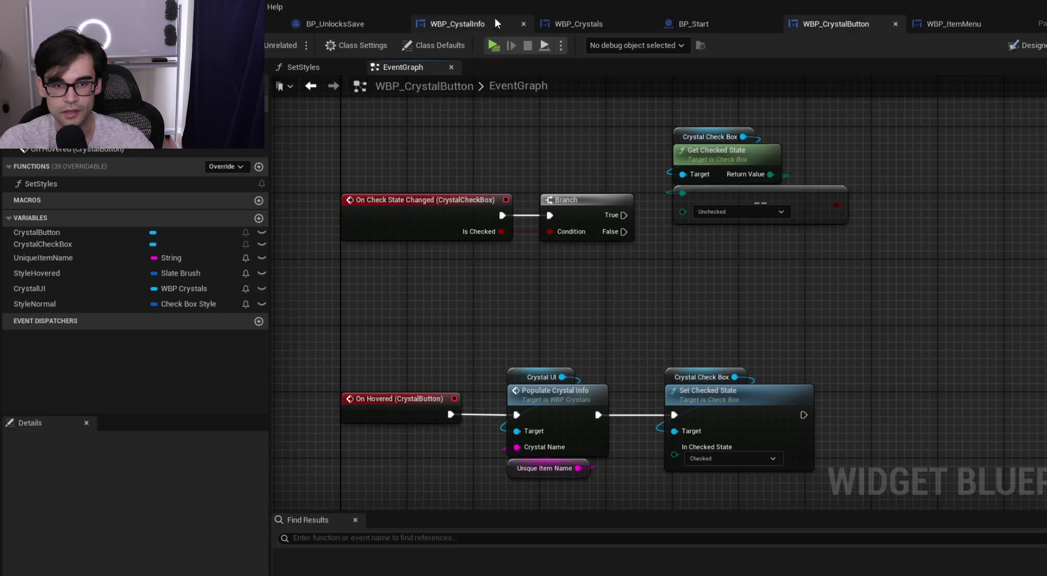
{"action": "left_click", "coordinate": [589, 26]}
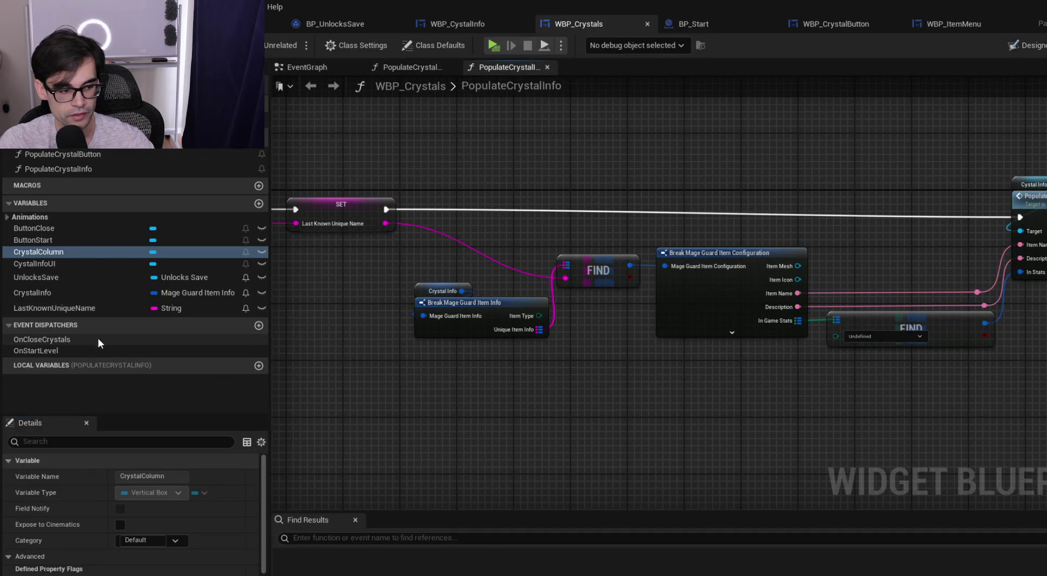
{"action": "left_click", "coordinate": [259, 325]}
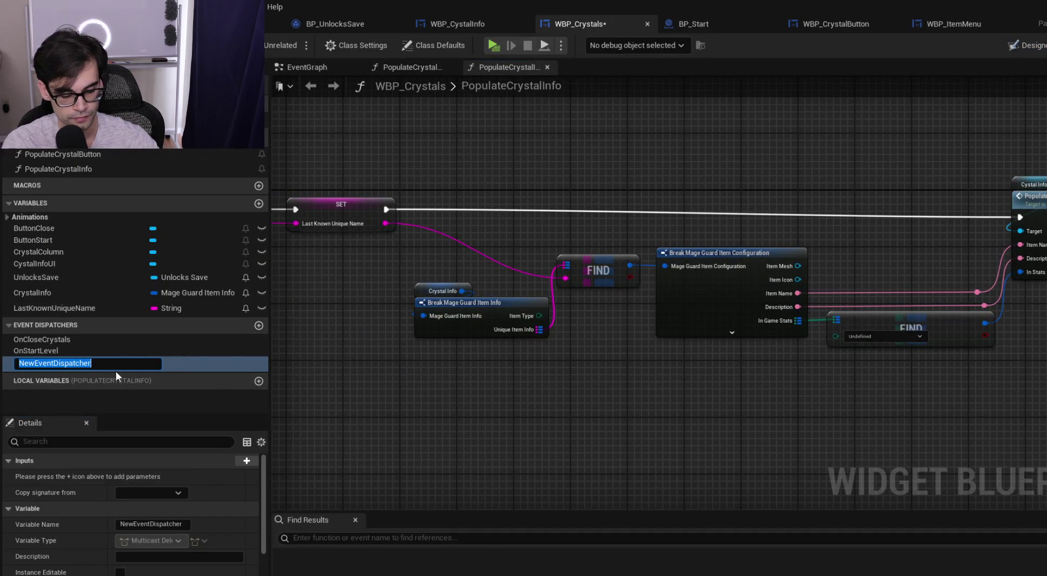
{"action": "type", "text": "OnCrystalH"}
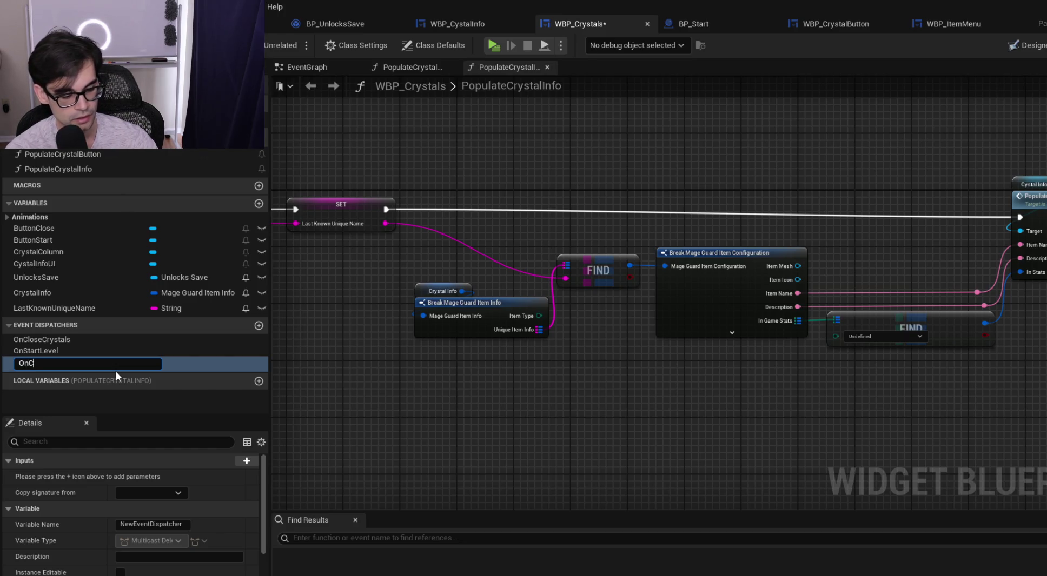
{"action": "type", "text": "over"}
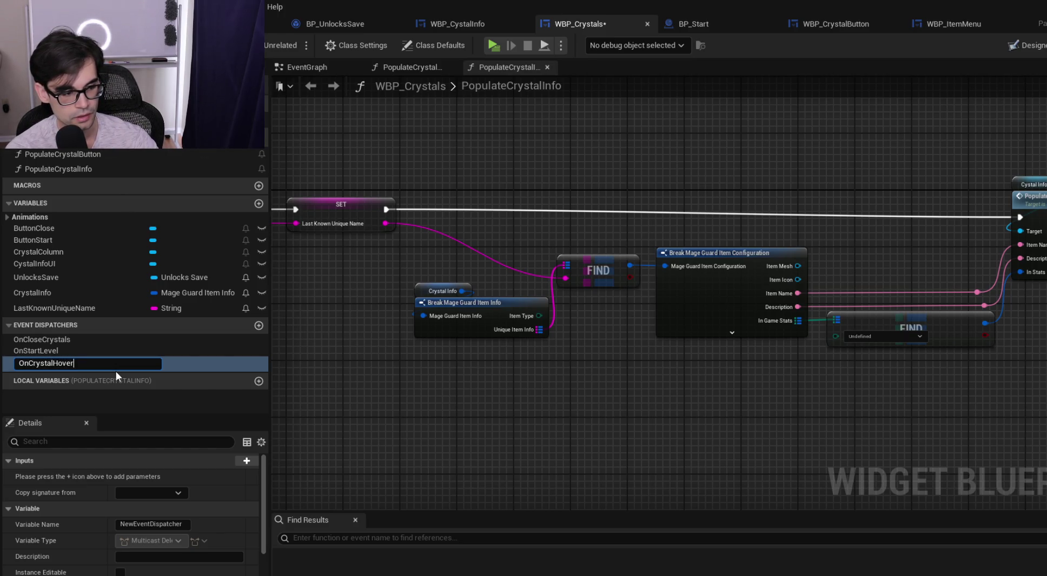
{"action": "key", "text": "Return"}
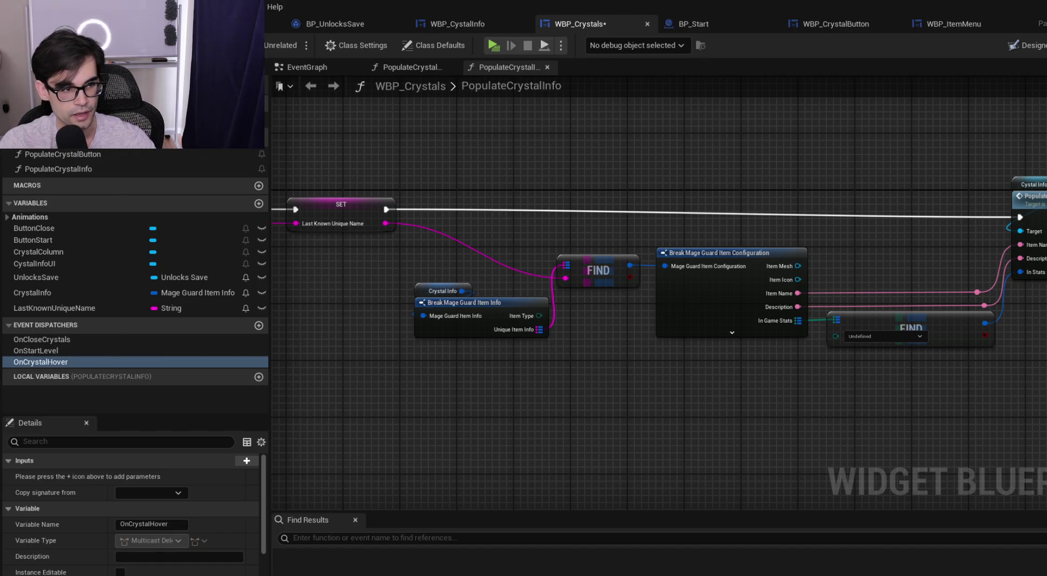
Shift the PopulateCrystalInfo graph's downstream nodes right to make room
{"action": "mouse_move", "coordinate": [408, 169]}
{"action": "left_mouse_down"}
{"action": "mouse_move", "coordinate": [792, 191]}
{"action": "mouse_move", "coordinate": [552, 212]}
{"action": "mouse_move", "coordinate": [432, 208]}
{"action": "left_mouse_up"}
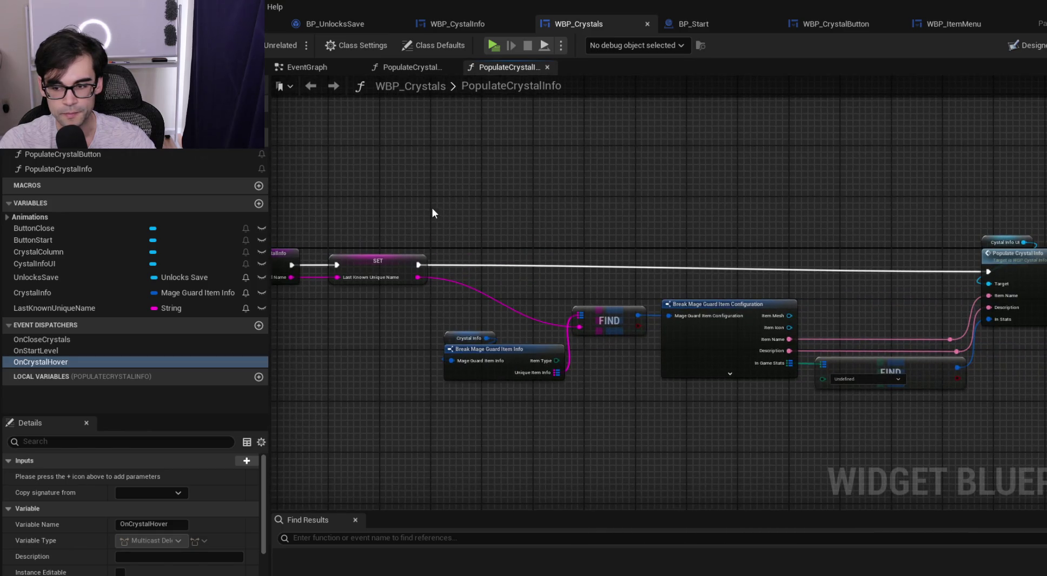
{"action": "scroll", "coordinate": [383, 207], "scroll_direction": "down", "scroll_amount": 2}
{"action": "left_click", "coordinate": [846, 262]}
{"action": "left_click_drag", "start_coordinate": [849, 248], "coordinate": [850, 238]}
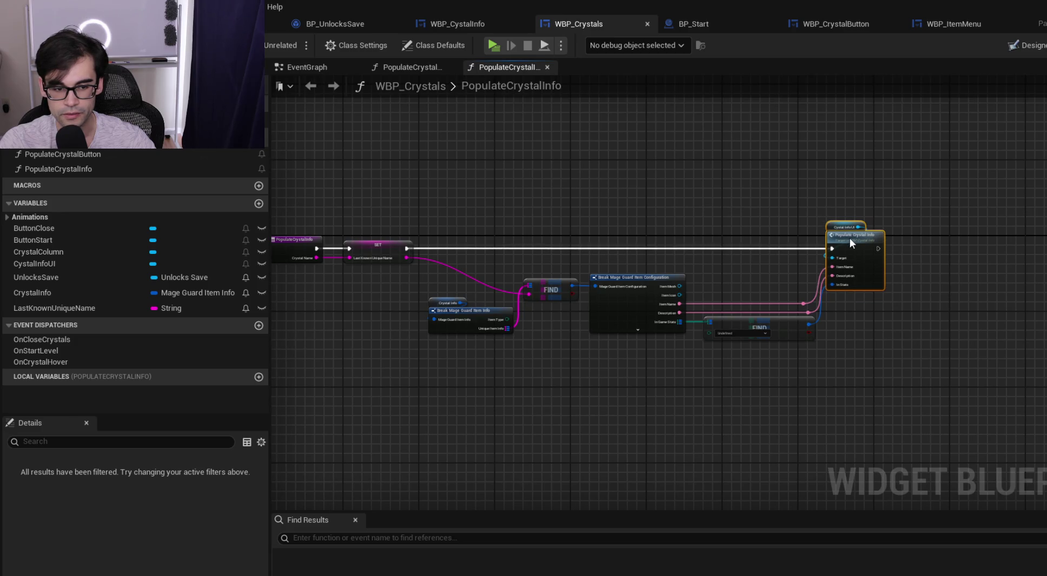
{"action": "left_click_drag", "start_coordinate": [728, 217], "coordinate": [920, 212]}
{"action": "mouse_move", "coordinate": [497, 171]}
{"action": "left_mouse_down"}
{"action": "mouse_move", "coordinate": [660, 210]}
{"action": "mouse_move", "coordinate": [612, 185]}
{"action": "mouse_move", "coordinate": [1028, 359]}
{"action": "left_mouse_up"}
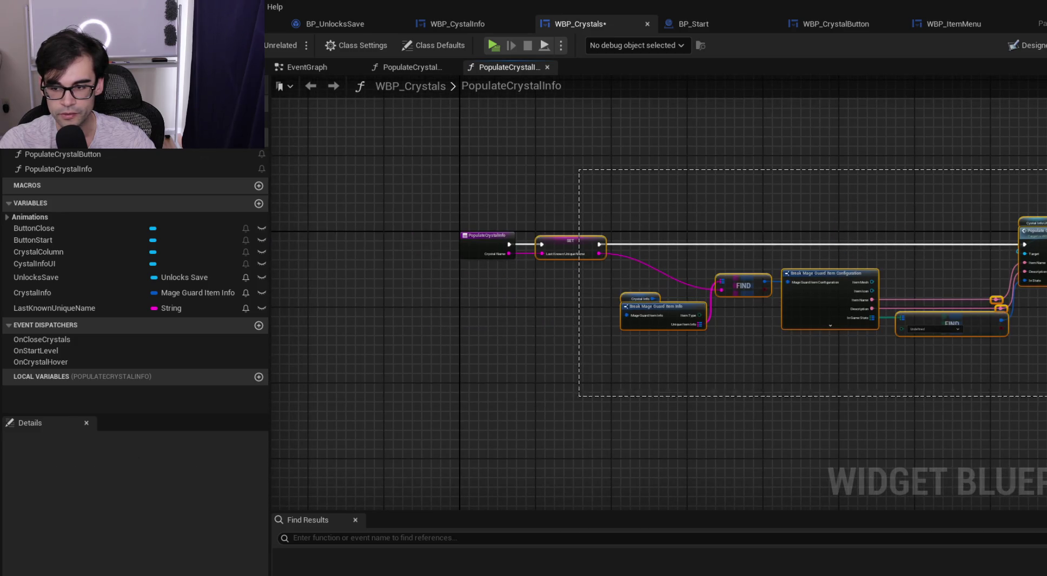
{"action": "left_click_drag", "start_coordinate": [597, 254], "coordinate": [693, 242]}
Insert a Call OnCrystalHover node between the PopulateCrystalInfo entry and SET, then save WBP_Crystals
{"action": "left_click", "coordinate": [596, 225]}
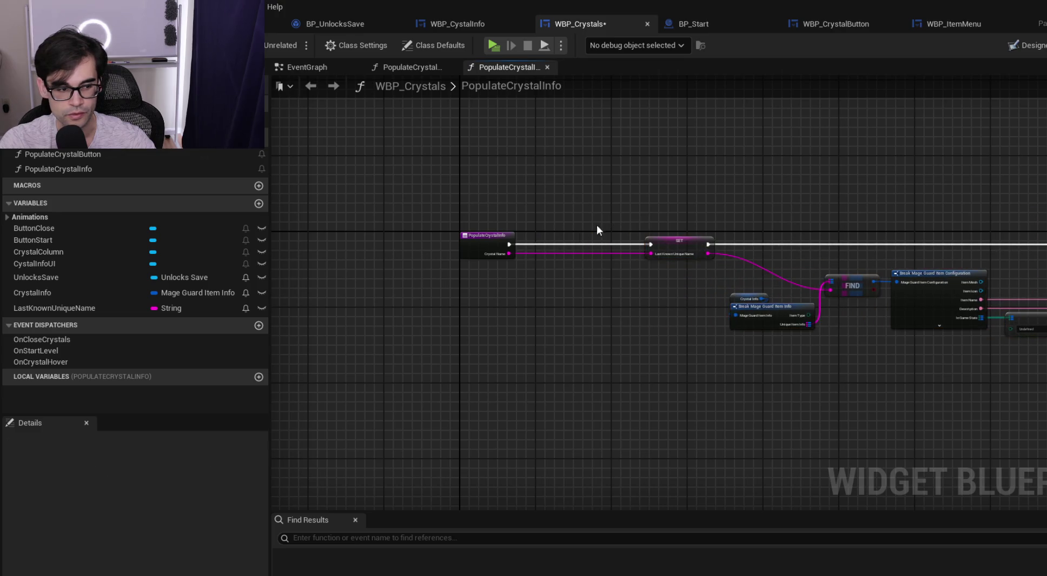
{"action": "left_click_drag", "start_coordinate": [41, 362], "coordinate": [581, 206]}
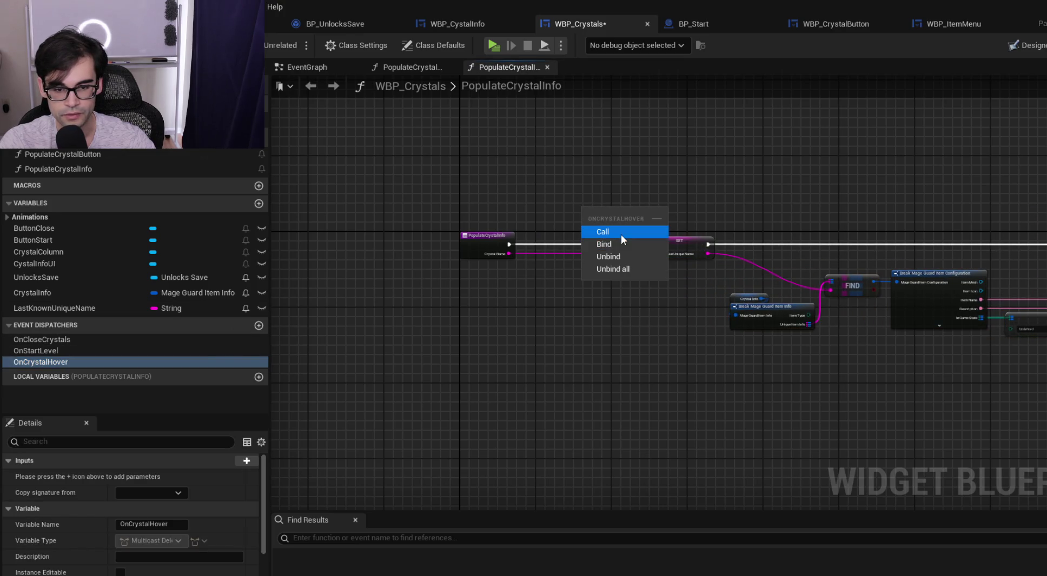
{"action": "left_click", "coordinate": [621, 232]}
{"action": "scroll", "coordinate": [620, 232], "scroll_direction": "up", "scroll_amount": 3}
{"action": "left_click_drag", "start_coordinate": [621, 234], "coordinate": [553, 285]}
{"action": "left_click_drag", "start_coordinate": [404, 262], "coordinate": [491, 261]}
{"action": "left_click_drag", "start_coordinate": [580, 262], "coordinate": [692, 262]}
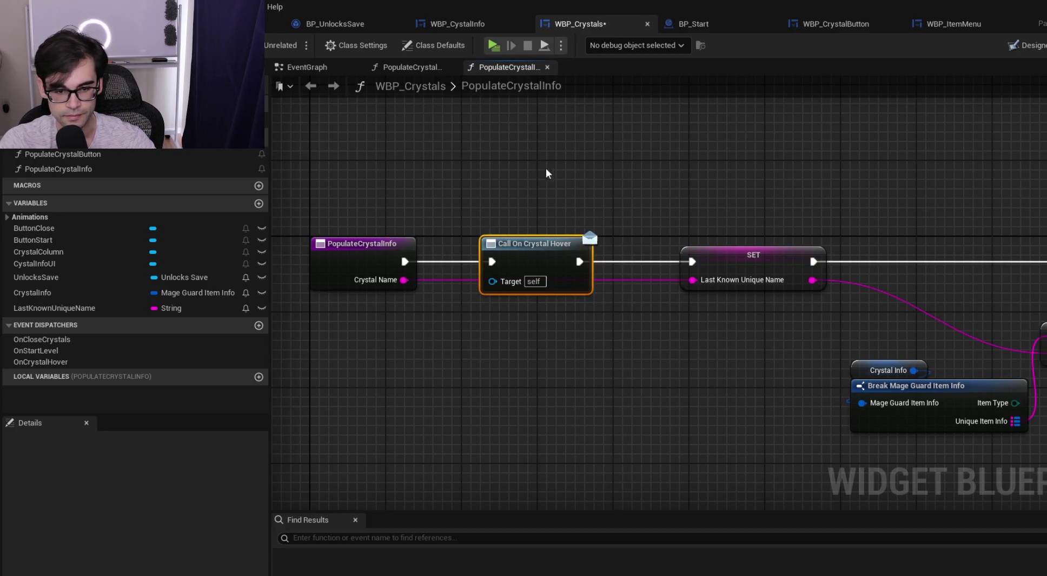
{"action": "key", "text": "ctrl+s"}
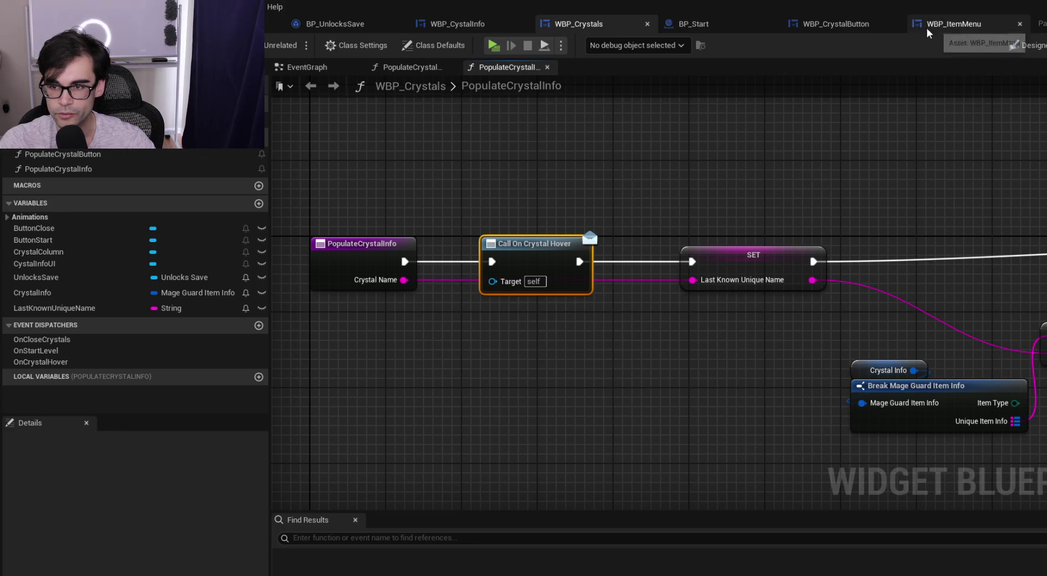
{"action": "left_click", "coordinate": [851, 29]}
{"action": "mouse_move", "coordinate": [478, 123]}
{"action": "left_mouse_down"}
{"action": "mouse_move", "coordinate": [616, 229]}
{"action": "mouse_move", "coordinate": [497, 168]}
{"action": "left_mouse_up"}
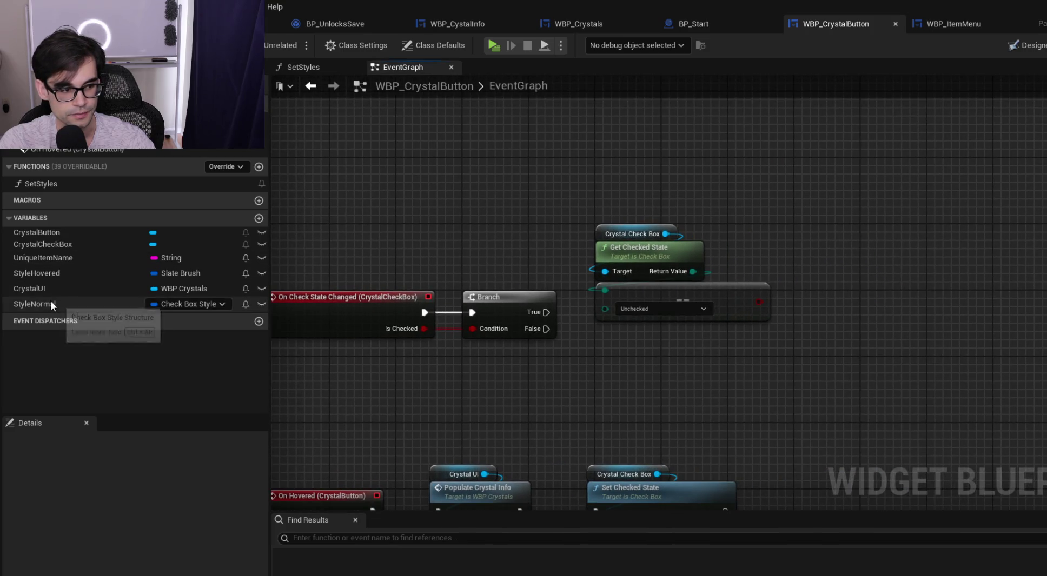
In the SetStyles graph, move every node after SET Crystal UI rightward to free space
{"action": "left_click", "coordinate": [323, 68]}
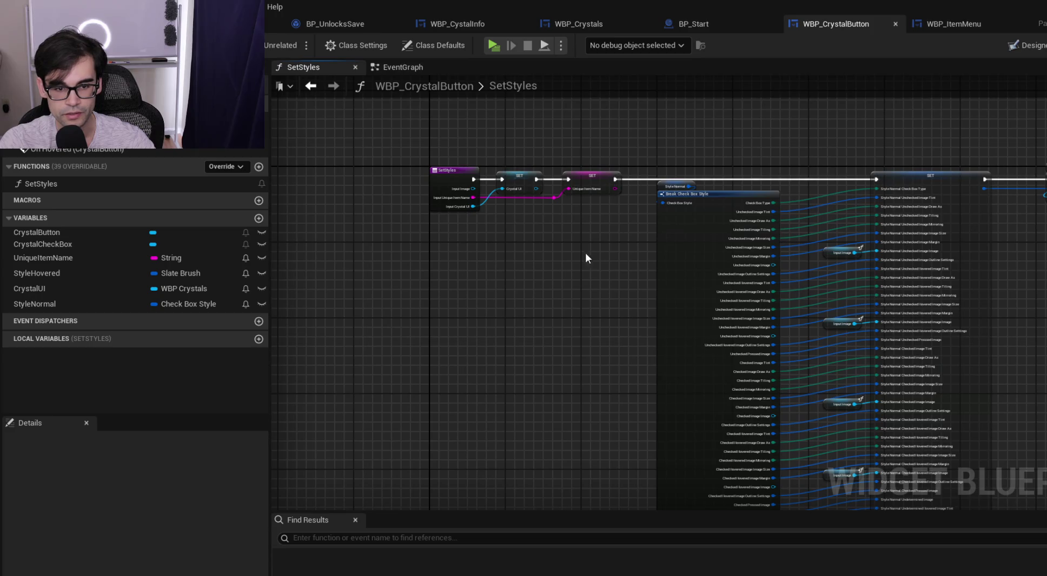
{"action": "scroll", "coordinate": [584, 253], "scroll_direction": "up", "scroll_amount": 3}
{"action": "scroll", "coordinate": [516, 201], "scroll_direction": "down", "scroll_amount": 3}
{"action": "left_click_drag", "start_coordinate": [584, 145], "coordinate": [453, 204]}
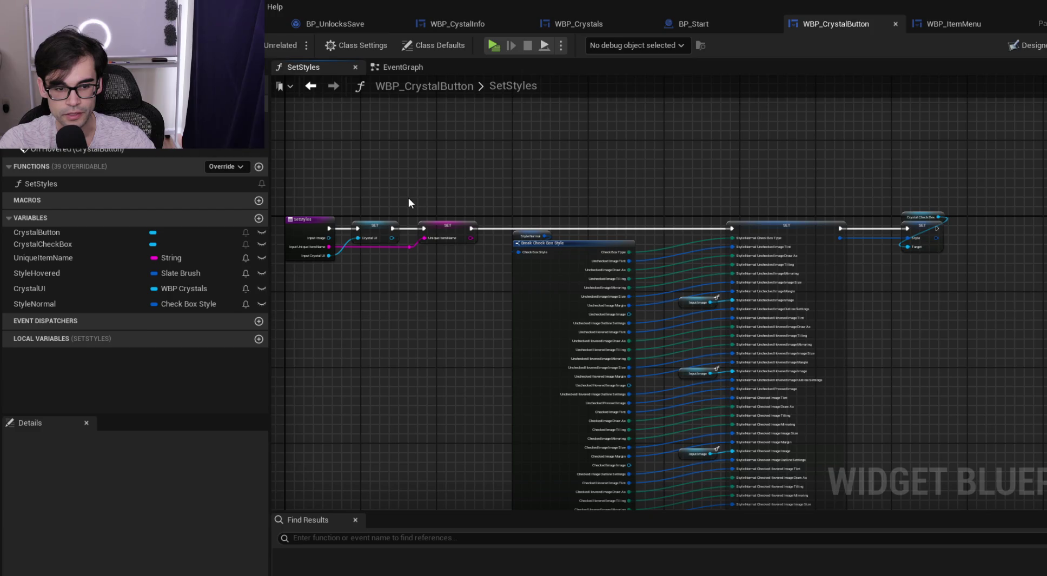
{"action": "mouse_move", "coordinate": [410, 201]}
{"action": "left_mouse_down"}
{"action": "mouse_move", "coordinate": [440, 238]}
{"action": "mouse_move", "coordinate": [959, 461]}
{"action": "left_mouse_up"}
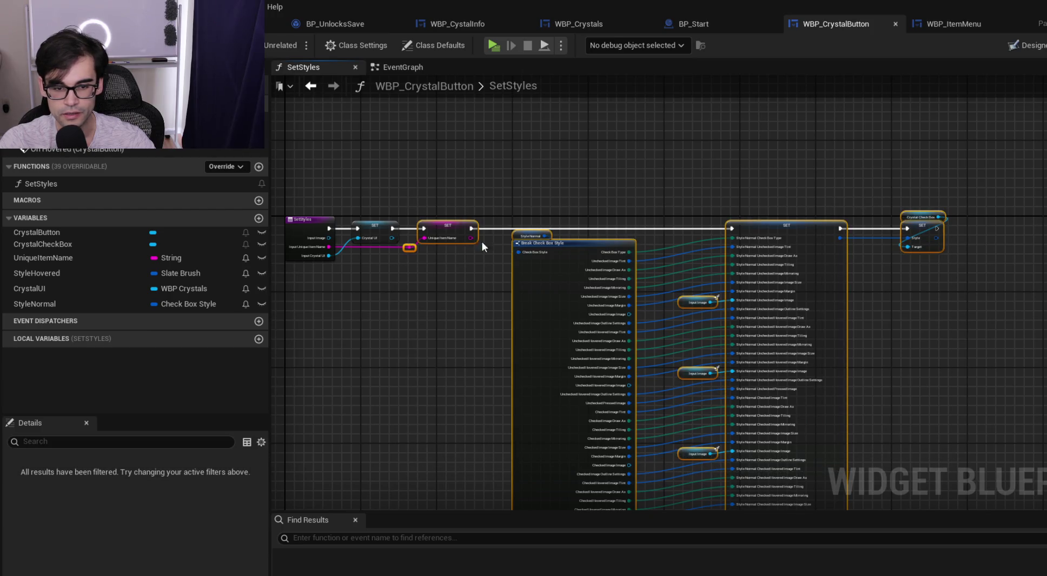
{"action": "left_click_drag", "start_coordinate": [447, 228], "coordinate": [566, 232]}
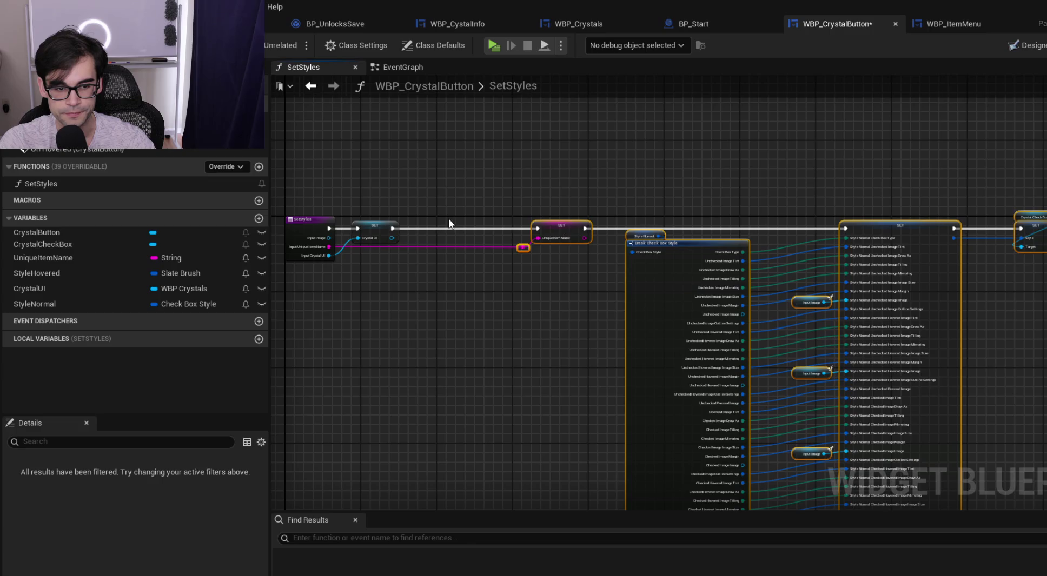
{"action": "left_click", "coordinate": [448, 218]}
{"action": "scroll", "coordinate": [445, 216], "scroll_direction": "up", "scroll_amount": 2}
{"action": "scroll", "coordinate": [388, 219], "scroll_direction": "up", "scroll_amount": 1}
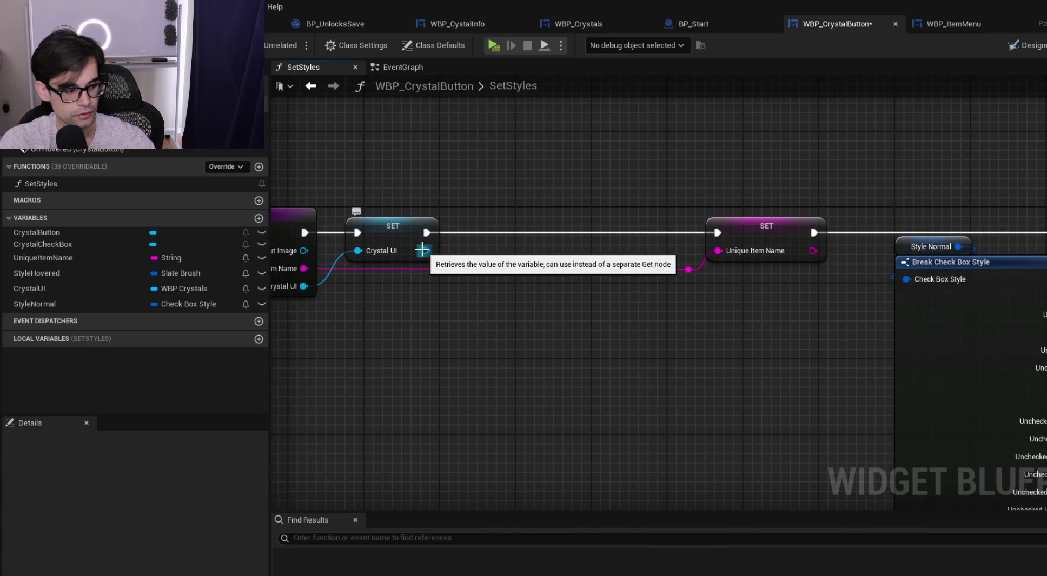
Add a Bind Event to On Crystal Hover node on Crystal UI, wired between SET Crystal UI and the Unique Item Name SET
{"action": "left_click_drag", "start_coordinate": [422, 250], "coordinate": [489, 227]}
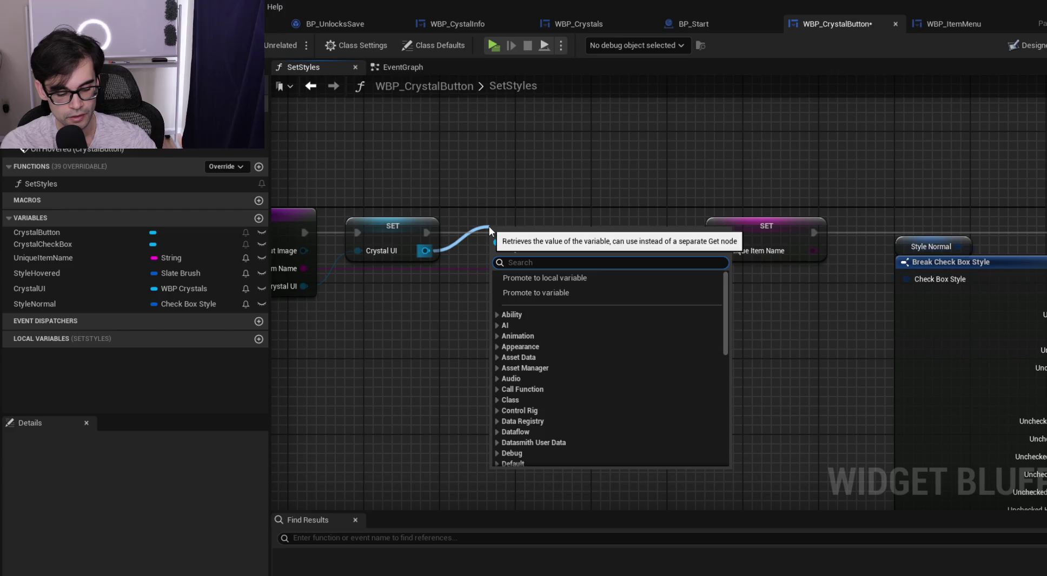
{"action": "type", "text": "on "}
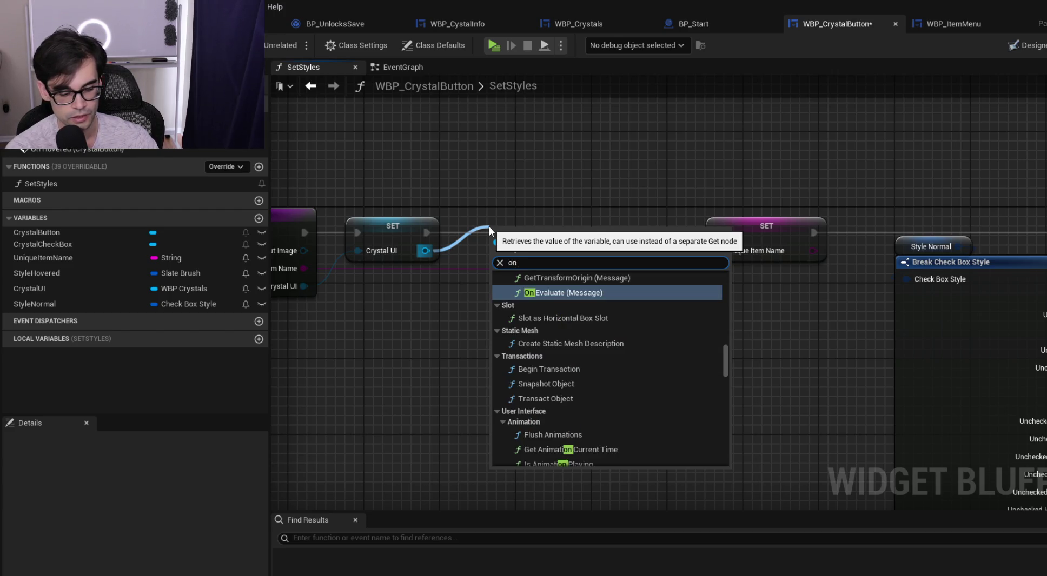
{"action": "type", "text": "crystal ho"}
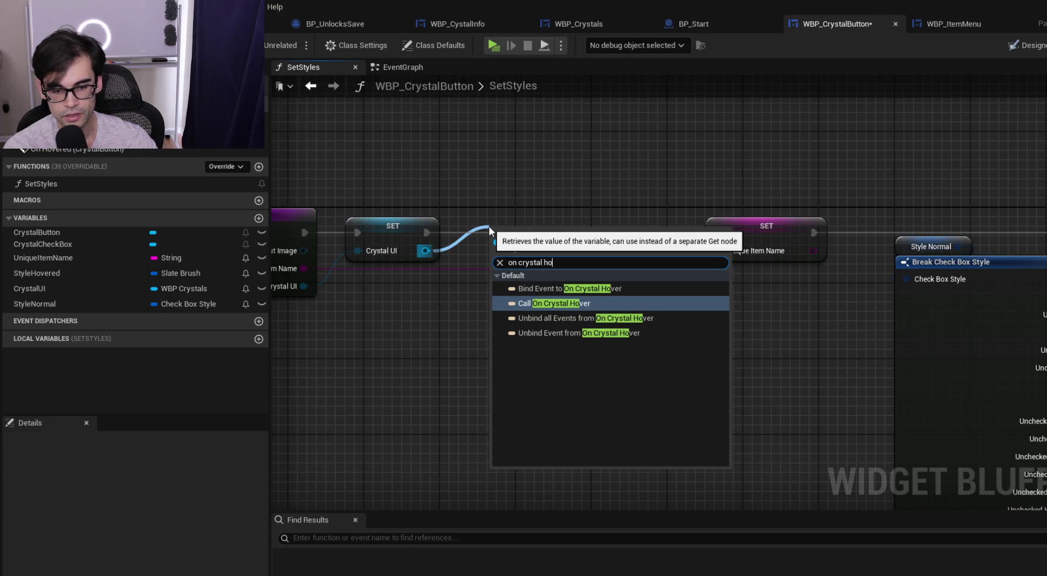
{"action": "key", "text": "Up"}
{"action": "key", "text": "Return"}
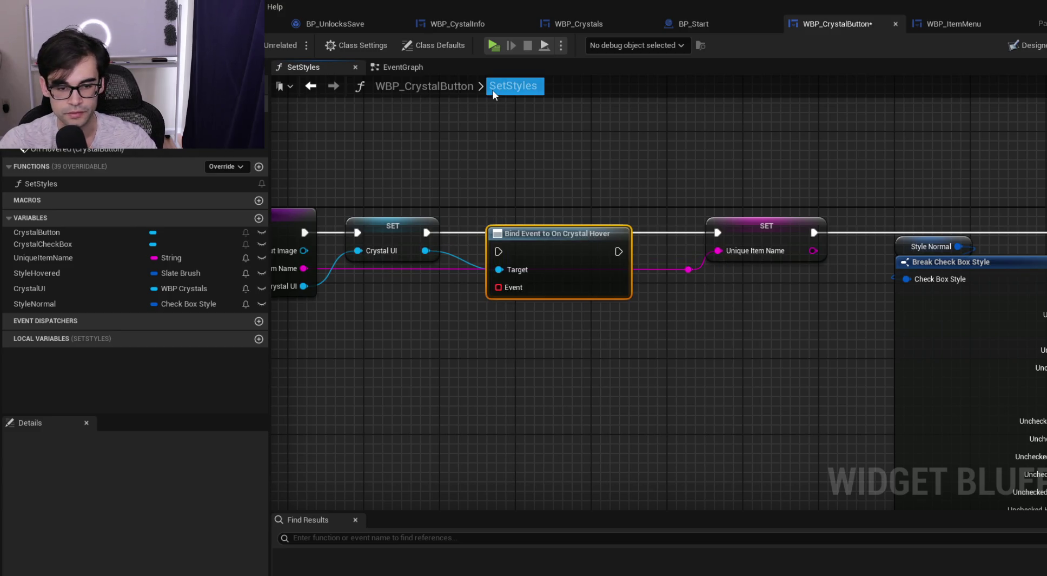
{"action": "left_click_drag", "start_coordinate": [426, 233], "coordinate": [498, 252]}
{"action": "mouse_move", "coordinate": [619, 251]}
{"action": "left_mouse_down"}
{"action": "mouse_move", "coordinate": [718, 233]}
{"action": "mouse_move", "coordinate": [595, 222]}
{"action": "left_mouse_up"}
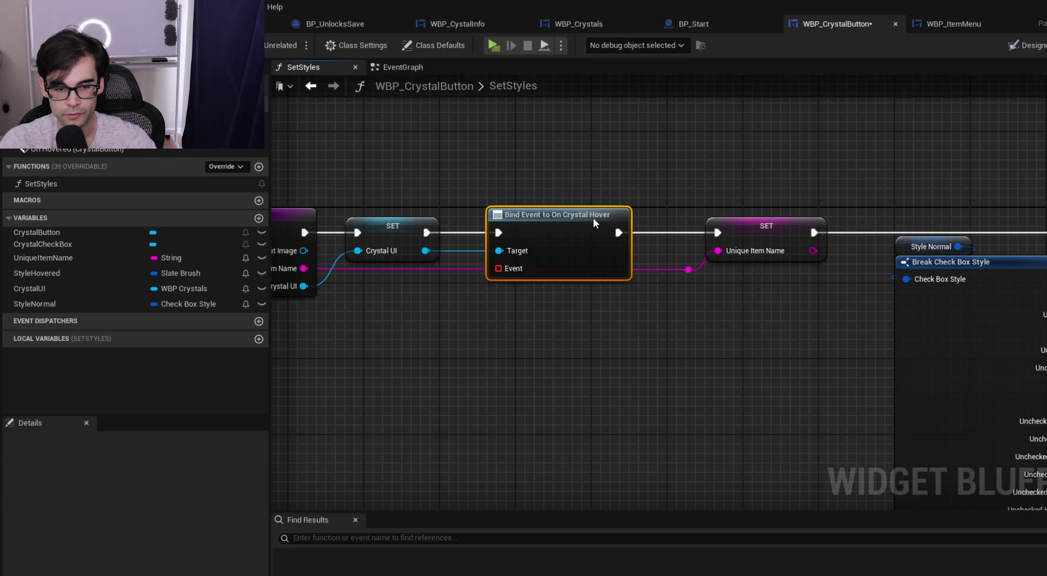
Feed it a Create Event with a new matching function renamed OnCrystalsHovered, and save
{"action": "mouse_move", "coordinate": [498, 269]}
{"action": "left_mouse_down"}
{"action": "mouse_move", "coordinate": [520, 302]}
{"action": "mouse_move", "coordinate": [546, 286]}
{"action": "left_mouse_up"}
{"action": "left_click", "coordinate": [577, 370]}
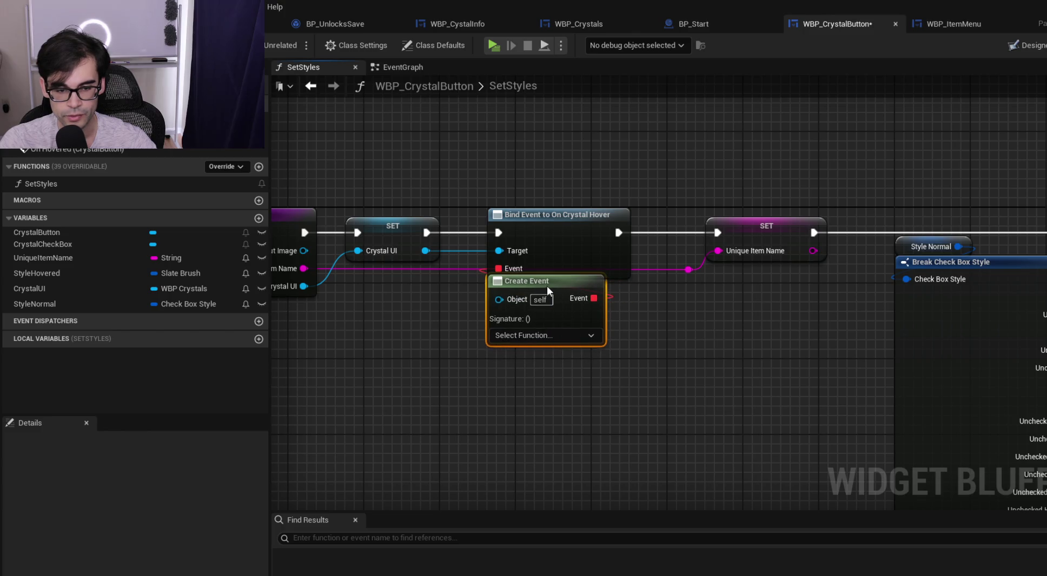
{"action": "left_click", "coordinate": [539, 339]}
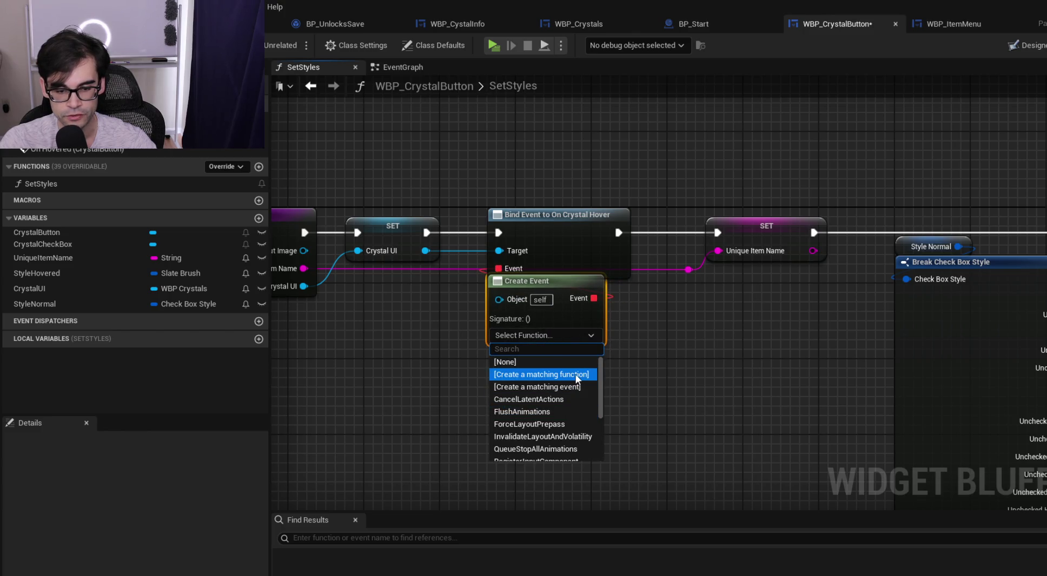
{"action": "left_click", "coordinate": [575, 375]}
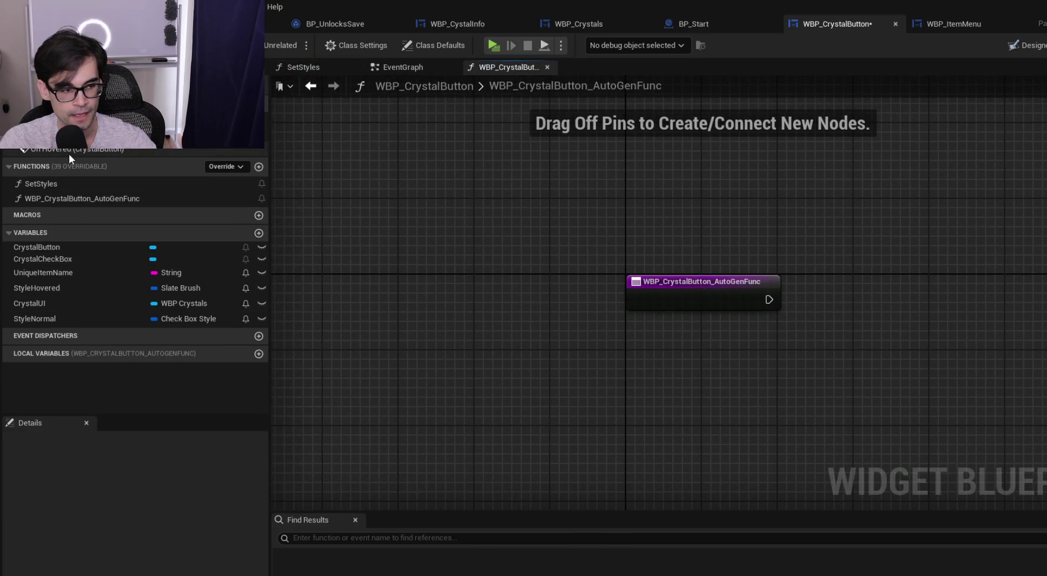
{"action": "left_click", "coordinate": [103, 197]}
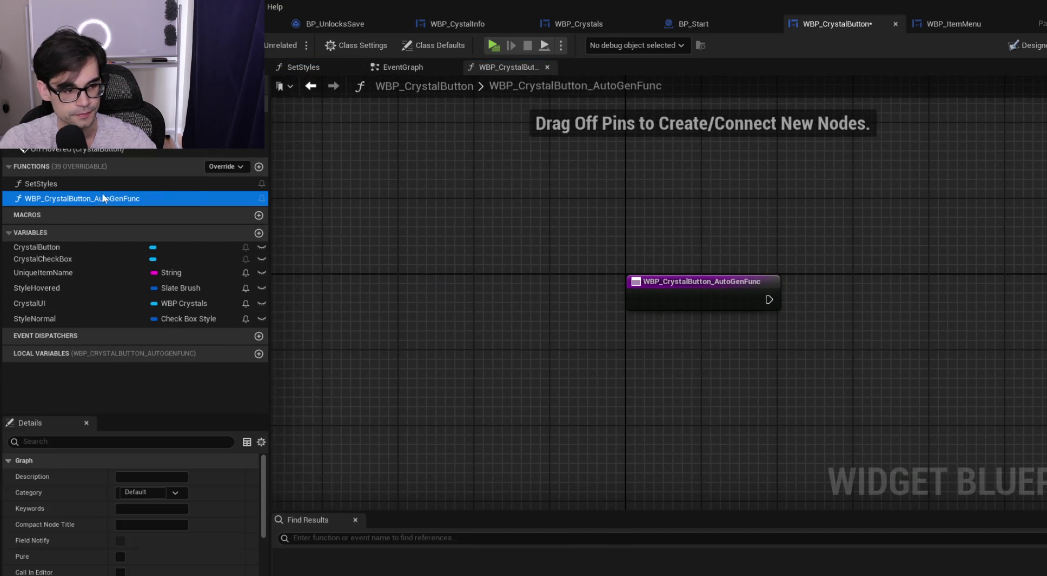
{"action": "key", "text": "F2"}
{"action": "type", "text": "OnCrystalsHovered"}
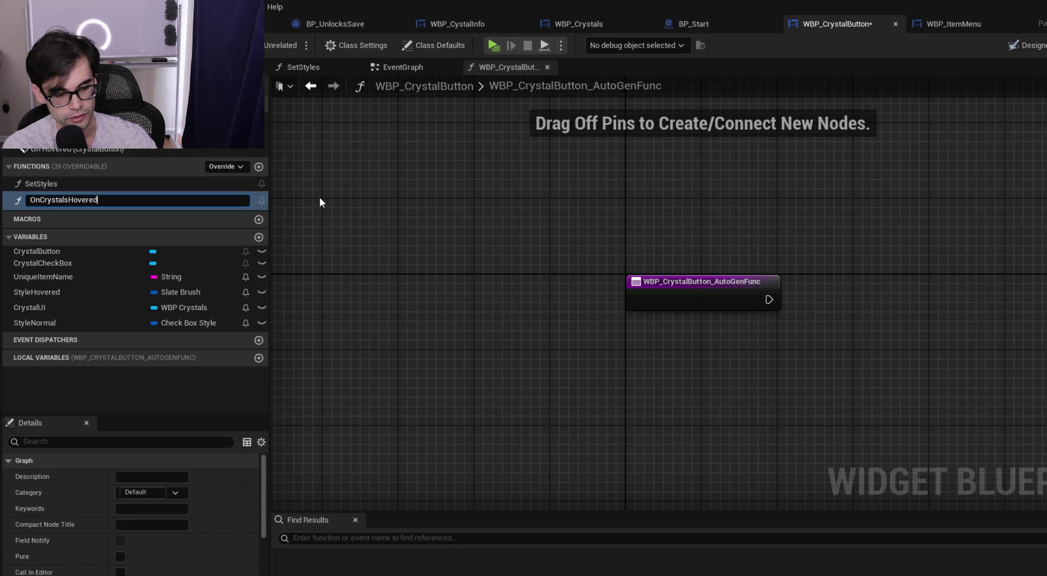
{"action": "key", "text": "Return"}
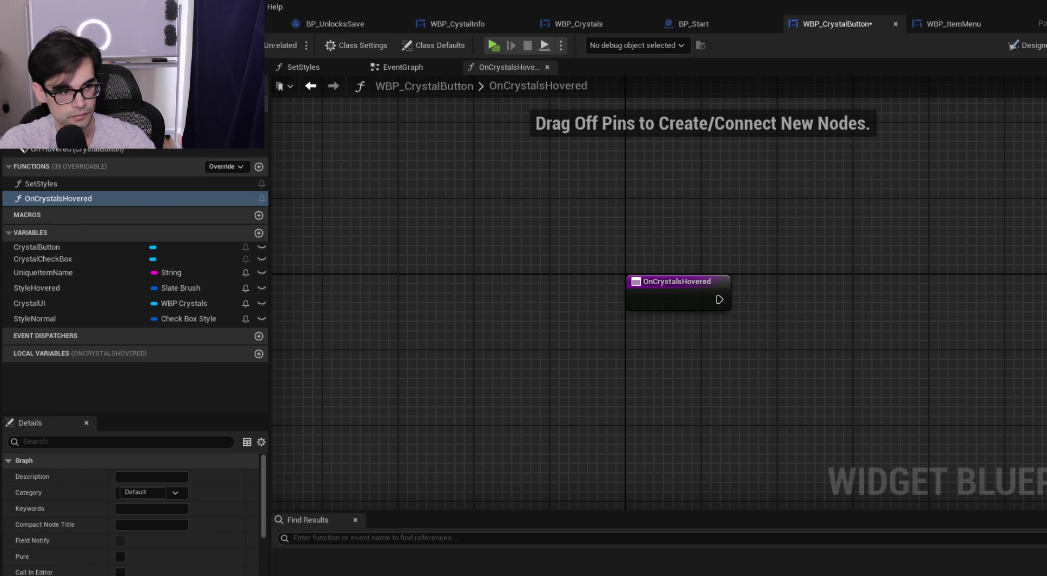
{"action": "key", "text": "ctrl+s"}
{"action": "left_click_drag", "start_coordinate": [734, 234], "coordinate": [536, 222]}
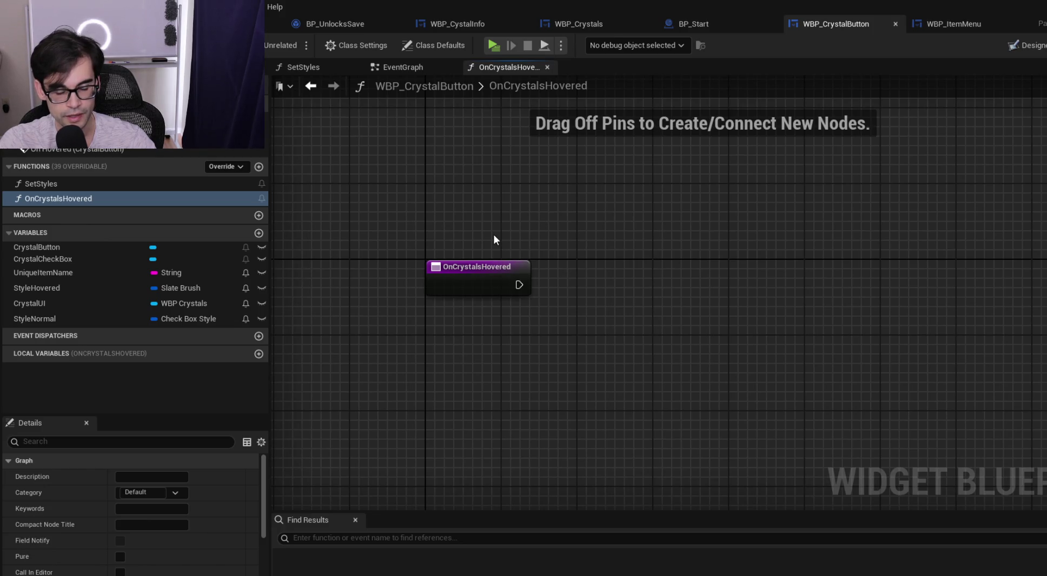
{"action": "left_click", "coordinate": [398, 70]}
Delete Set Checked State and its Crystal Check Box getter, then open Populate Crystal Info's graph
{"action": "left_click_drag", "start_coordinate": [526, 246], "coordinate": [614, 148]}
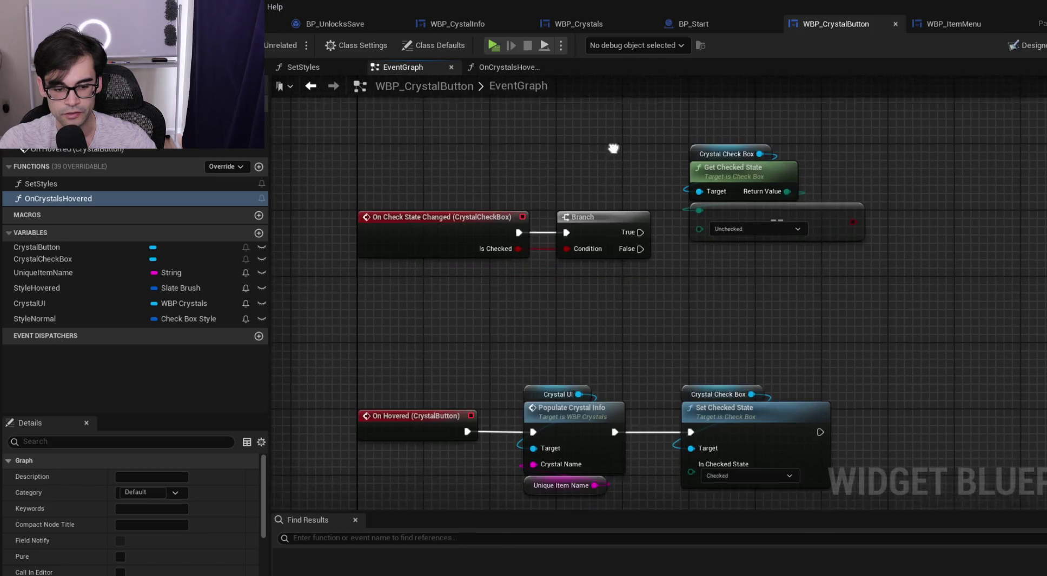
{"action": "left_click_drag", "start_coordinate": [656, 361], "coordinate": [639, 249]}
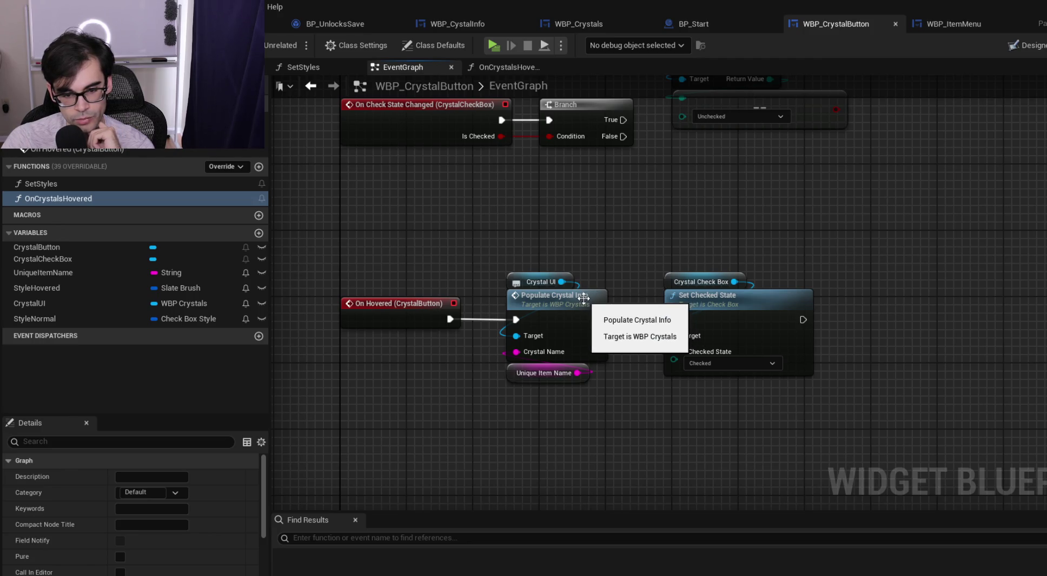
{"action": "left_click_drag", "start_coordinate": [646, 241], "coordinate": [748, 352]}
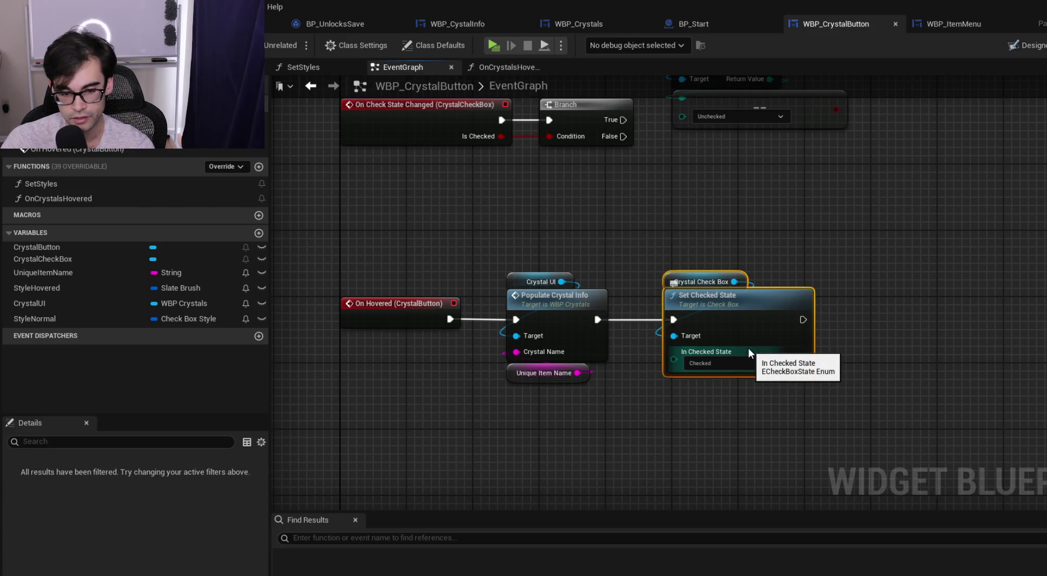
{"action": "key", "text": "Delete"}
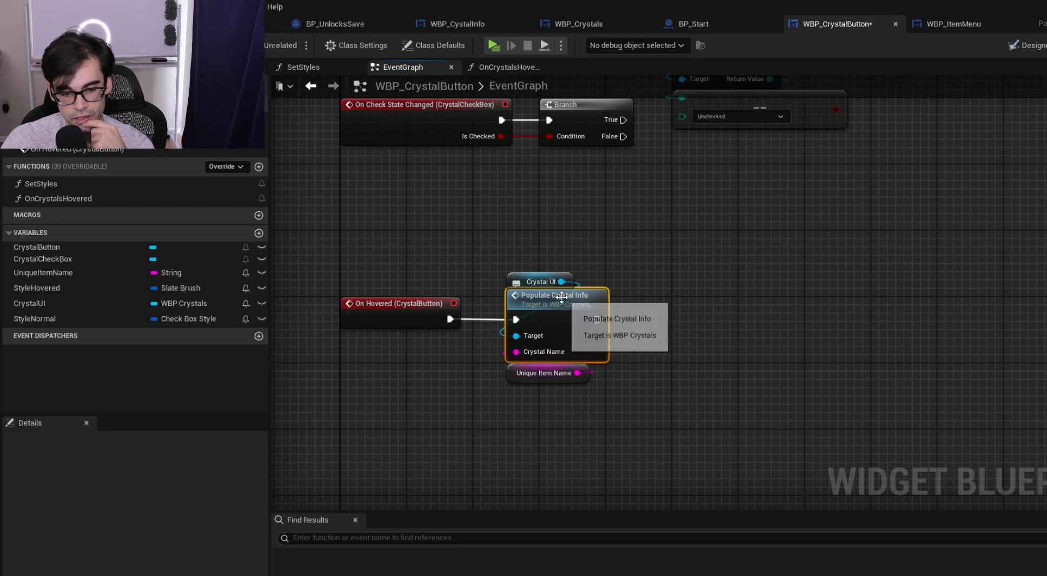
{"action": "double_click", "coordinate": [561, 296]}
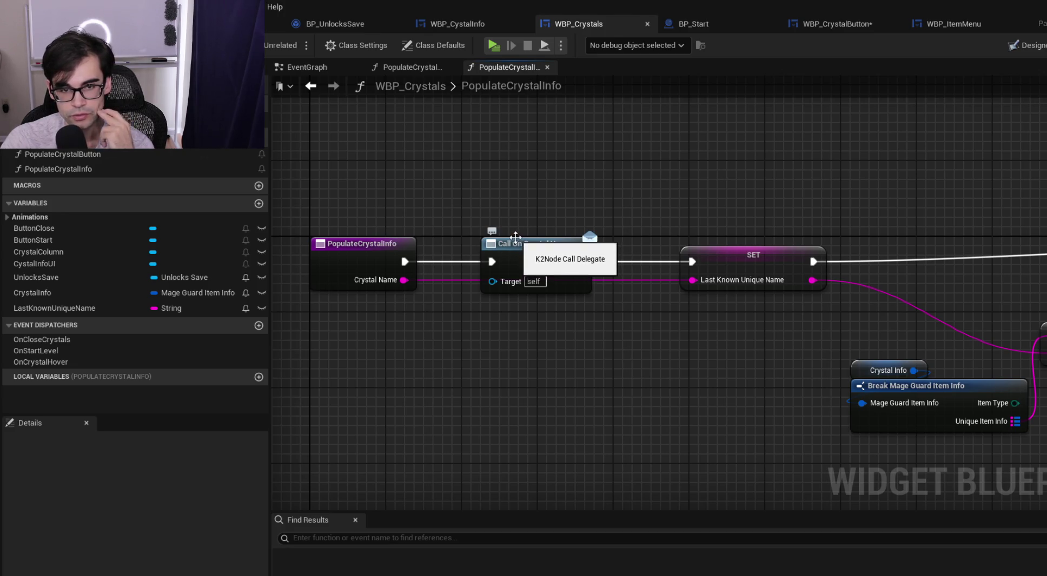
Save WBP_CrystalButton and return to the PopulateCrystalInfo function in WBP_Crystals
{"action": "left_click", "coordinate": [836, 34]}
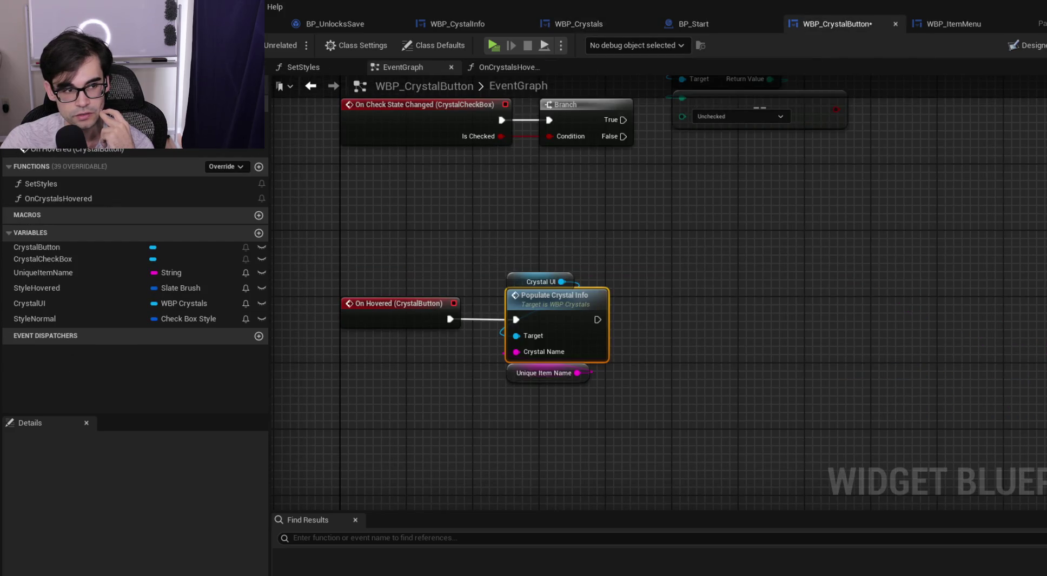
{"action": "key", "text": "ctrl+s"}
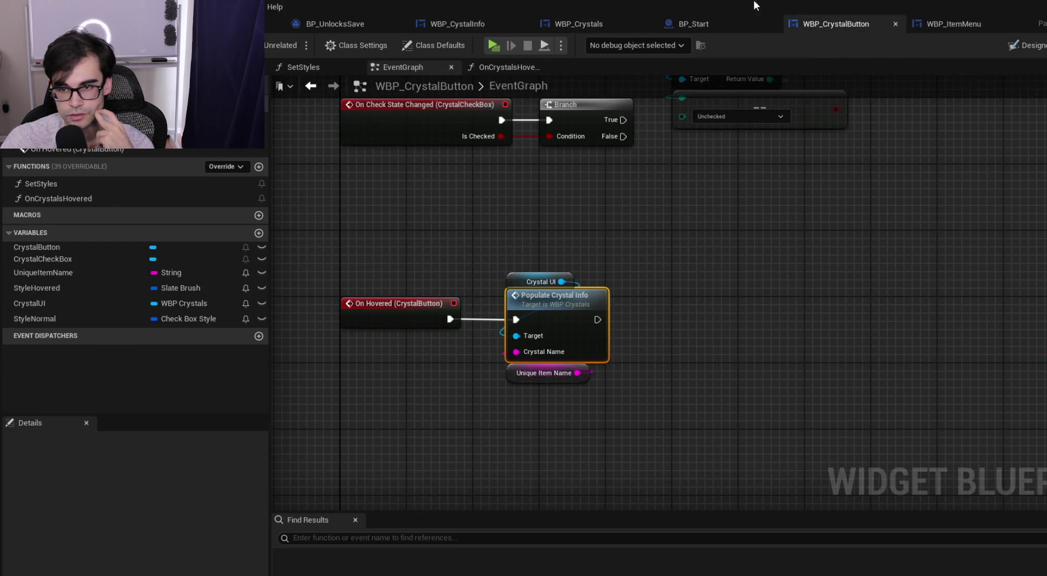
{"action": "left_click", "coordinate": [592, 29]}
{"action": "left_click", "coordinate": [386, 246]}
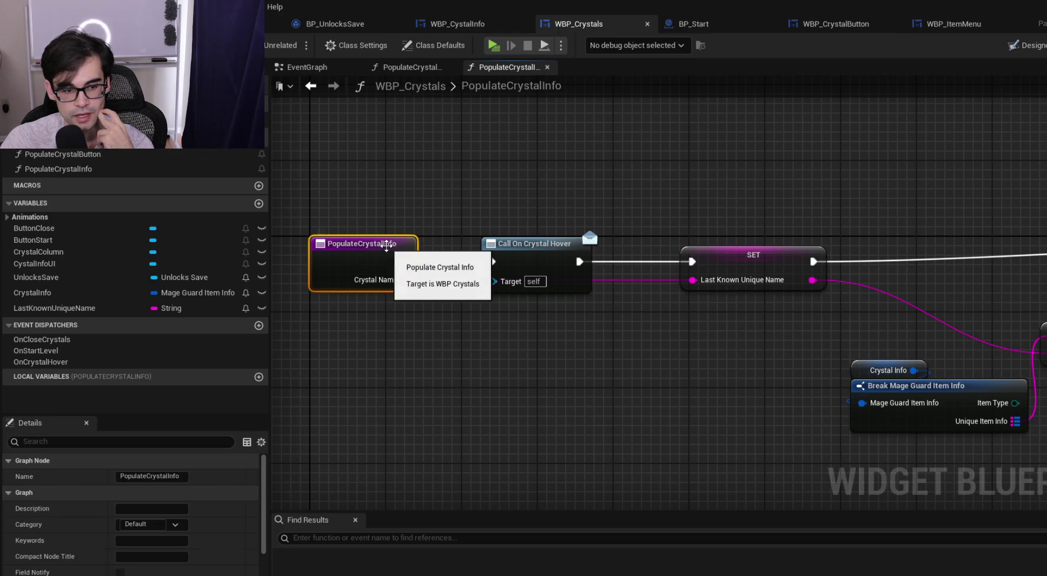
{"action": "left_click", "coordinate": [835, 25]}
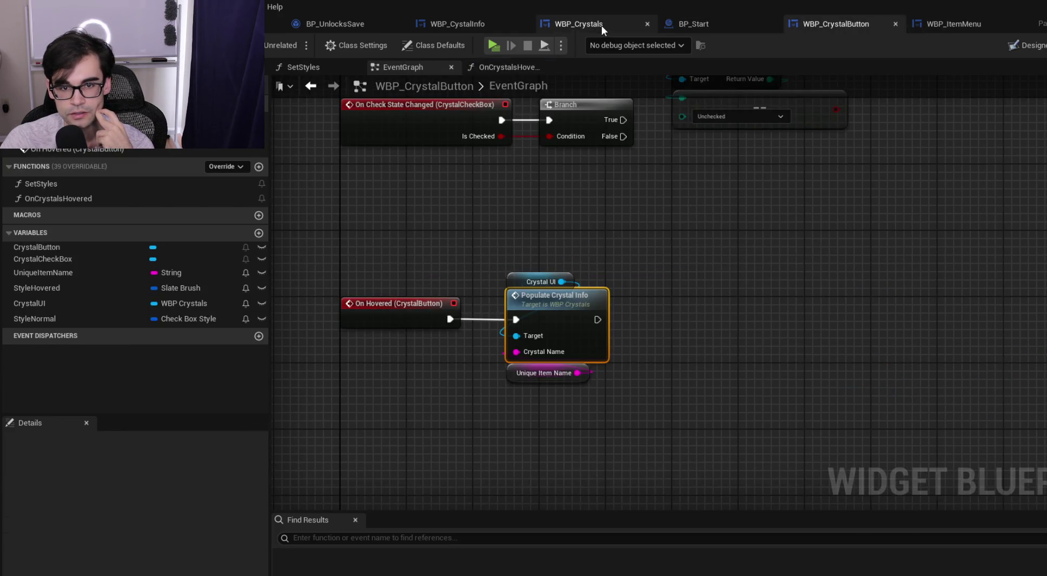
{"action": "left_click", "coordinate": [601, 26]}
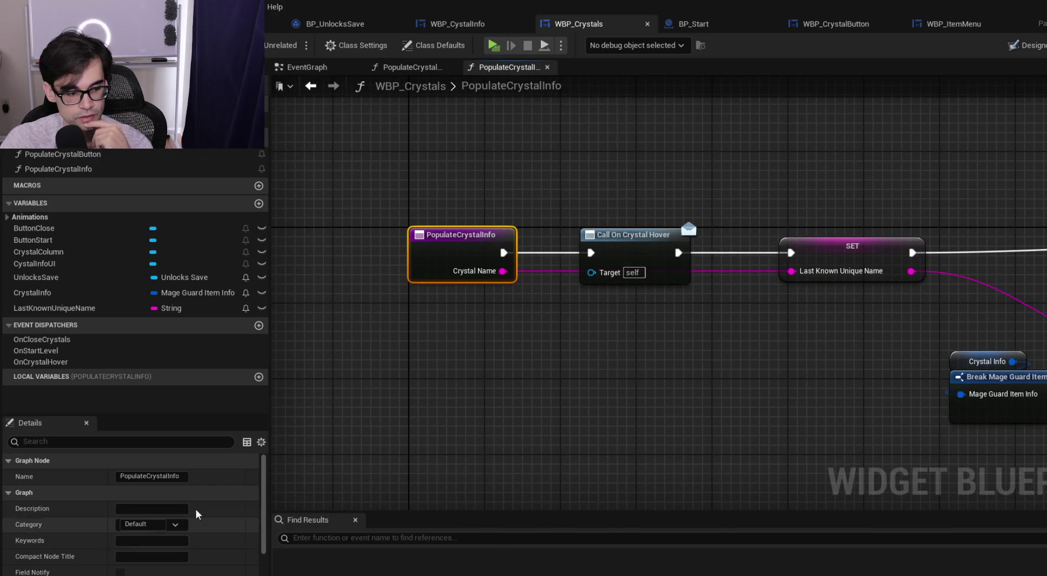
{"action": "scroll", "coordinate": [196, 514], "scroll_direction": "down", "scroll_amount": 5}
Add an input named Input Crystal Button of type WBP Crystal Button reference, then save WBP_Crystals
{"action": "left_click", "coordinate": [252, 551]}
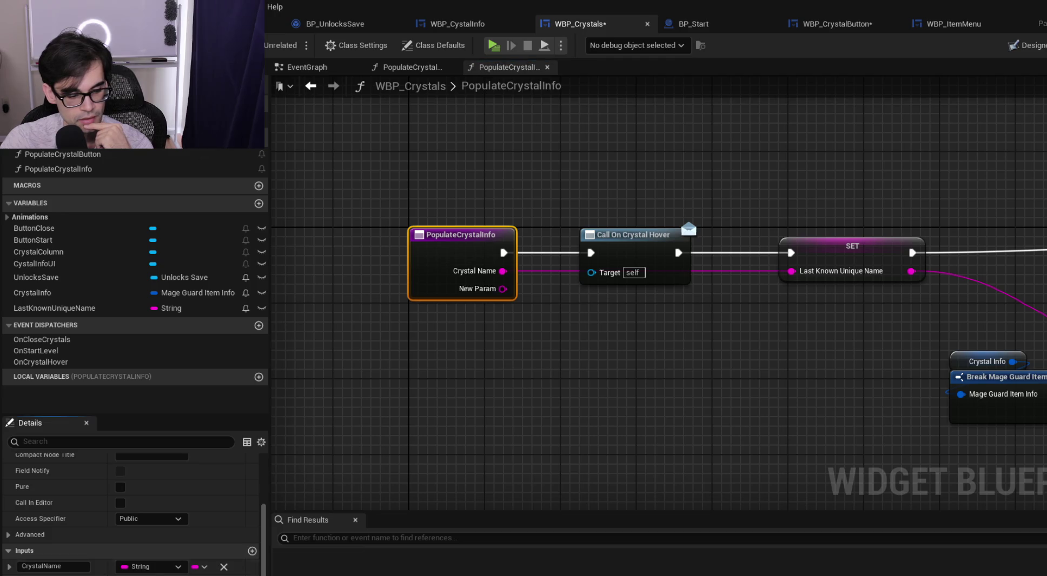
{"action": "left_click", "coordinate": [151, 566]}
{"action": "type", "text": "wbp"}
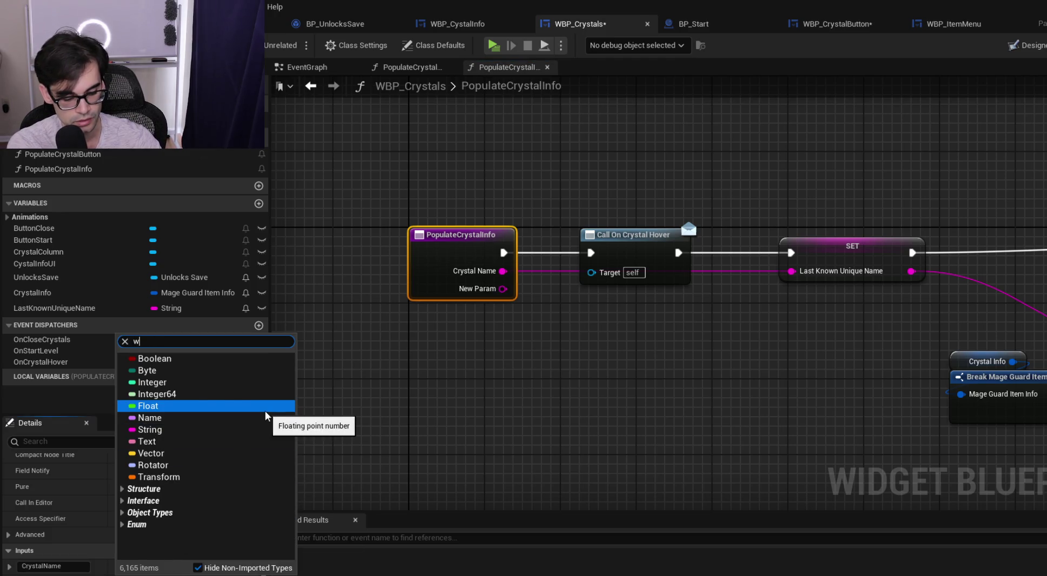
{"action": "mouse_move", "coordinate": [266, 416]}
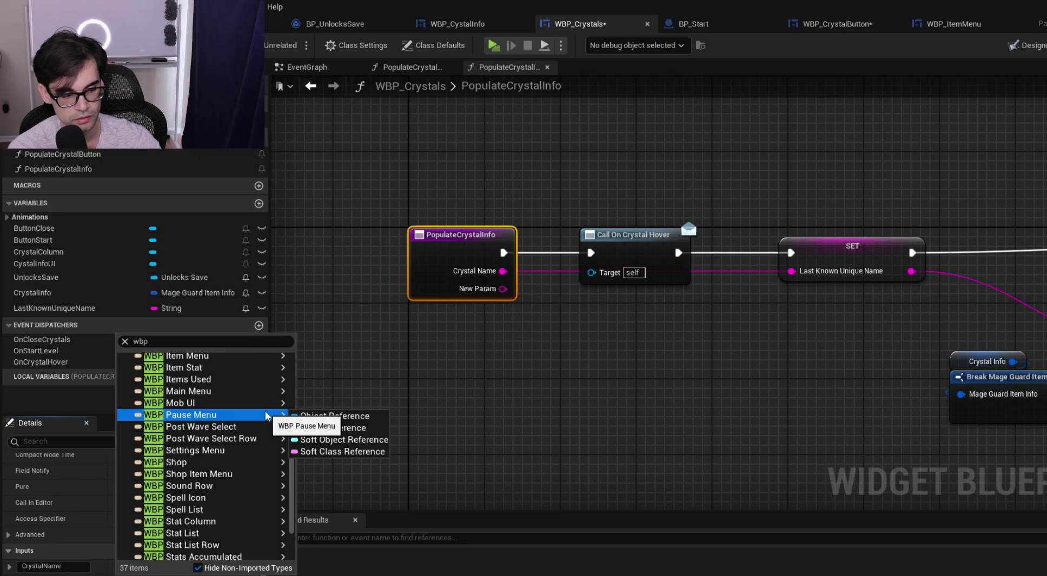
{"action": "left_click", "coordinate": [231, 345]}
{"action": "type", "text": "rystal"}
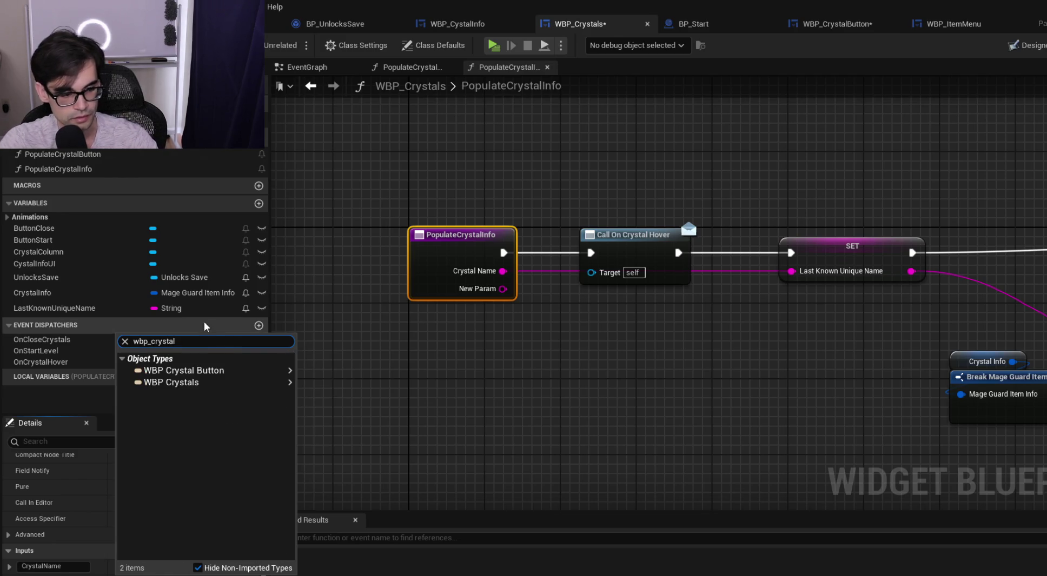
{"action": "mouse_move", "coordinate": [270, 370]}
{"action": "left_click", "coordinate": [338, 371]}
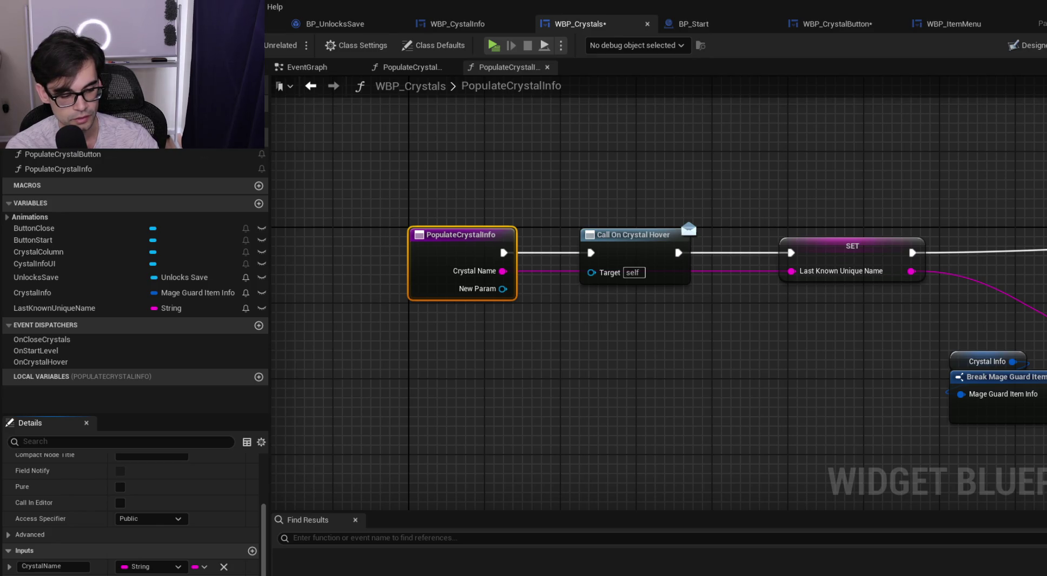
{"action": "key", "text": "Return"}
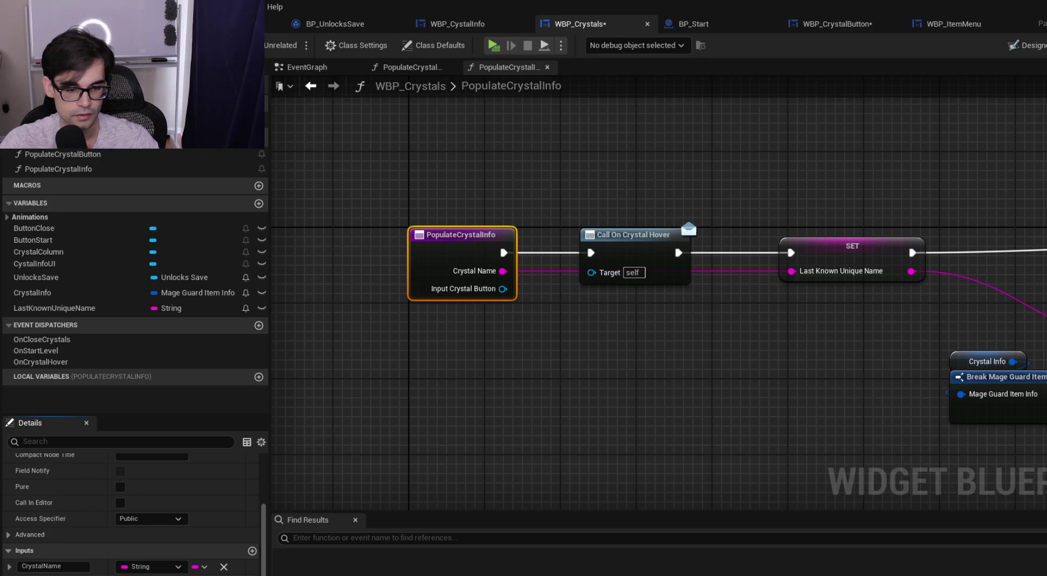
{"action": "left_click", "coordinate": [627, 242]}
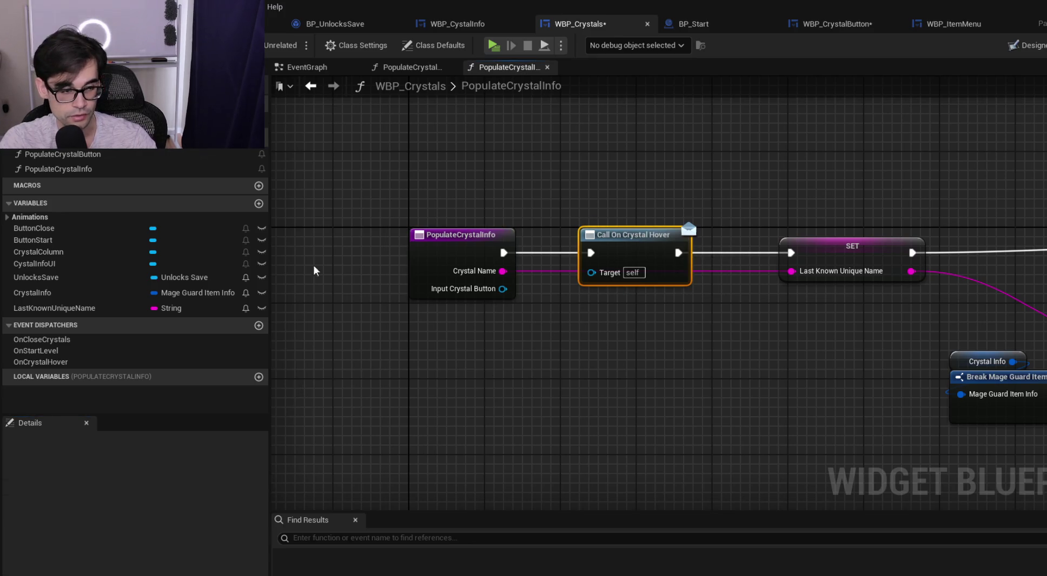
{"action": "key", "text": "ctrl+s"}
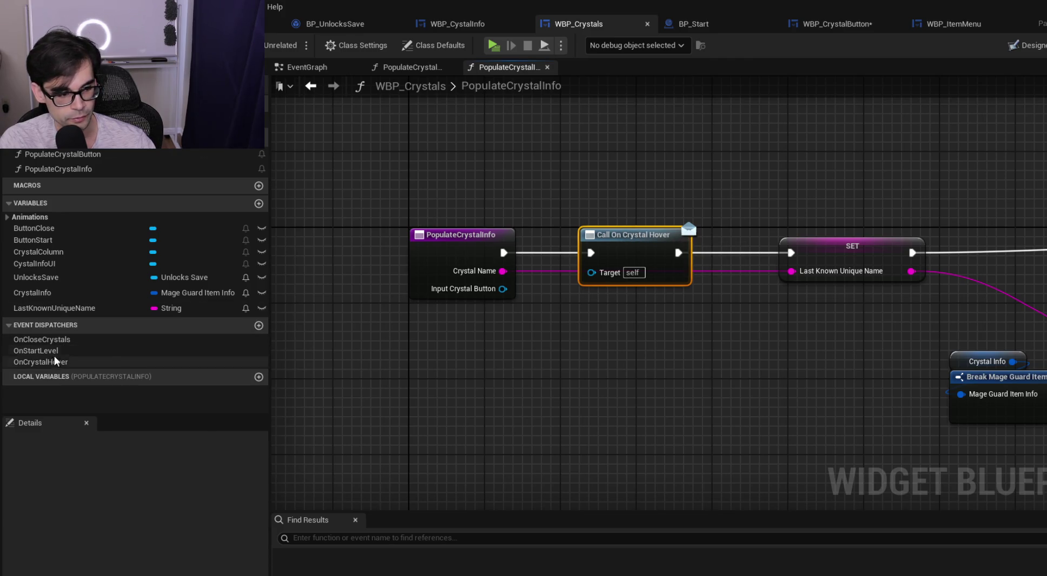
Open the OnCrystalHover dispatcher's settings
{"action": "left_click", "coordinate": [67, 364]}
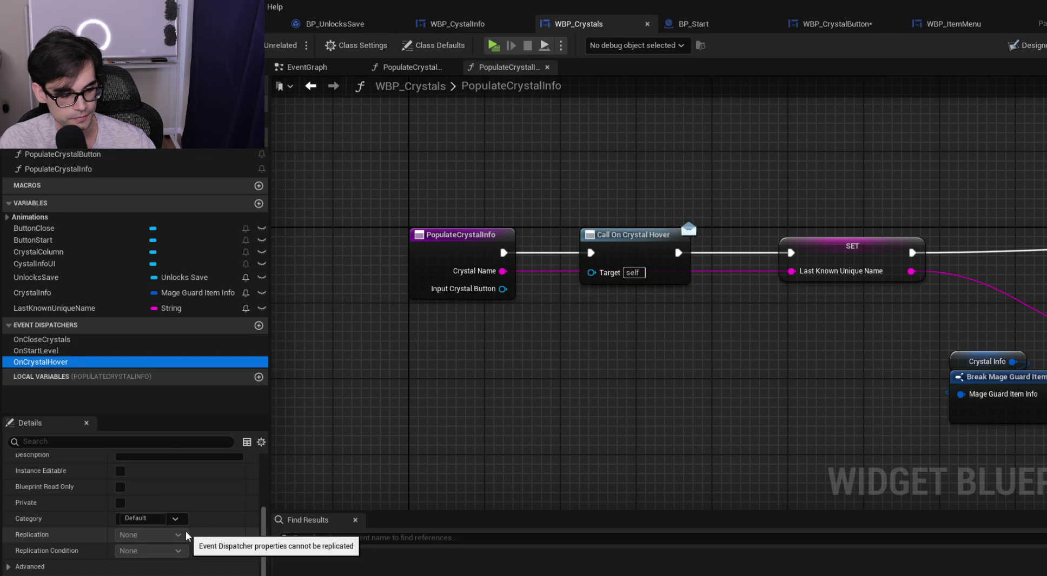
Add a WBP Crystal Button input named InputCrystalButton to the OnCrystalHover dispatcher and compile
{"action": "scroll", "coordinate": [122, 534], "scroll_direction": "up", "scroll_amount": 4}
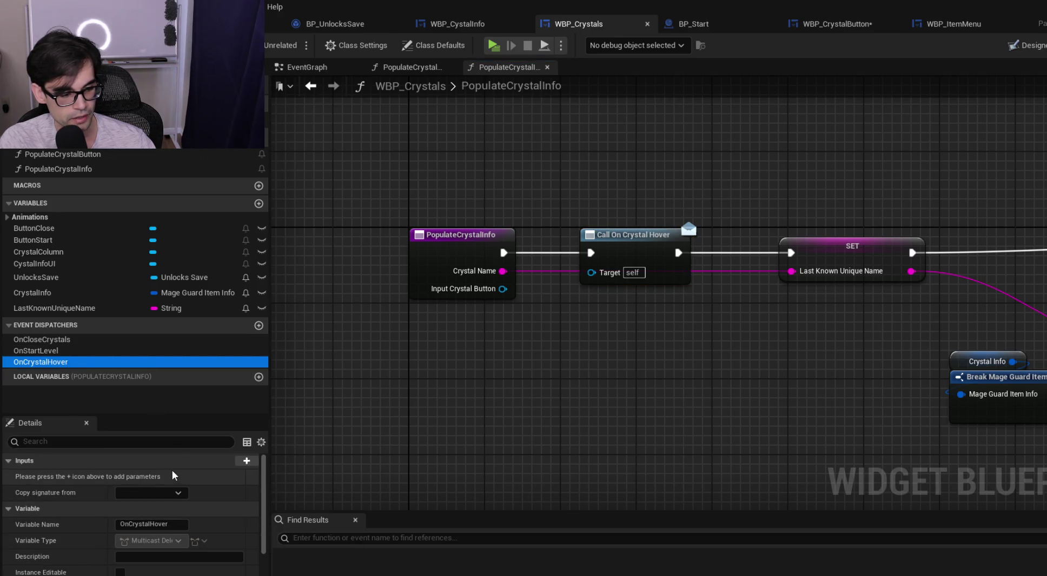
{"action": "left_click", "coordinate": [249, 462]}
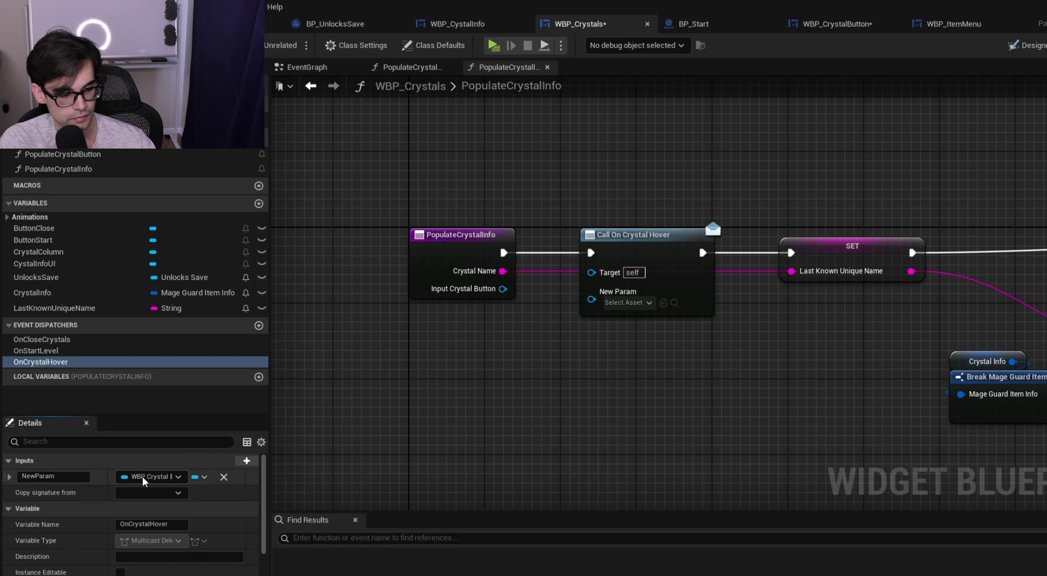
{"action": "left_click", "coordinate": [85, 478]}
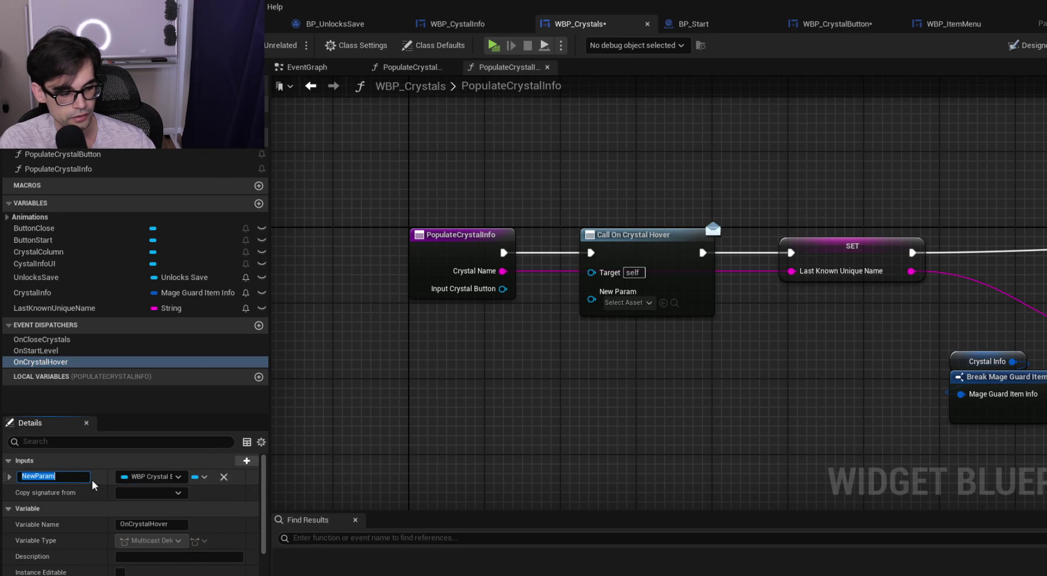
{"action": "type", "text": "C"}
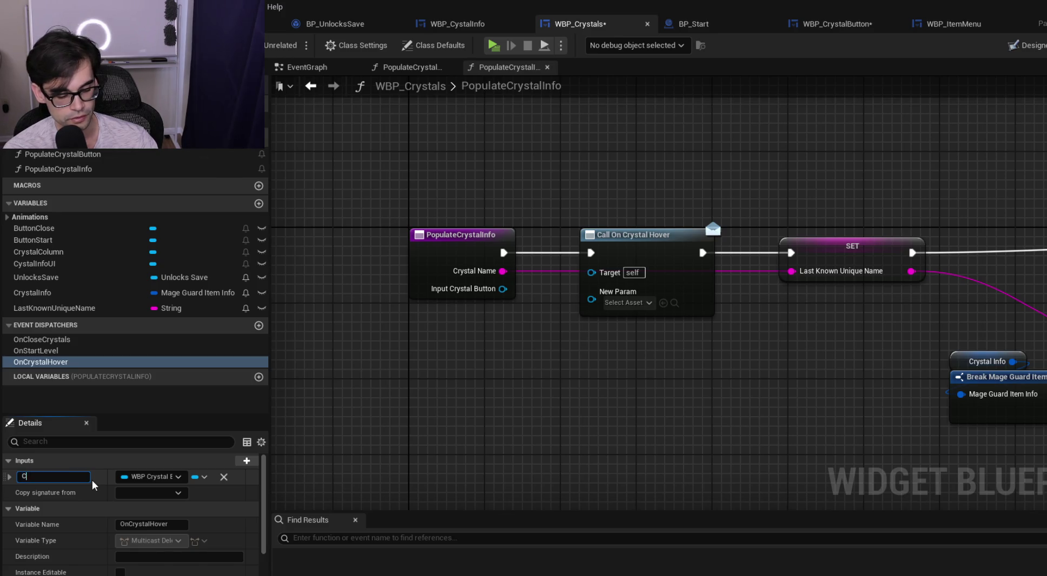
{"action": "type", "text": "rystlaButton"}
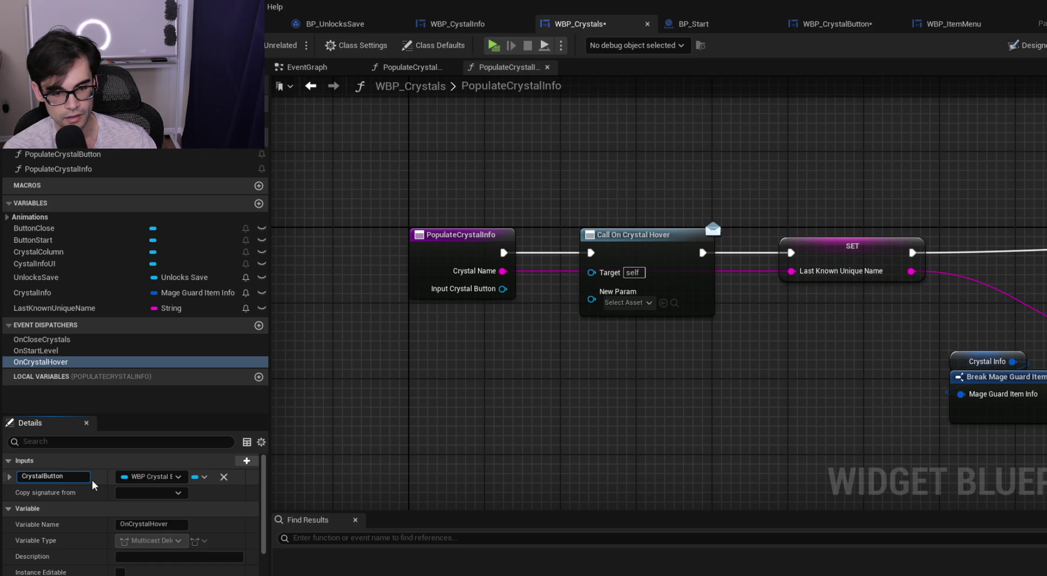
{"action": "key", "text": "Home"}
{"action": "type", "text": "Input"}
{"action": "key", "text": "Return"}
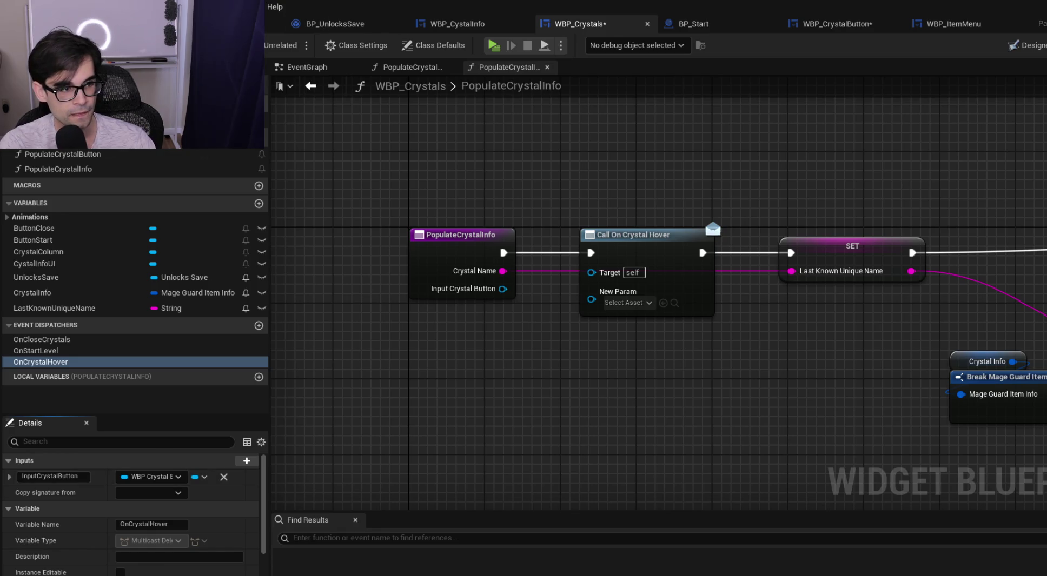
{"action": "key", "text": "F7"}
Replace the outdated Call On Crystal Hover node, wiring exec and Input Crystal Button through to SET
{"action": "left_click_drag", "start_coordinate": [680, 187], "coordinate": [623, 342]}
{"action": "key", "text": "Delete"}
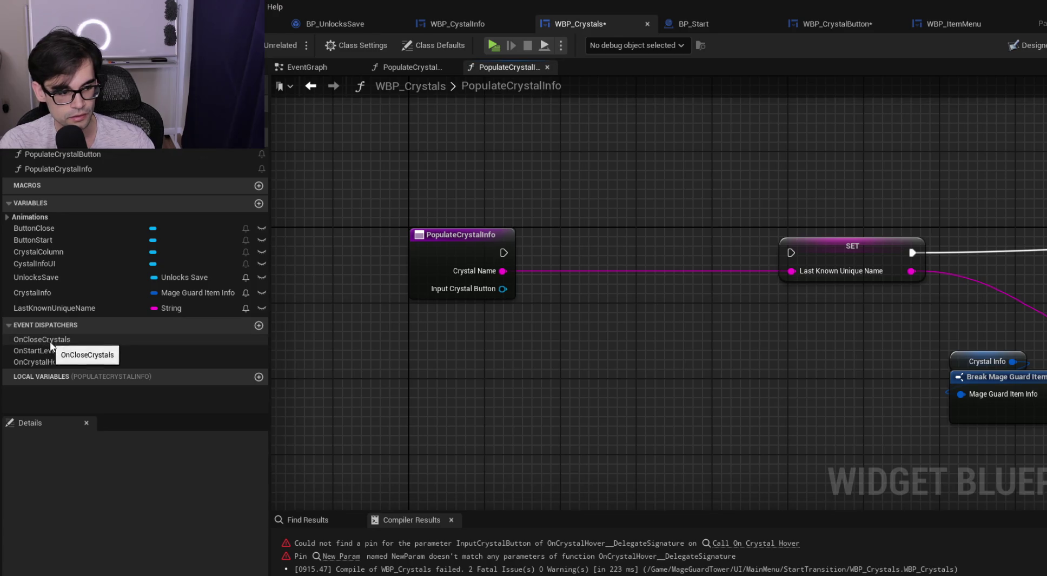
{"action": "left_click_drag", "start_coordinate": [44, 365], "coordinate": [652, 238]}
{"action": "left_click", "coordinate": [671, 271]}
{"action": "mouse_move", "coordinate": [504, 253]}
{"action": "left_mouse_down"}
{"action": "mouse_move", "coordinate": [657, 253]}
{"action": "mouse_move", "coordinate": [615, 239]}
{"action": "left_mouse_up"}
{"action": "left_click_drag", "start_coordinate": [505, 291], "coordinate": [582, 299]}
{"action": "left_click_drag", "start_coordinate": [680, 252], "coordinate": [777, 249]}
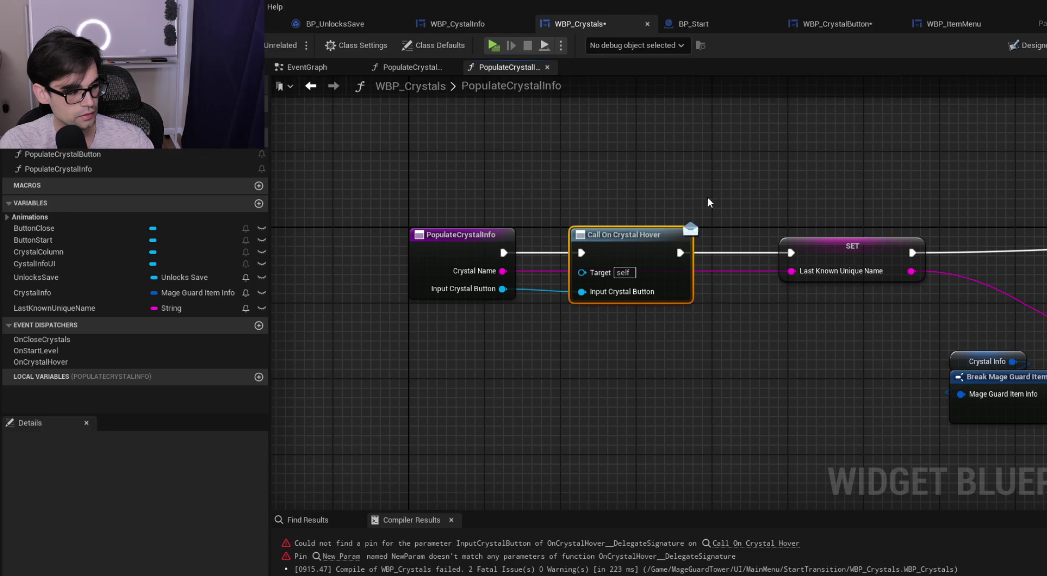
{"action": "left_click_drag", "start_coordinate": [707, 197], "coordinate": [621, 196]}
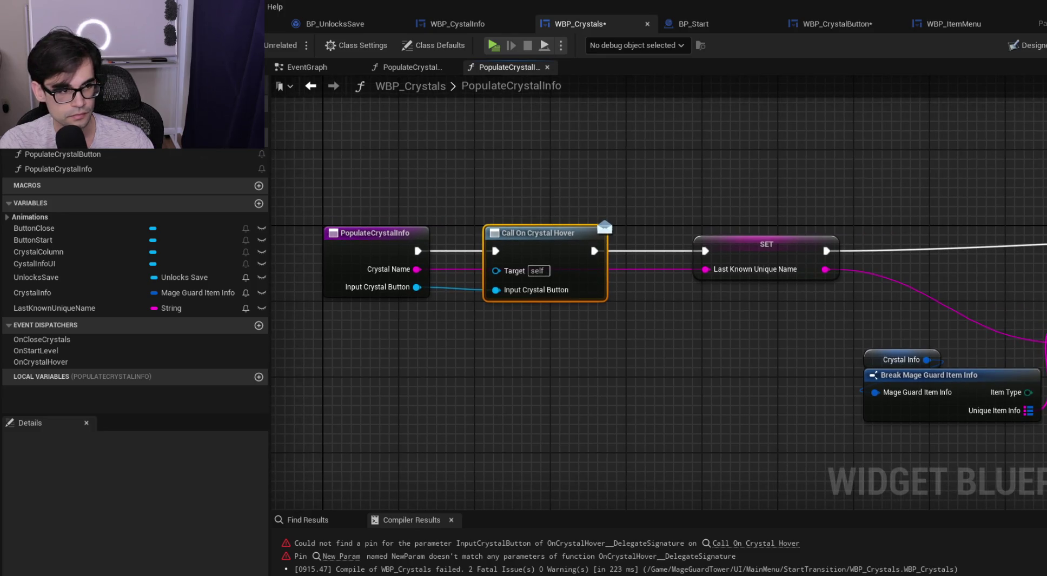
Recompile WBP_Crystals to clear the errors, save it, and go to WBP_CrystalButton's event graph
{"action": "key", "text": "F7"}
{"action": "key", "text": "ctrl+s"}
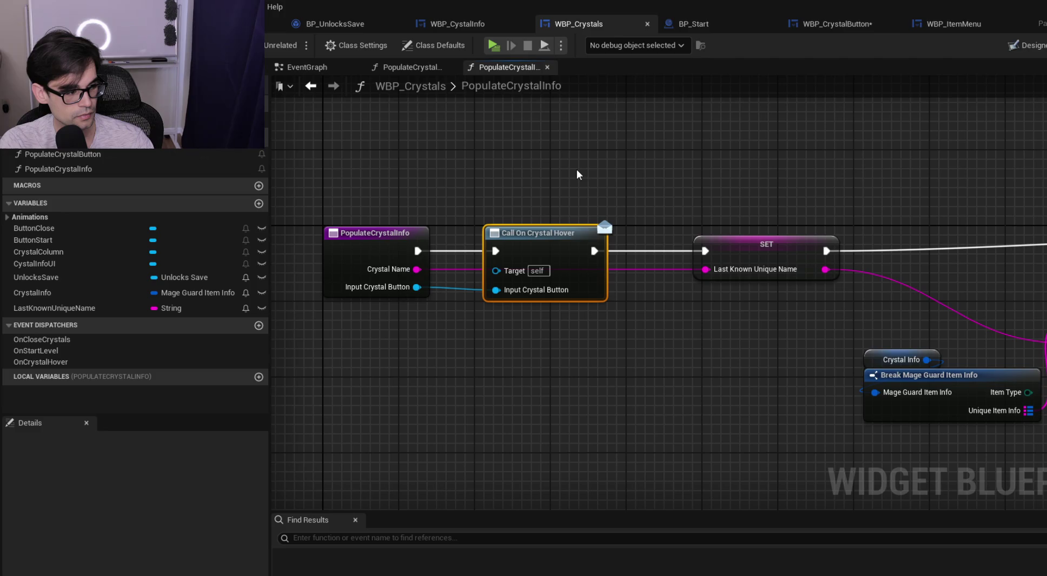
{"action": "scroll", "coordinate": [534, 175], "scroll_direction": "down", "scroll_amount": 1}
{"action": "scroll", "coordinate": [534, 175], "scroll_direction": "down", "scroll_amount": 2}
{"action": "scroll", "coordinate": [787, 184], "scroll_direction": "up", "scroll_amount": 1}
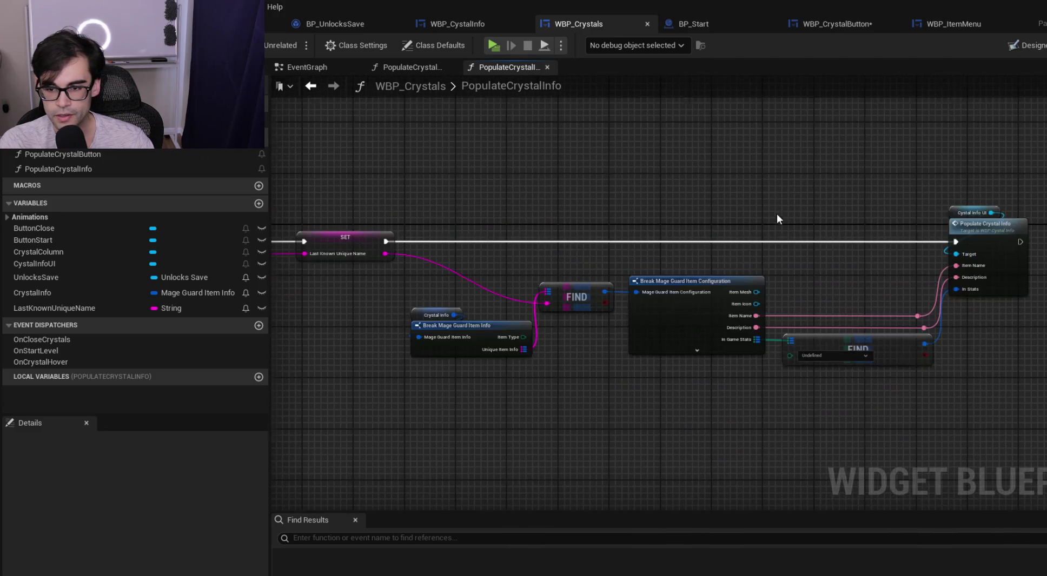
{"action": "scroll", "coordinate": [577, 276], "scroll_direction": "up", "scroll_amount": 4}
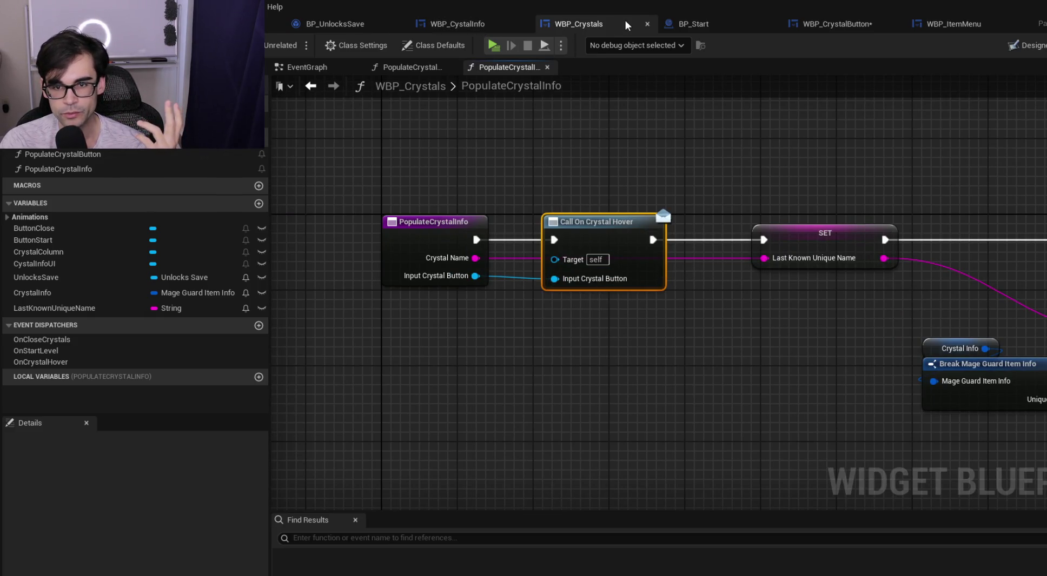
{"action": "left_click", "coordinate": [856, 29]}
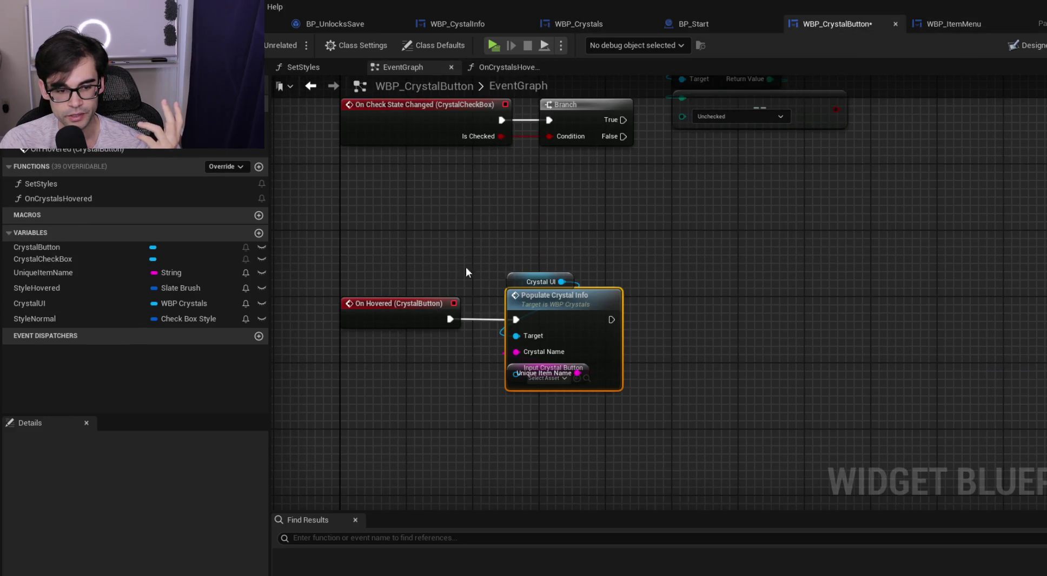
Delete On Hovered and save, then restore it and reposition Populate Crystal Info with Unique Item Name
{"action": "left_click_drag", "start_coordinate": [286, 294], "coordinate": [379, 342]}
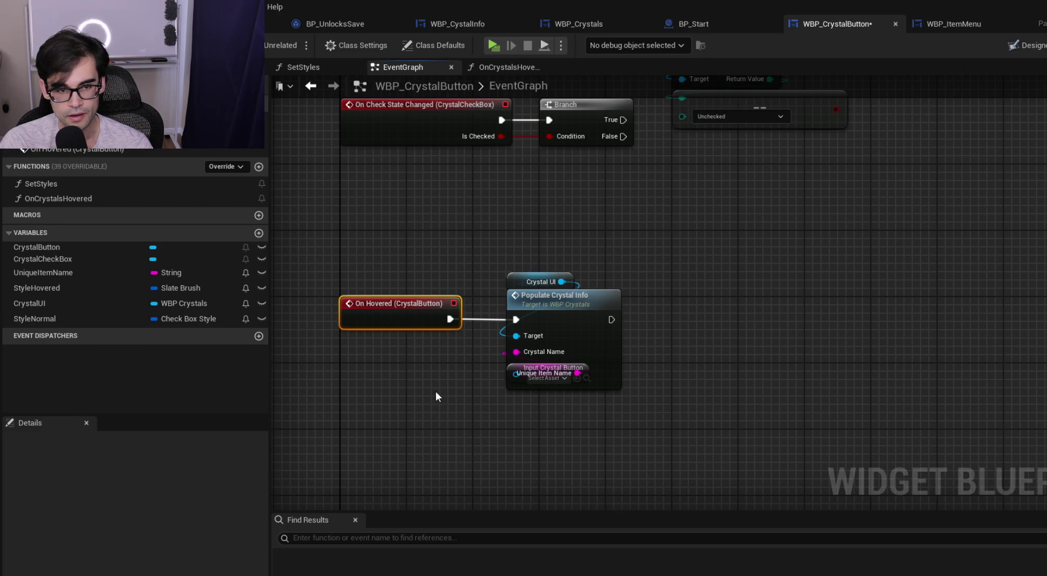
{"action": "key", "text": "Delete"}
{"action": "key", "text": "ctrl+s"}
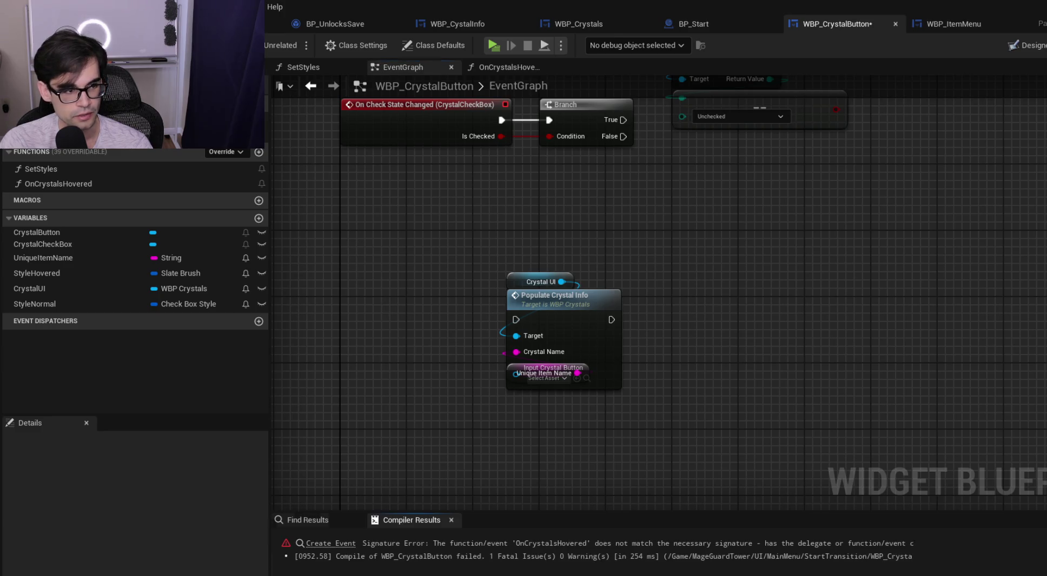
{"action": "left_click_drag", "start_coordinate": [548, 308], "coordinate": [546, 281]}
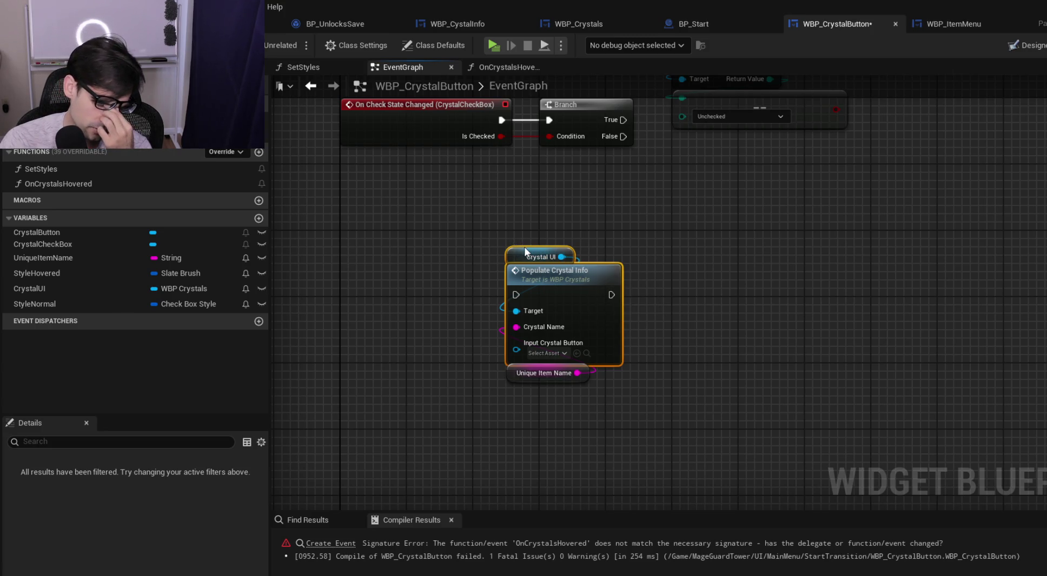
{"action": "left_click", "coordinate": [1025, 46]}
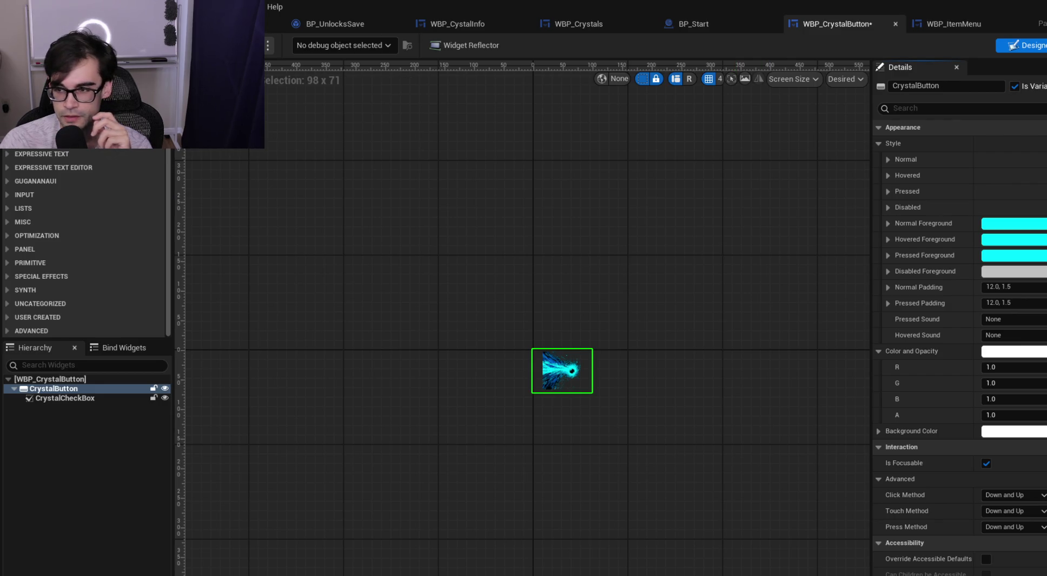
{"action": "left_click", "coordinate": [1044, 45]}
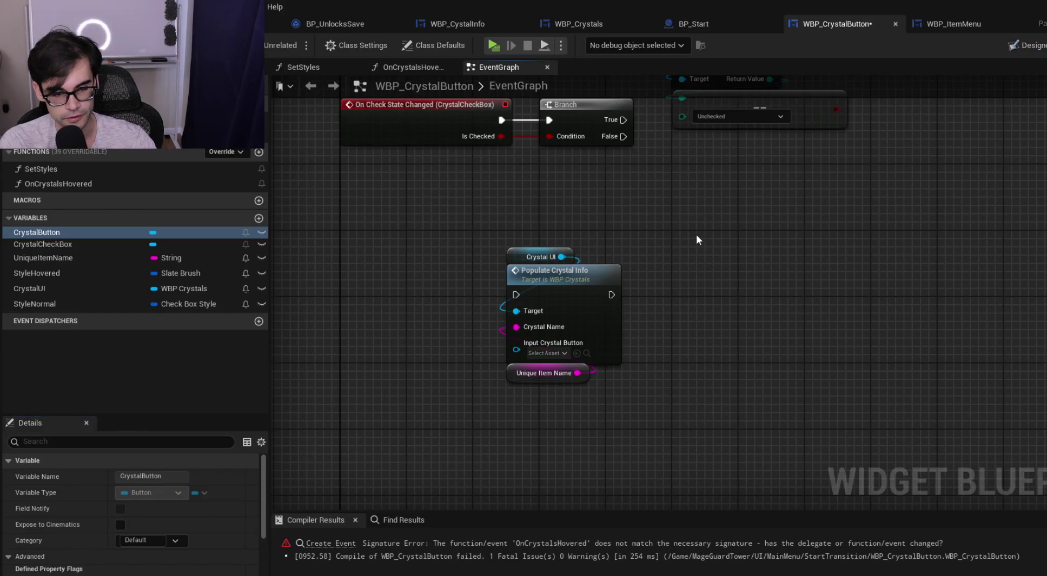
{"action": "key", "text": "ctrl+z"}
{"action": "mouse_move", "coordinate": [546, 306]}
{"action": "left_mouse_down"}
{"action": "mouse_move", "coordinate": [547, 274]}
{"action": "mouse_move", "coordinate": [543, 307]}
{"action": "left_mouse_up"}
{"action": "left_click", "coordinate": [543, 374], "text": "ctrl"}
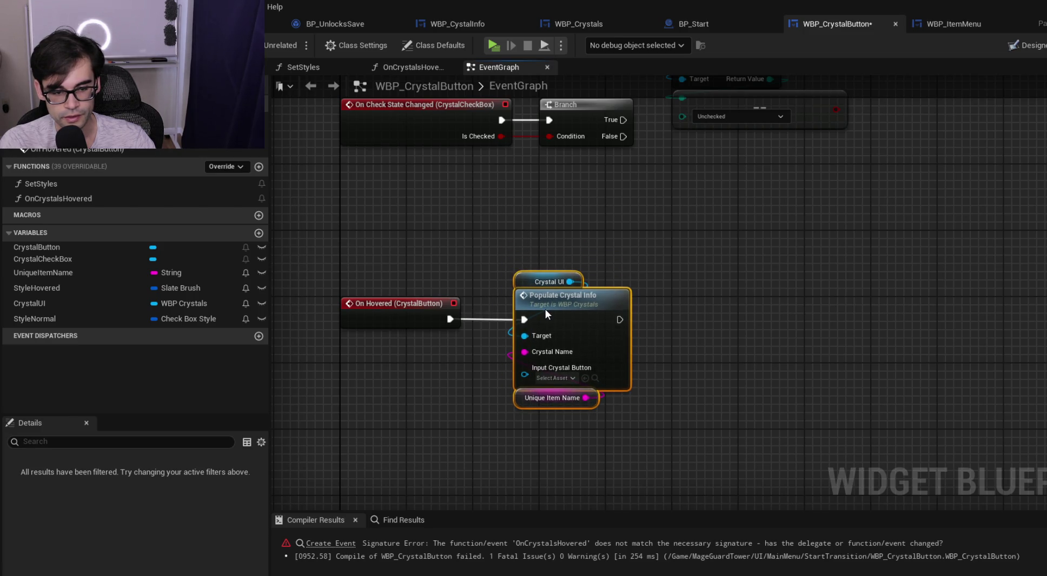
{"action": "left_click", "coordinate": [698, 284]}
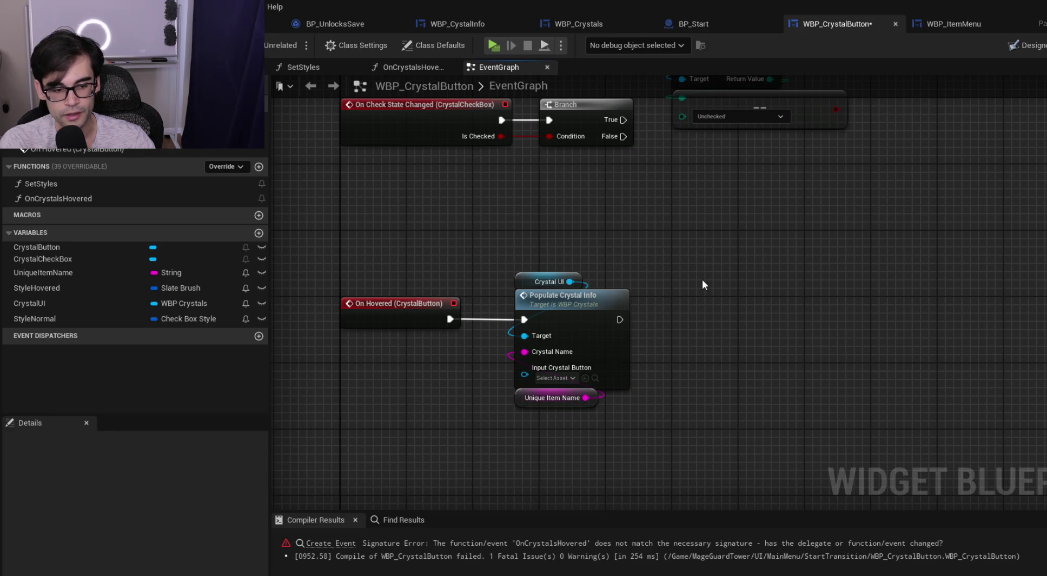
Add a Self node feeding Populate Crystal Info's Input Crystal Button, placed beside Unique Item Name
{"action": "right_click", "coordinate": [696, 258]}
{"action": "type", "text": "self"}
{"action": "key", "text": "Return"}
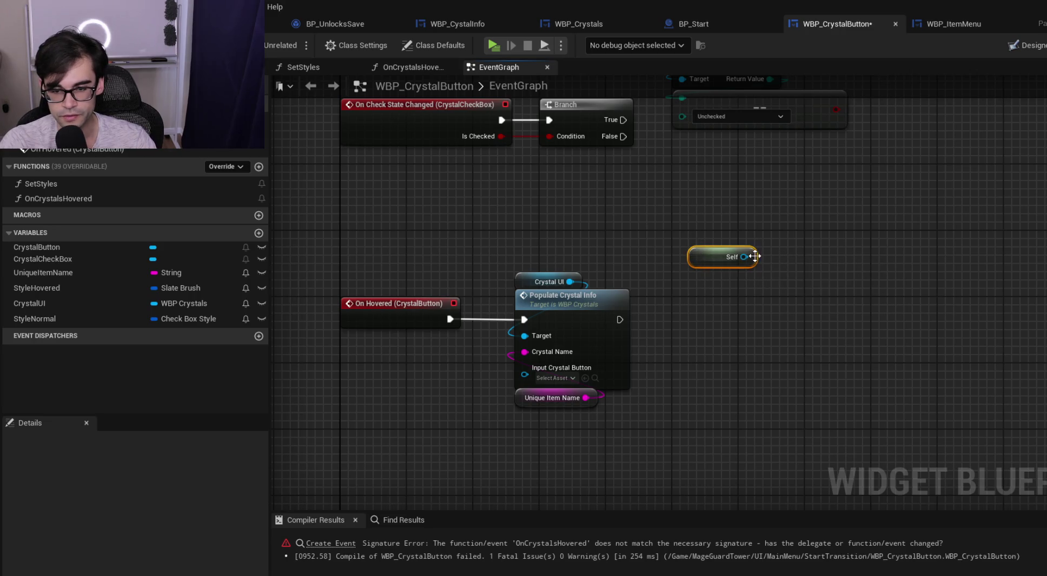
{"action": "left_click_drag", "start_coordinate": [744, 257], "coordinate": [524, 373]}
{"action": "mouse_move", "coordinate": [699, 255]}
{"action": "left_mouse_down"}
{"action": "mouse_move", "coordinate": [600, 346]}
{"action": "mouse_move", "coordinate": [527, 389]}
{"action": "mouse_move", "coordinate": [466, 388]}
{"action": "mouse_move", "coordinate": [521, 413]}
{"action": "mouse_move", "coordinate": [455, 405]}
{"action": "mouse_move", "coordinate": [522, 385]}
{"action": "left_mouse_up"}
{"action": "left_click", "coordinate": [457, 393], "text": "ctrl"}
{"action": "left_click", "coordinate": [494, 213]}
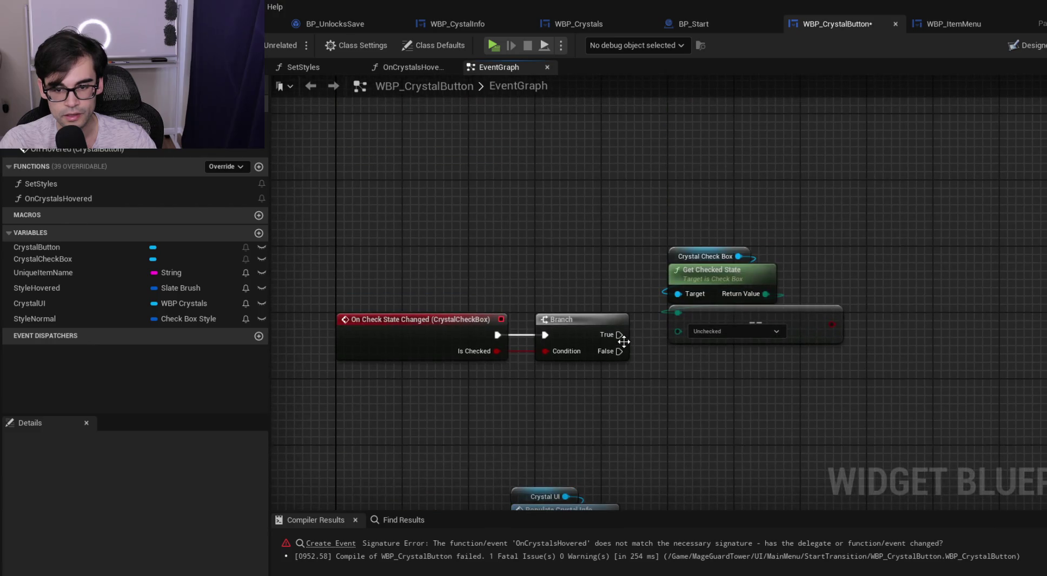
In SetStyles, delete the broken Create Event node and the old OnCrystalsHovered function
{"action": "double_click", "coordinate": [92, 183]}
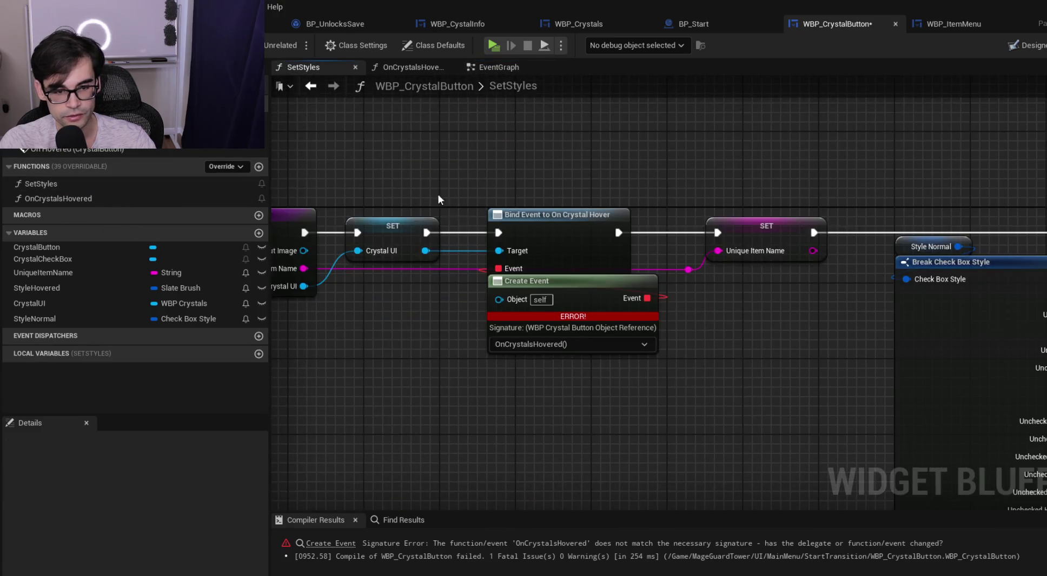
{"action": "left_click_drag", "start_coordinate": [668, 300], "coordinate": [670, 324]}
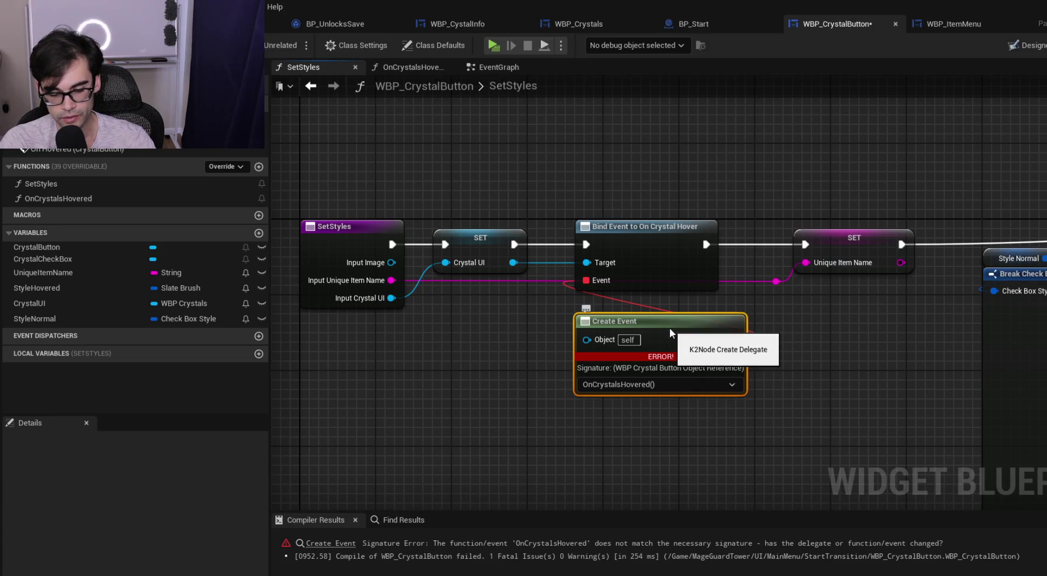
{"action": "key", "text": "Delete"}
{"action": "left_click_drag", "start_coordinate": [587, 281], "coordinate": [597, 309]}
{"action": "left_click", "coordinate": [432, 369]}
{"action": "left_click", "coordinate": [131, 198]}
{"action": "left_click", "coordinate": [195, 302]}
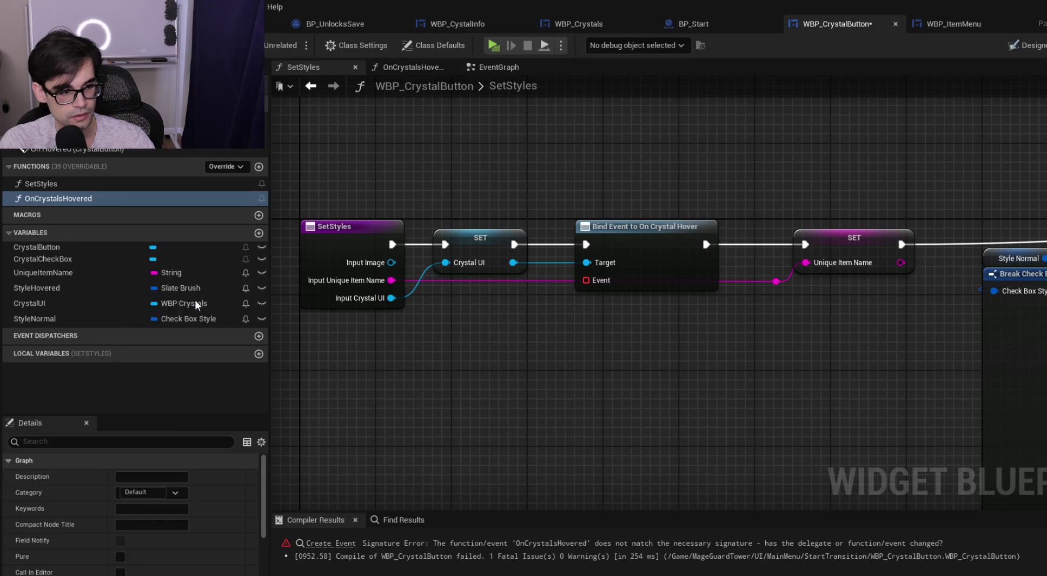
Bind a new Create Event with a matching function renamed OnHoveredCrystal
{"action": "mouse_move", "coordinate": [587, 281]}
{"action": "left_mouse_down"}
{"action": "mouse_move", "coordinate": [655, 334]}
{"action": "mouse_move", "coordinate": [685, 300]}
{"action": "left_mouse_up"}
{"action": "left_click", "coordinate": [656, 406]}
{"action": "left_click", "coordinate": [662, 347]}
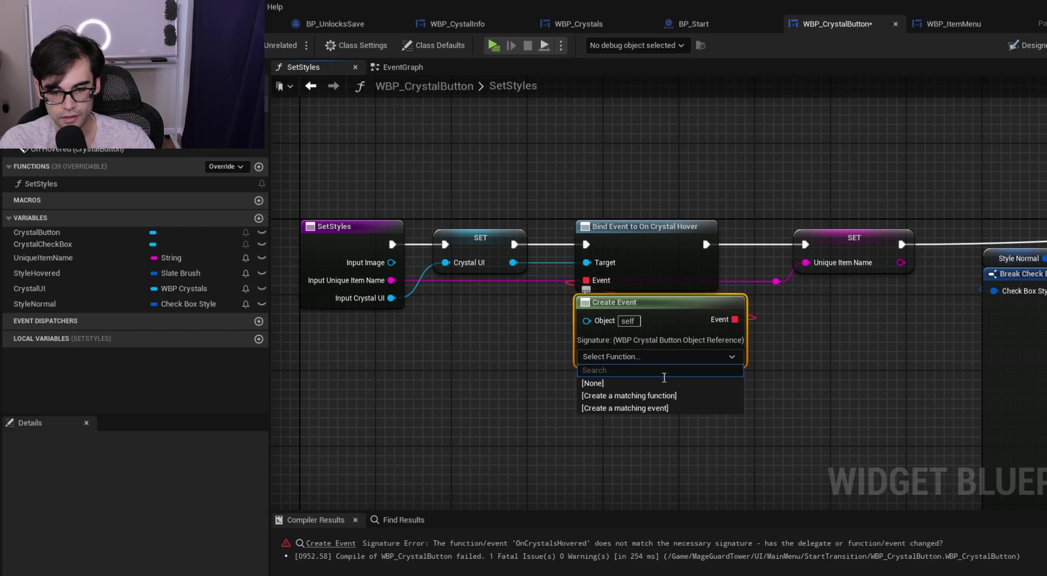
{"action": "left_click", "coordinate": [660, 396]}
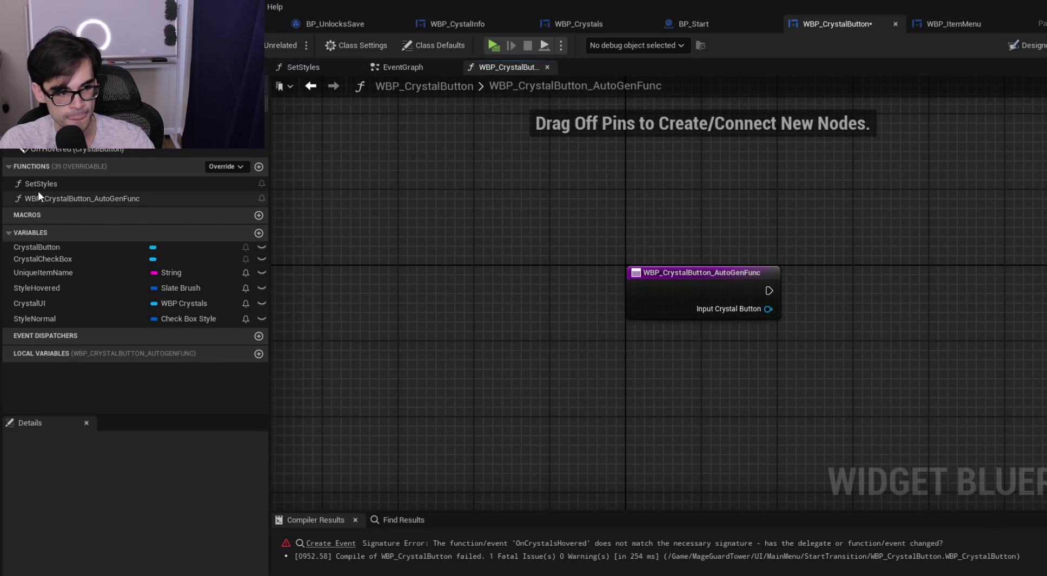
{"action": "left_click", "coordinate": [216, 199]}
{"action": "key", "text": "F2"}
{"action": "type", "text": "On"}
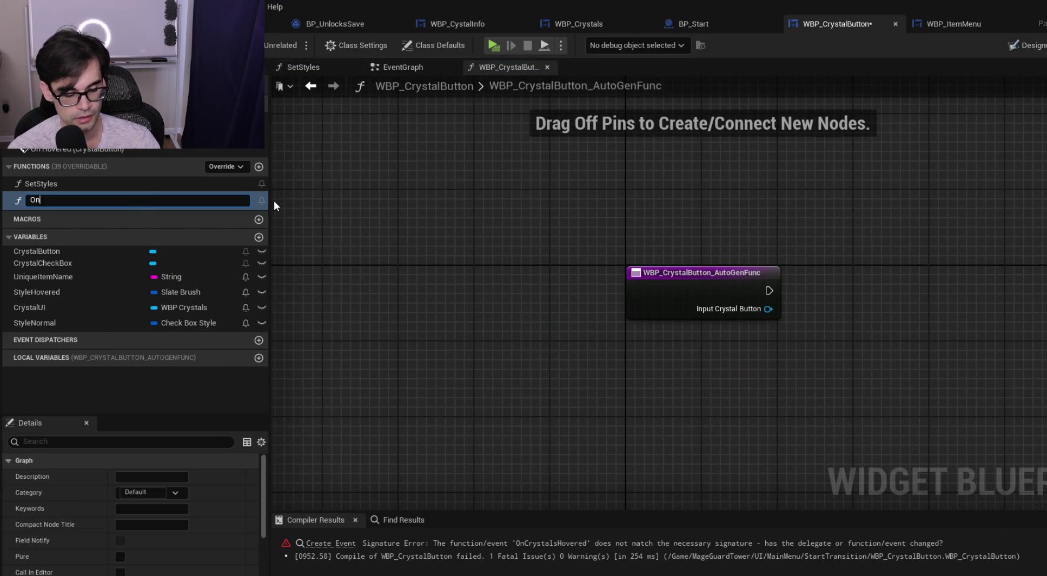
{"action": "type", "text": "Hovered"}
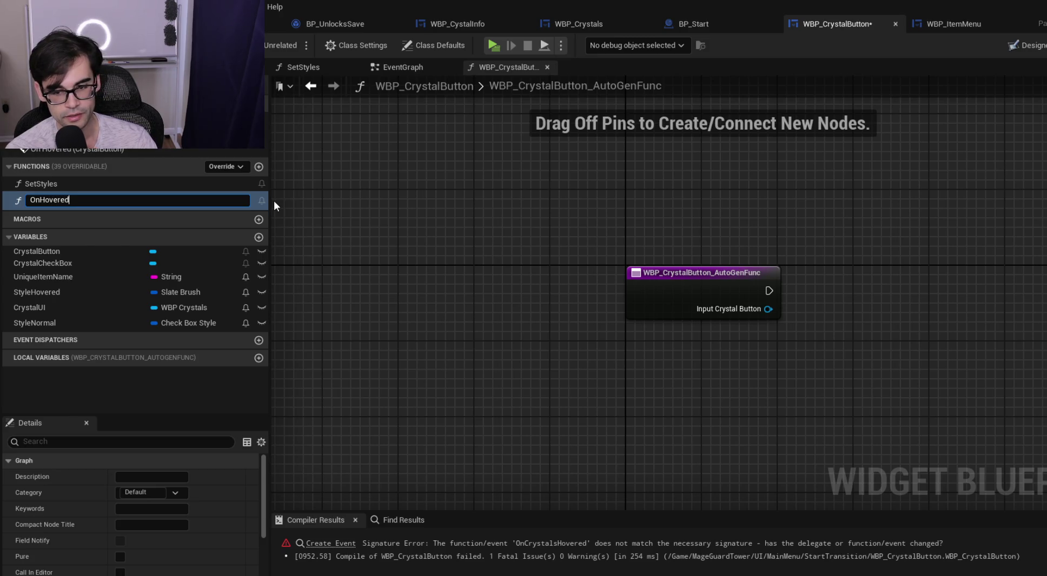
{"action": "type", "text": "CrystalButton"}
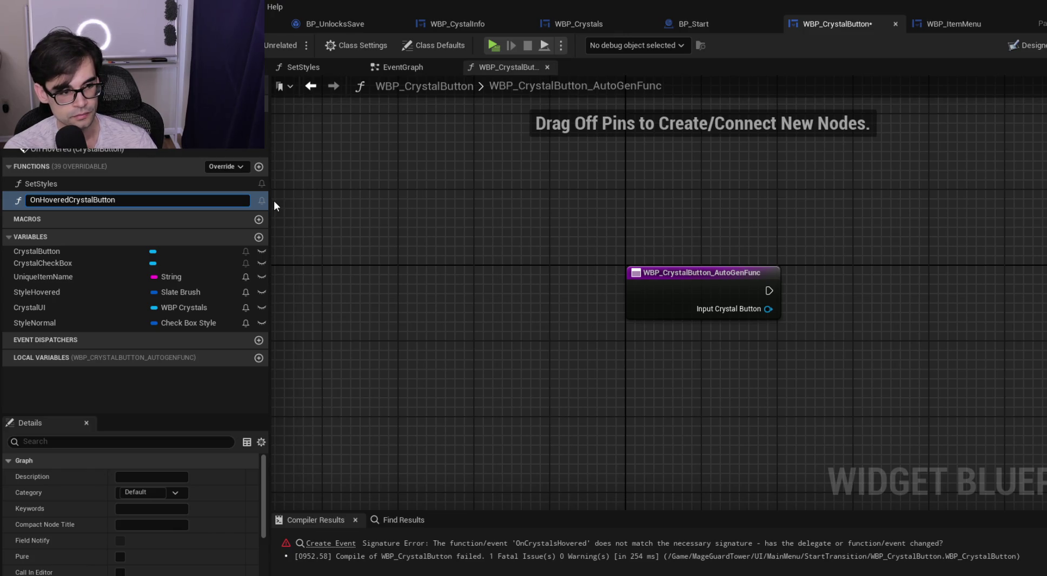
{"action": "key", "text": "BackSpace"}
{"action": "key", "text": "BackSpace"}
{"action": "key", "text": "BackSpace"}
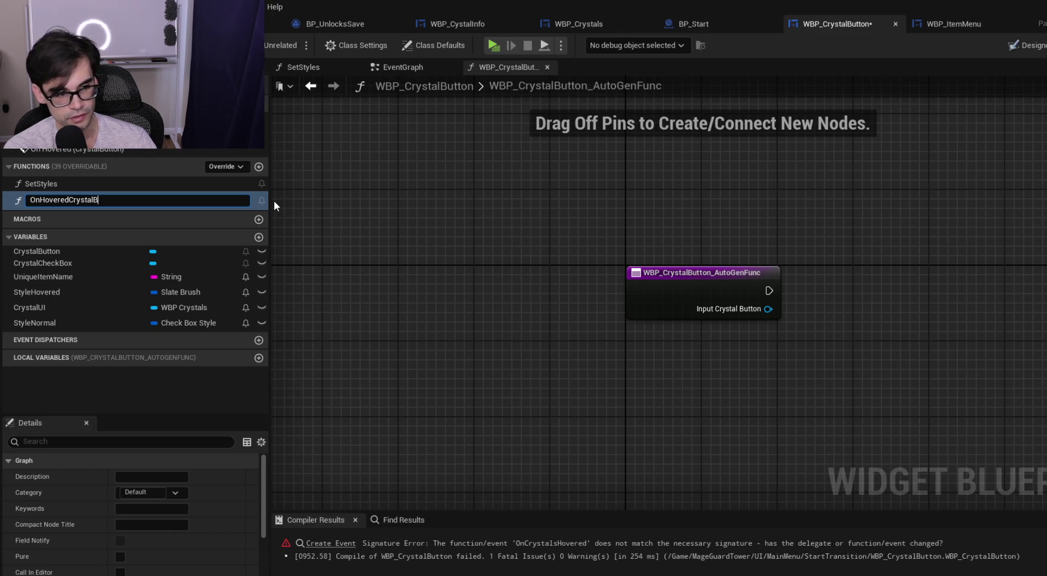
{"action": "key", "text": "Return"}
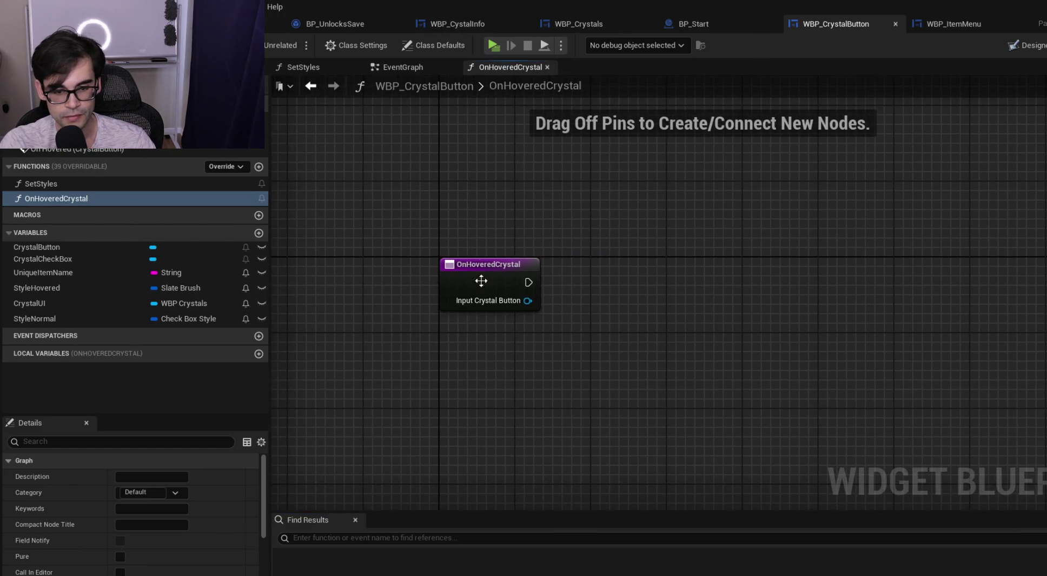
{"action": "left_click_drag", "start_coordinate": [527, 301], "coordinate": [592, 298]}
Compare Input Crystal Button == Self and drive a Branch from OnHoveredCrystal with it
{"action": "type", "text": "=="}
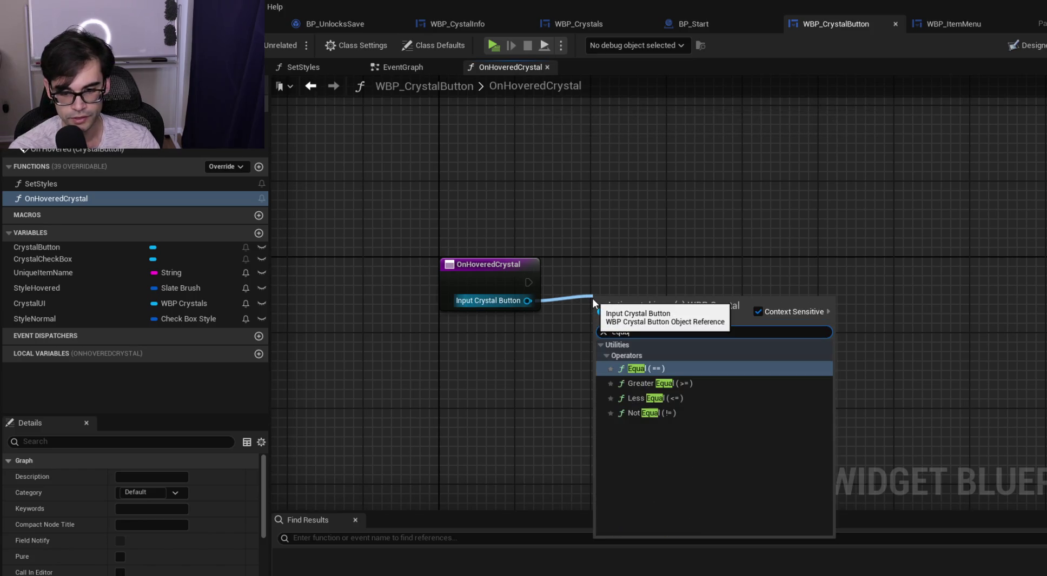
{"action": "key", "text": "Return"}
{"action": "right_click", "coordinate": [670, 220]}
{"action": "type", "text": "self"}
{"action": "key", "text": "Return"}
{"action": "mouse_move", "coordinate": [741, 234]}
{"action": "left_mouse_down"}
{"action": "mouse_move", "coordinate": [661, 304]}
{"action": "mouse_move", "coordinate": [602, 326]}
{"action": "left_mouse_up"}
{"action": "left_click_drag", "start_coordinate": [683, 232], "coordinate": [606, 344]}
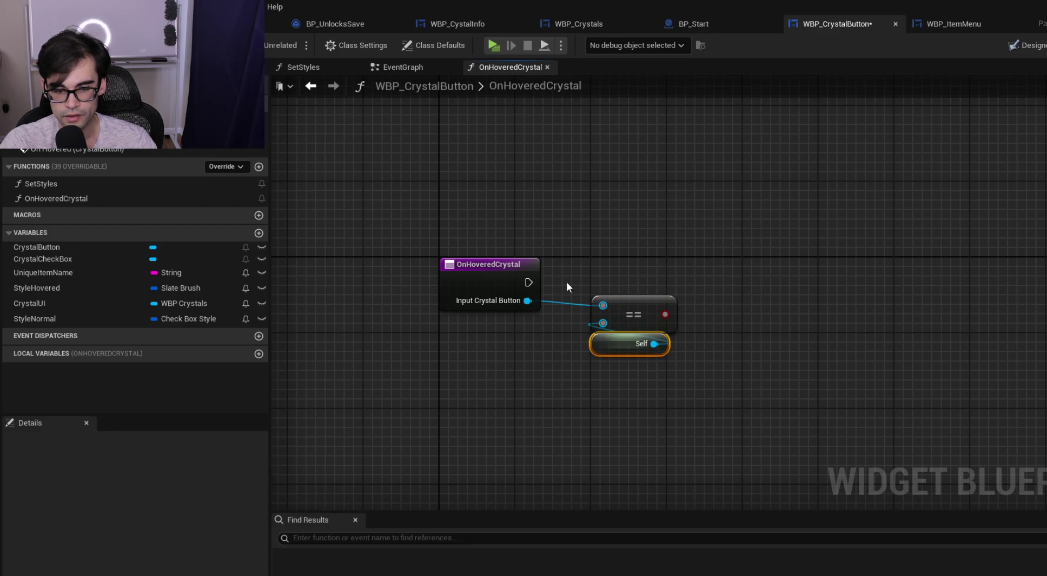
{"action": "left_click_drag", "start_coordinate": [665, 315], "coordinate": [727, 259]}
{"action": "type", "text": "branch"}
{"action": "key", "text": "Return"}
{"action": "left_click_drag", "start_coordinate": [528, 283], "coordinate": [742, 272]}
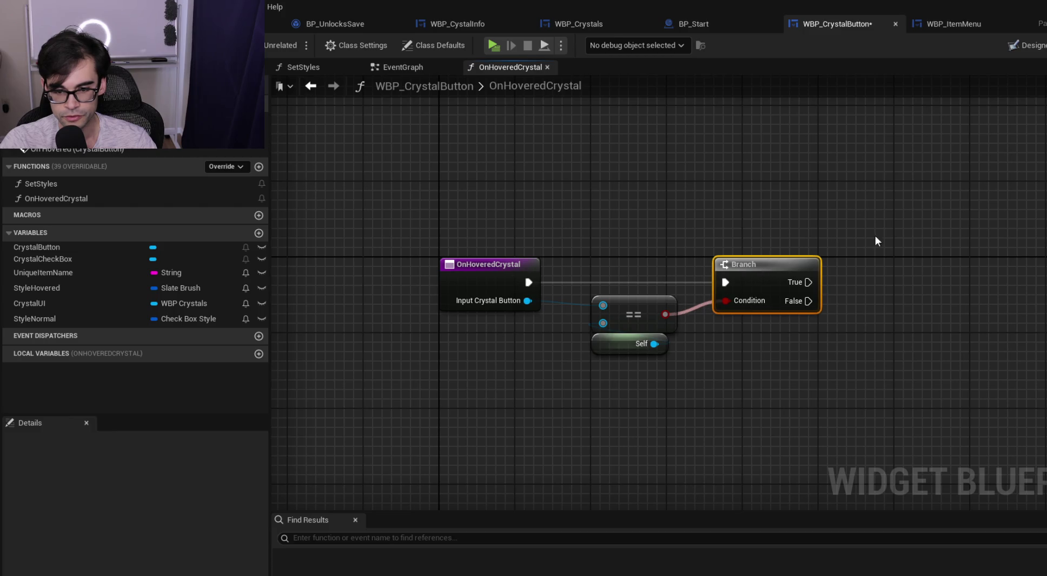
On the True branch, set Crystal Check Box's checked state to Checked
{"action": "left_click_drag", "start_coordinate": [875, 236], "coordinate": [603, 245]}
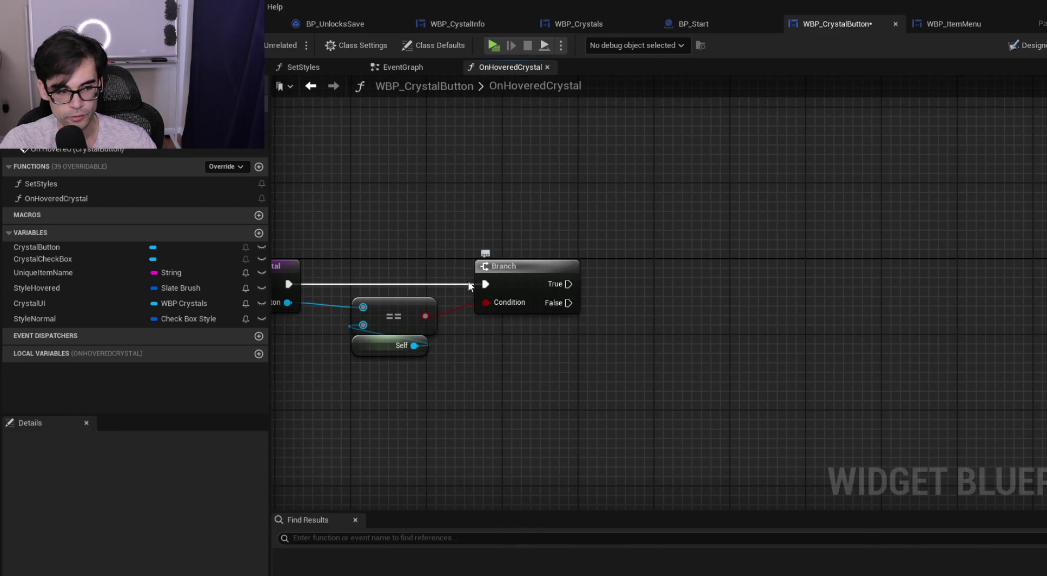
{"action": "left_click_drag", "start_coordinate": [64, 260], "coordinate": [573, 189]}
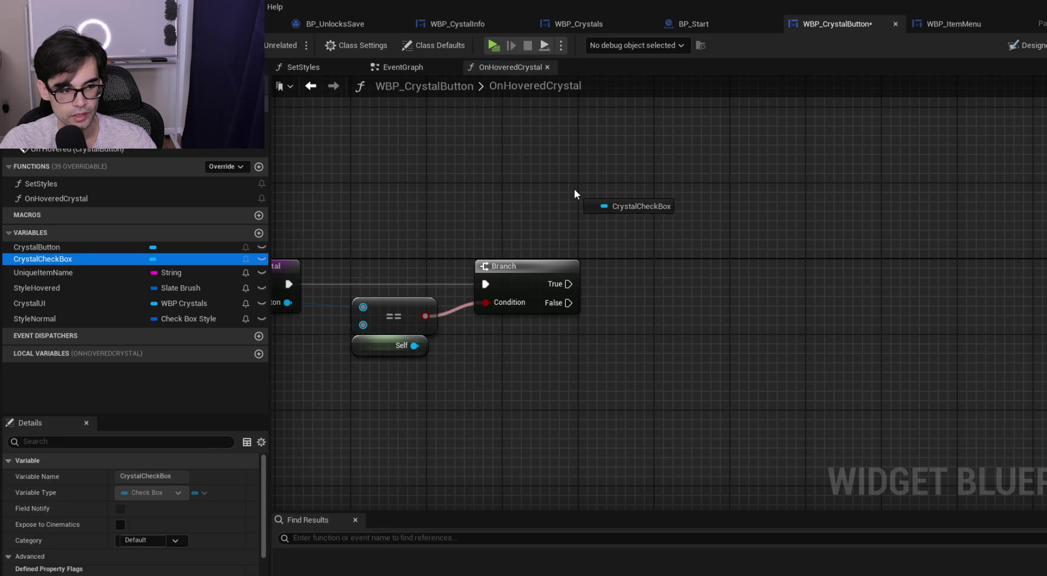
{"action": "left_click", "coordinate": [667, 212]}
{"action": "left_click_drag", "start_coordinate": [645, 195], "coordinate": [670, 222]}
{"action": "type", "text": "set state"}
{"action": "left_click", "coordinate": [727, 346]}
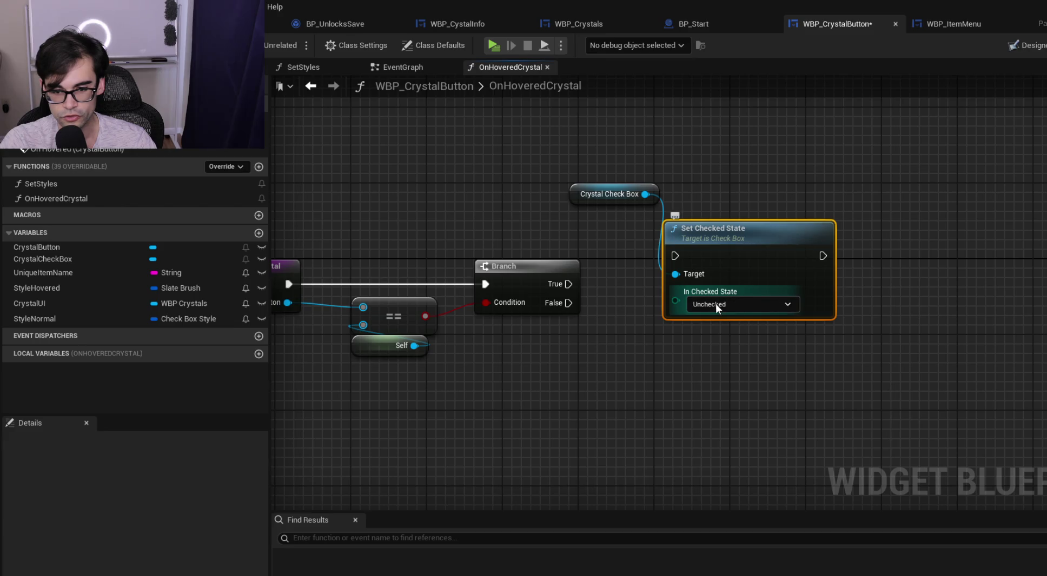
{"action": "left_click", "coordinate": [716, 303]}
{"action": "left_click", "coordinate": [715, 324]}
{"action": "left_click_drag", "start_coordinate": [568, 284], "coordinate": [674, 256]}
Duplicate the checkbox setter for the False branch set to Unchecked, align both, and return to the level
{"action": "mouse_move", "coordinate": [591, 199]}
{"action": "left_mouse_down"}
{"action": "mouse_move", "coordinate": [686, 221]}
{"action": "mouse_move", "coordinate": [700, 154]}
{"action": "left_mouse_up"}
{"action": "left_click", "coordinate": [702, 244]}
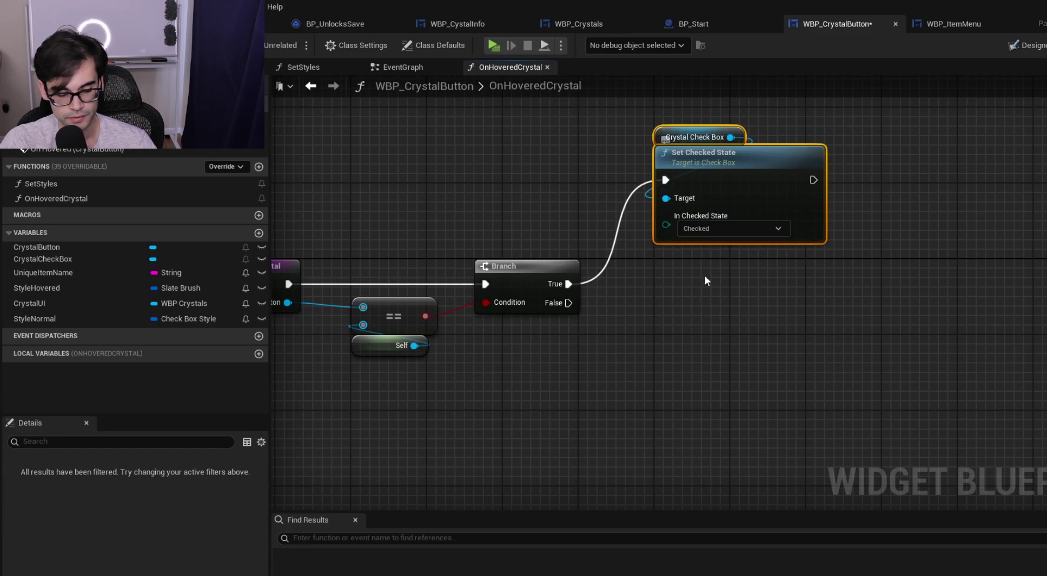
{"action": "key", "text": "ctrl+d"}
{"action": "left_click_drag", "start_coordinate": [576, 305], "coordinate": [719, 380]}
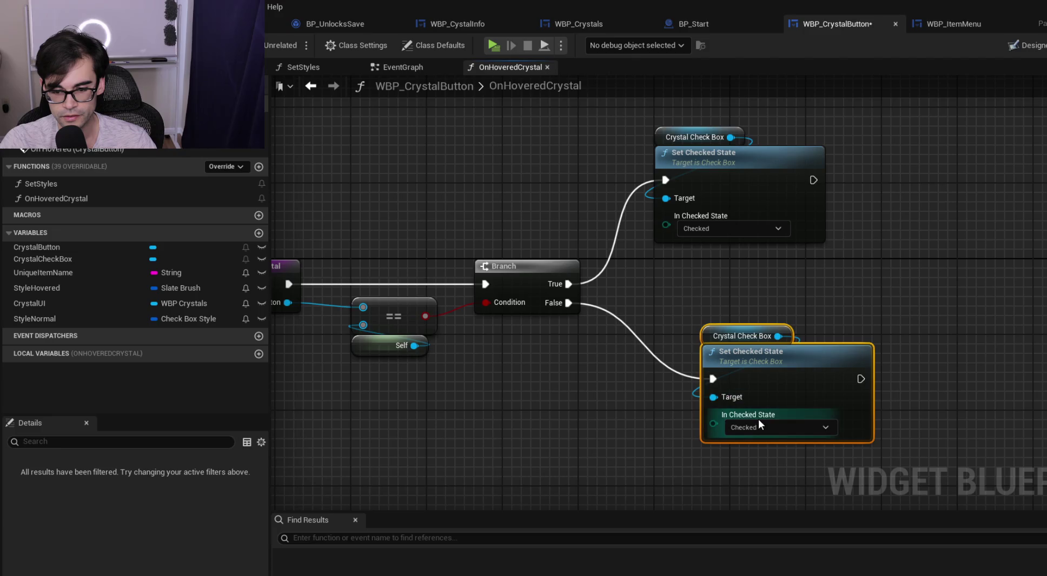
{"action": "left_click", "coordinate": [759, 430]}
{"action": "left_click", "coordinate": [741, 439]}
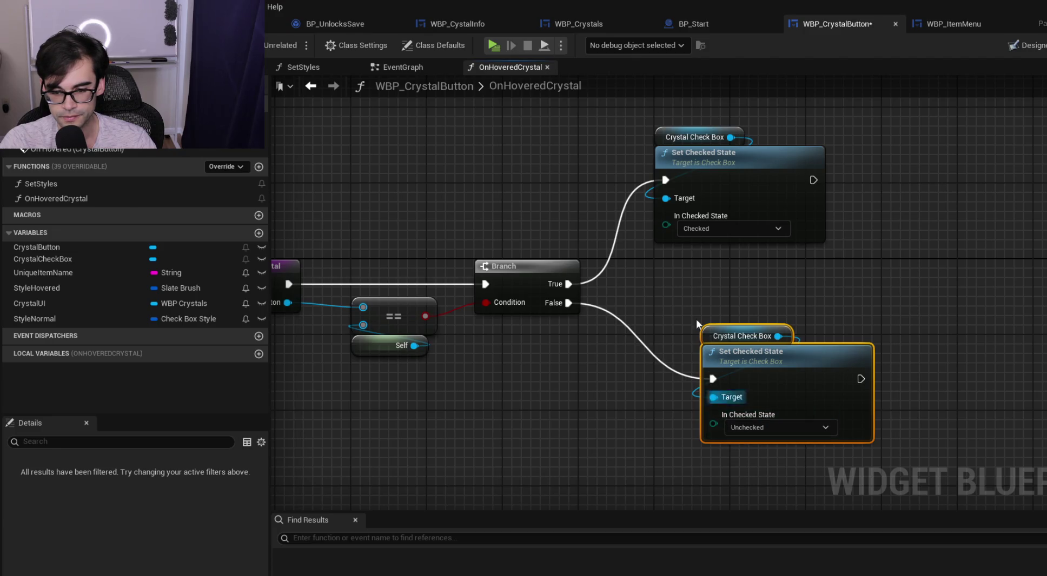
{"action": "left_click_drag", "start_coordinate": [749, 366], "coordinate": [701, 337]}
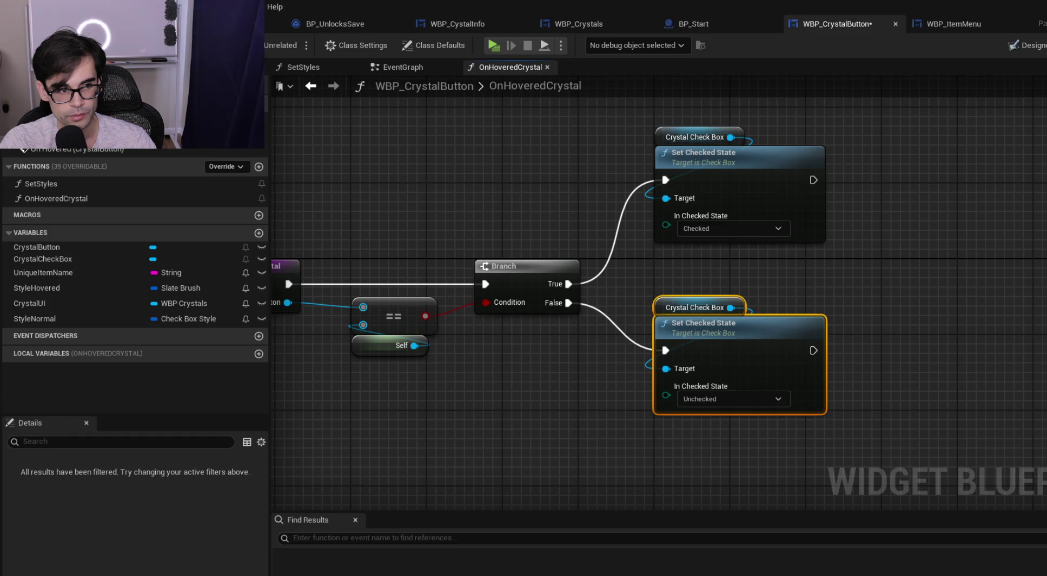
{"action": "mouse_move", "coordinate": [590, 121]}
{"action": "left_mouse_down"}
{"action": "mouse_move", "coordinate": [801, 352]}
{"action": "mouse_move", "coordinate": [778, 370]}
{"action": "left_mouse_up"}
{"action": "left_click", "coordinate": [766, 317]}
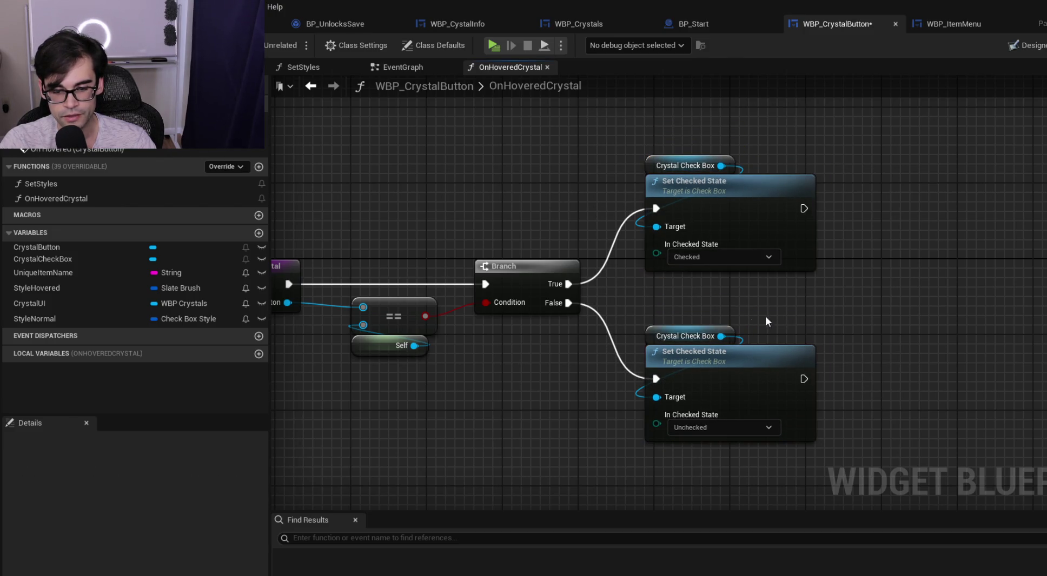
{"action": "left_click", "coordinate": [227, 24]}
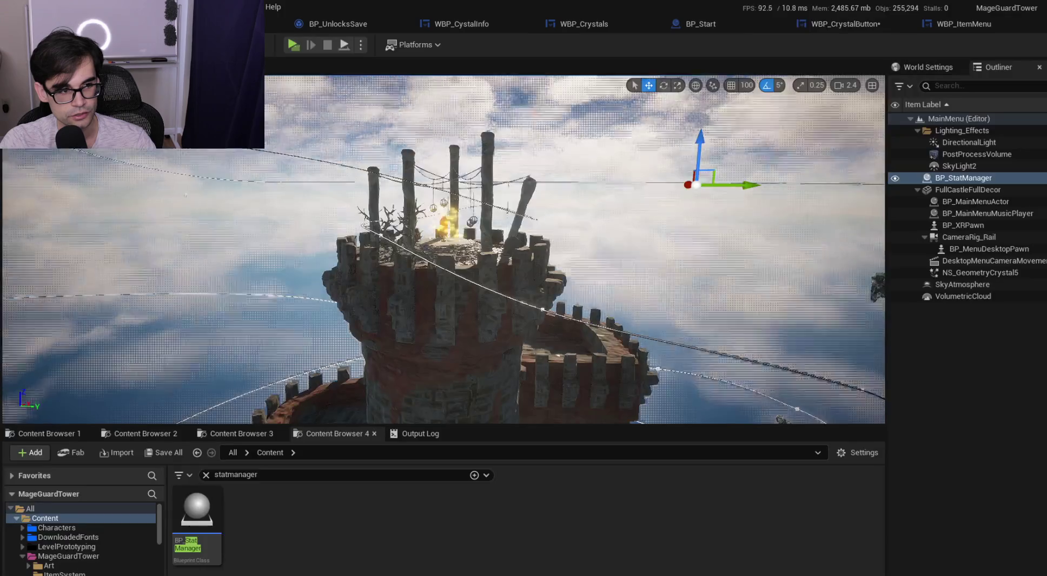
Launch the game preview and alternate green and blue crystals, swapping Crystal 1 and crystal 2 info
{"action": "left_click", "coordinate": [300, 46]}
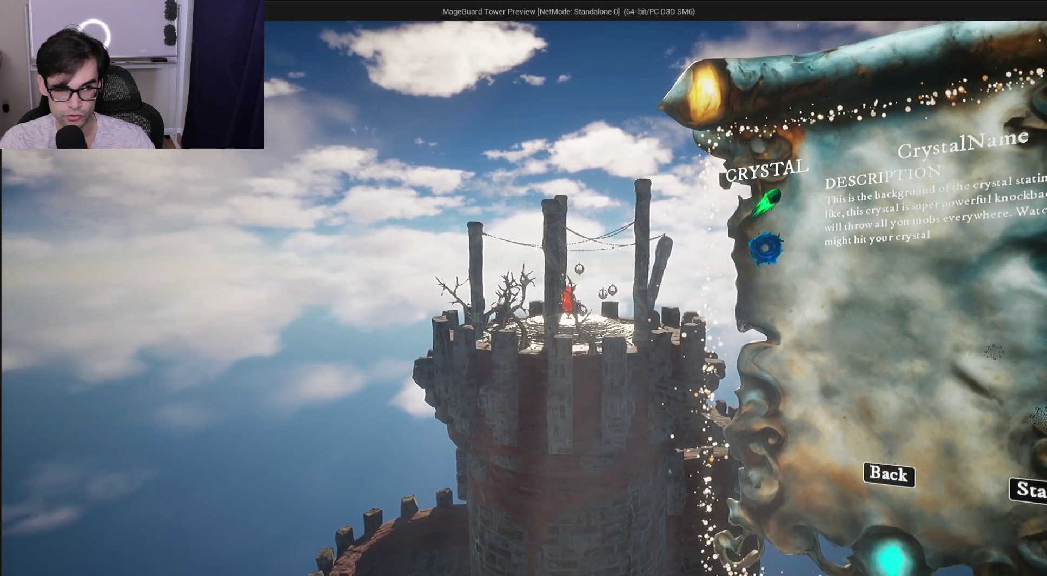
{"action": "left_click", "coordinate": [768, 205]}
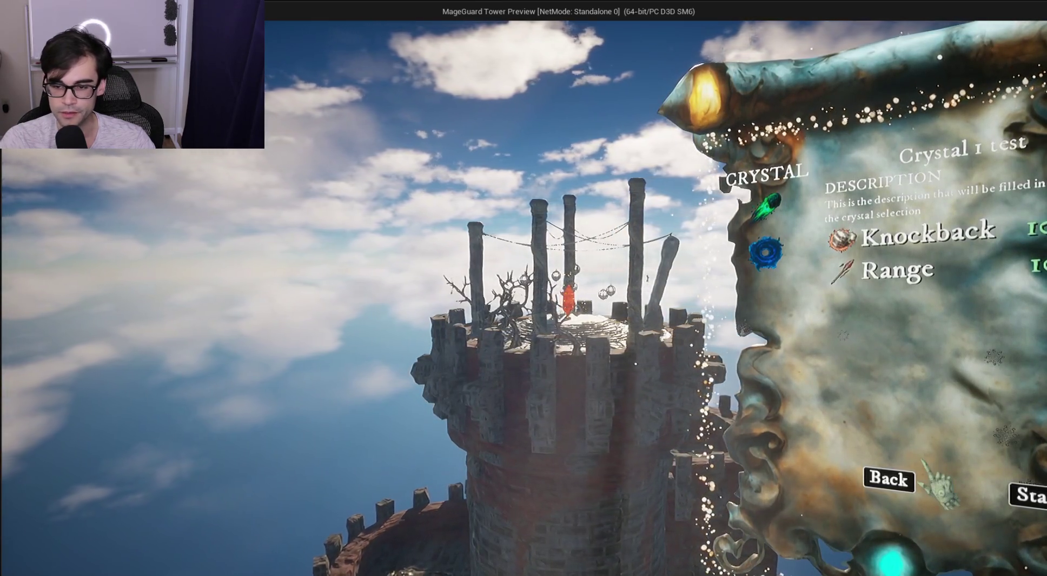
{"action": "left_click", "coordinate": [779, 253]}
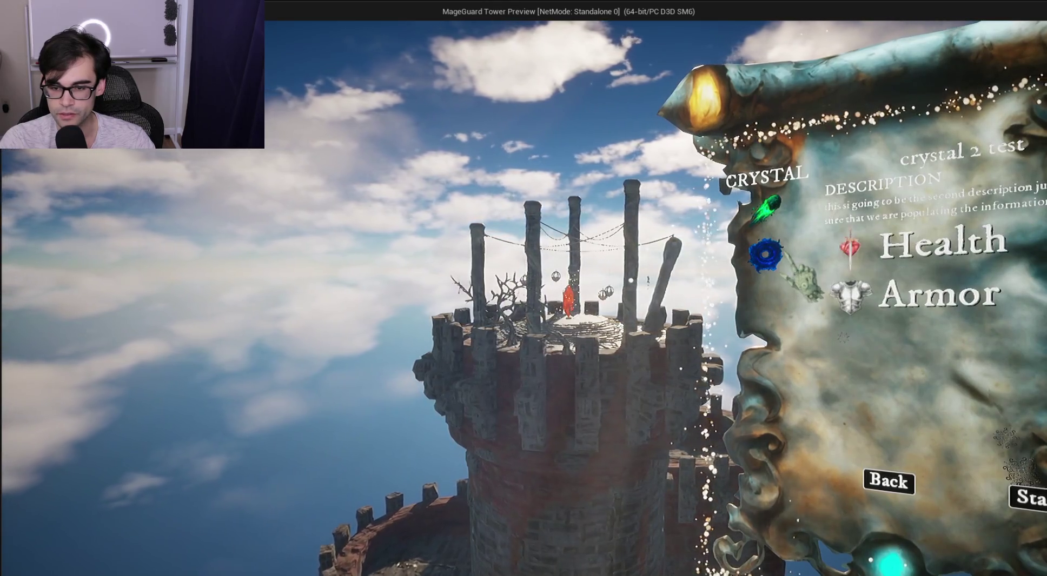
{"action": "left_click", "coordinate": [763, 210]}
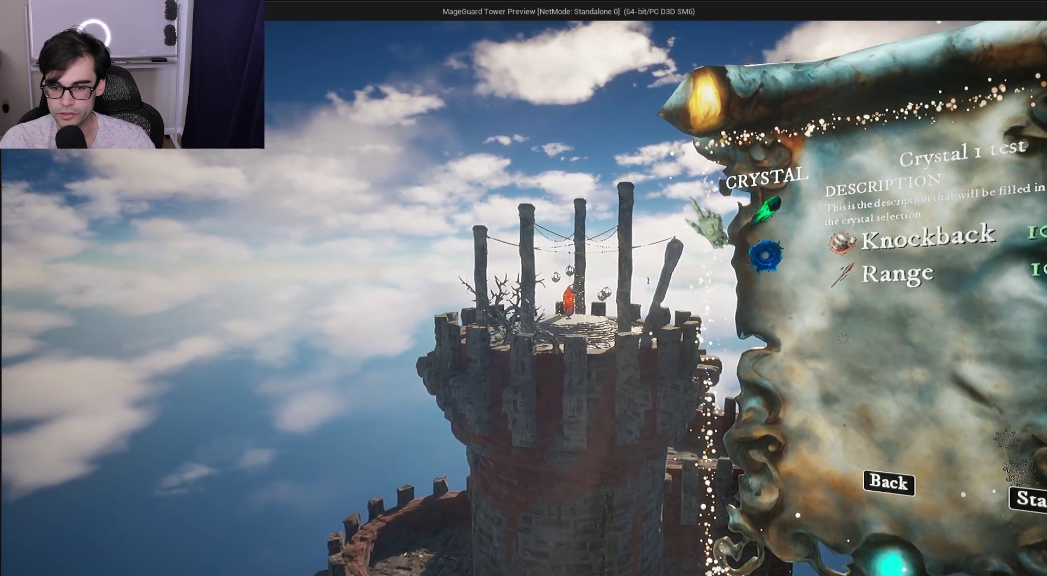
{"action": "left_click", "coordinate": [767, 259]}
{"action": "left_click", "coordinate": [766, 210]}
{"action": "left_click", "coordinate": [768, 260]}
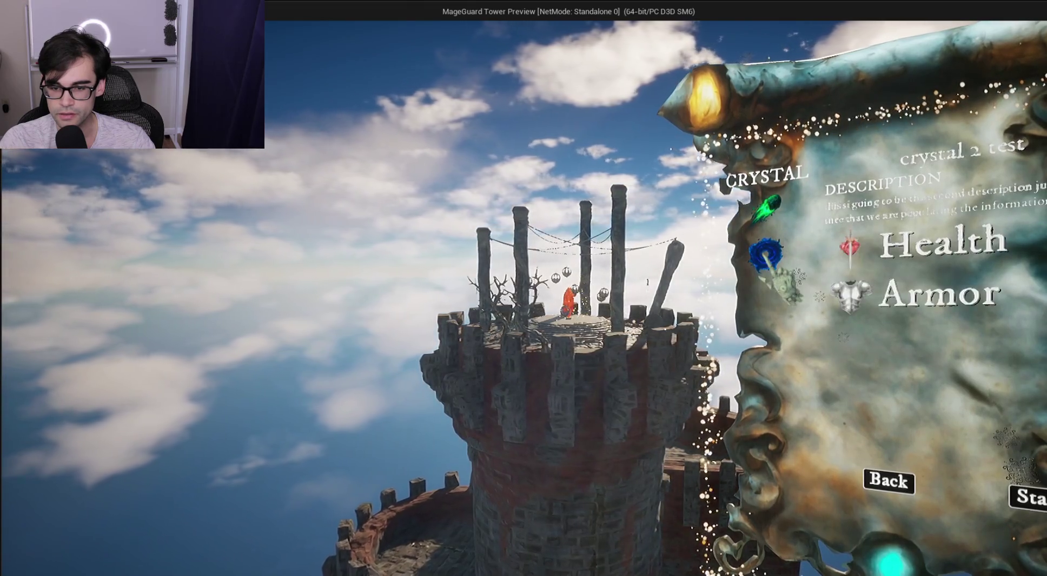
{"action": "left_click", "coordinate": [766, 211]}
{"action": "left_click", "coordinate": [767, 255]}
Keep toggling both crystals to confirm the details switch reliably, then close the preview with Esc
{"action": "left_click", "coordinate": [767, 212]}
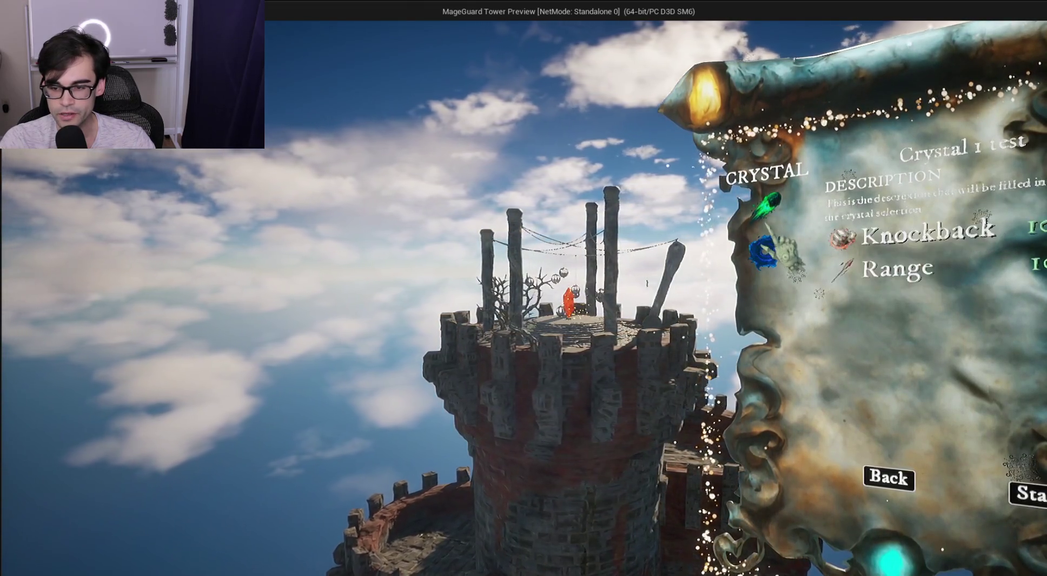
{"action": "left_click", "coordinate": [766, 250]}
{"action": "left_click", "coordinate": [767, 211]}
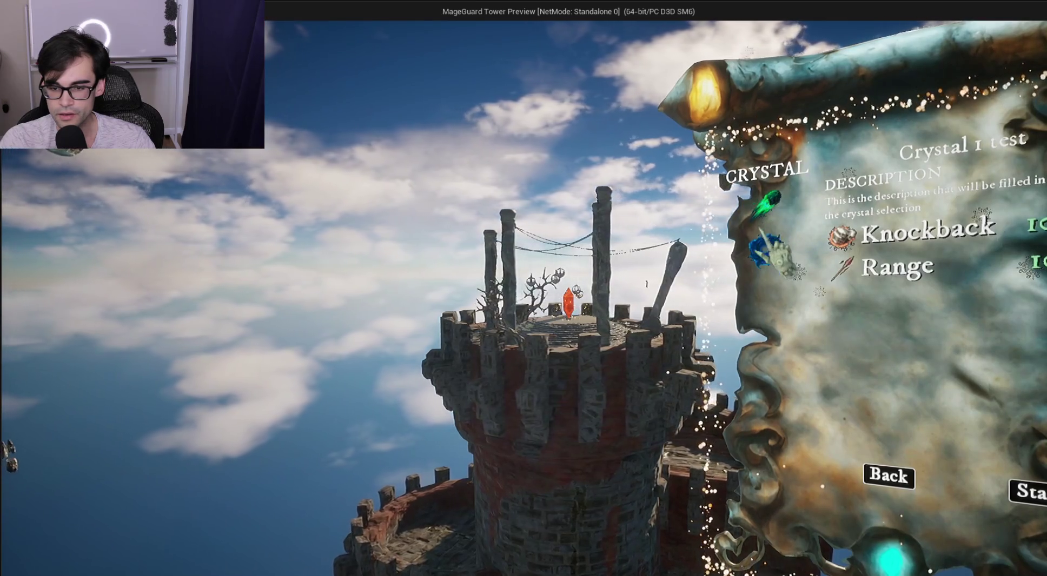
{"action": "left_click", "coordinate": [767, 251]}
{"action": "left_click", "coordinate": [767, 209]}
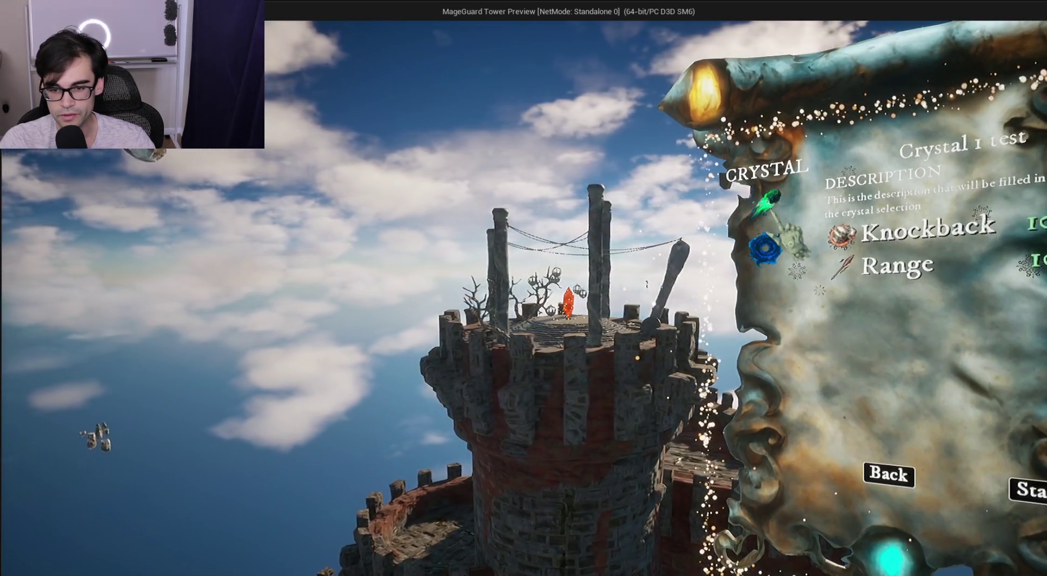
{"action": "left_click", "coordinate": [767, 250]}
{"action": "left_click", "coordinate": [766, 210]}
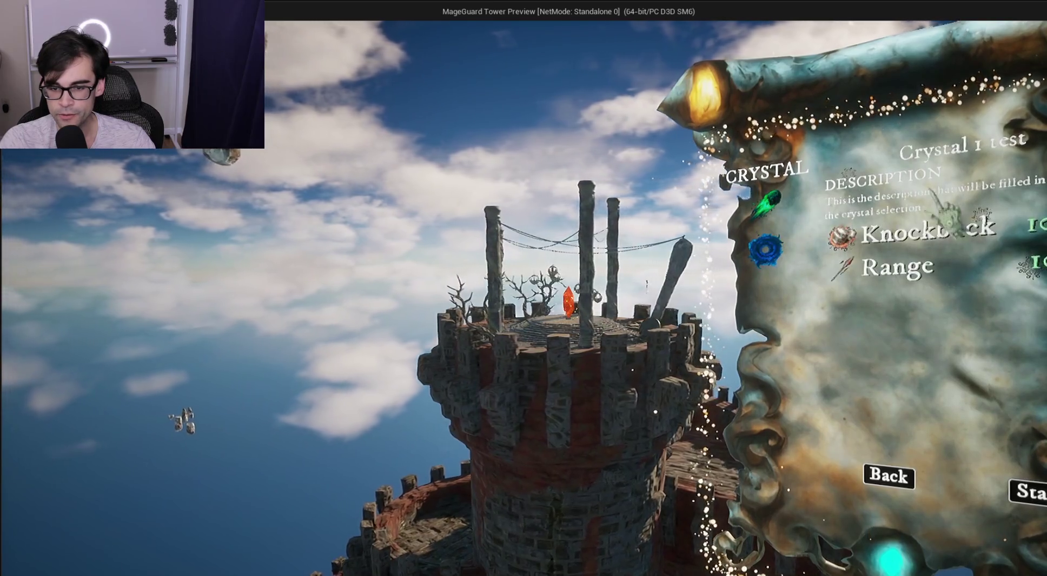
{"action": "left_click", "coordinate": [766, 250]}
{"action": "left_click", "coordinate": [766, 210]}
{"action": "left_click", "coordinate": [766, 250]}
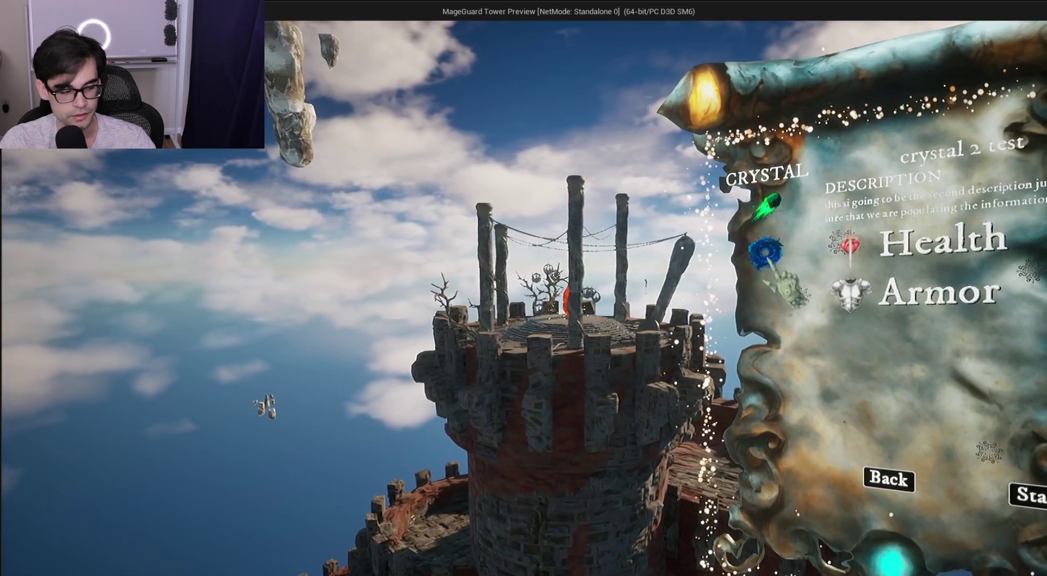
{"action": "key", "text": "Escape"}
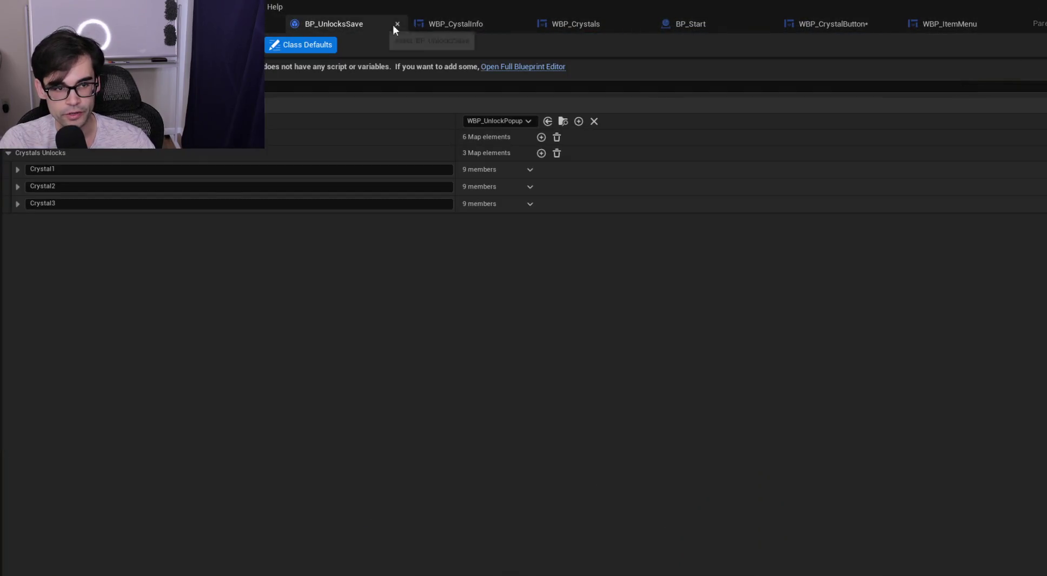
Review the FIND and Populate Crystal Info nodes in WBP_Crystals' graph and save the blueprint
{"action": "left_click", "coordinate": [450, 25]}
{"action": "left_click", "coordinate": [617, 25]}
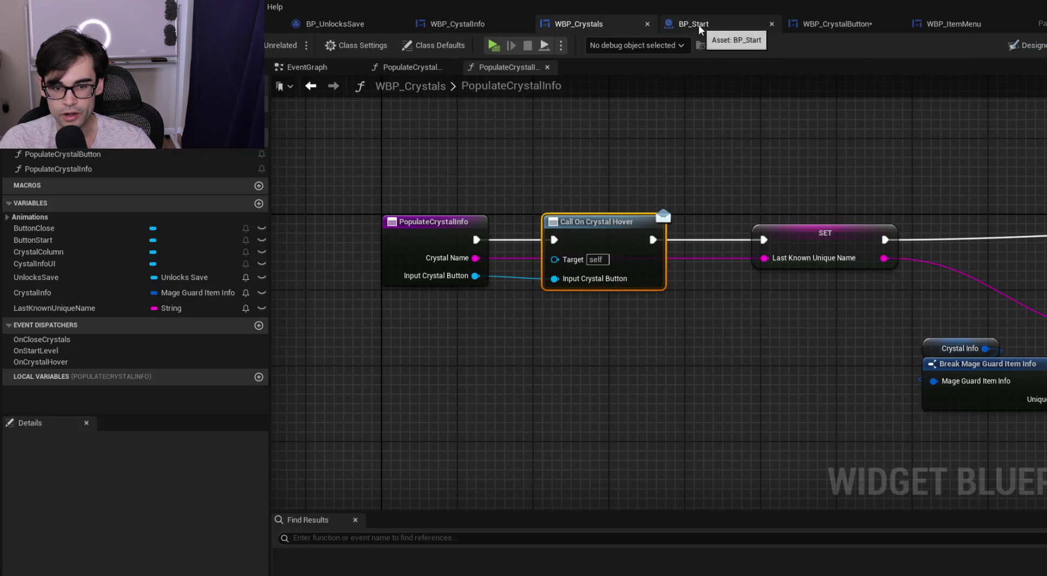
{"action": "mouse_move", "coordinate": [734, 226]}
{"action": "left_mouse_down"}
{"action": "mouse_move", "coordinate": [557, 207]}
{"action": "mouse_move", "coordinate": [474, 222]}
{"action": "mouse_move", "coordinate": [697, 223]}
{"action": "mouse_move", "coordinate": [678, 197]}
{"action": "left_mouse_up"}
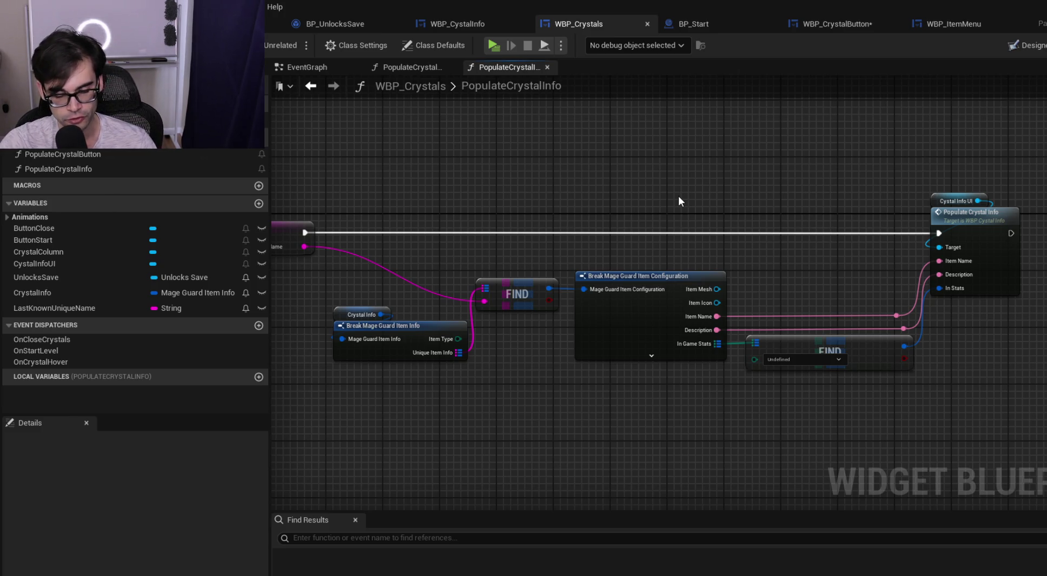
{"action": "left_click_drag", "start_coordinate": [551, 312], "coordinate": [627, 378]}
{"action": "mouse_move", "coordinate": [564, 331]}
{"action": "left_mouse_down"}
{"action": "mouse_move", "coordinate": [609, 393]}
{"action": "mouse_move", "coordinate": [636, 356]}
{"action": "left_mouse_up"}
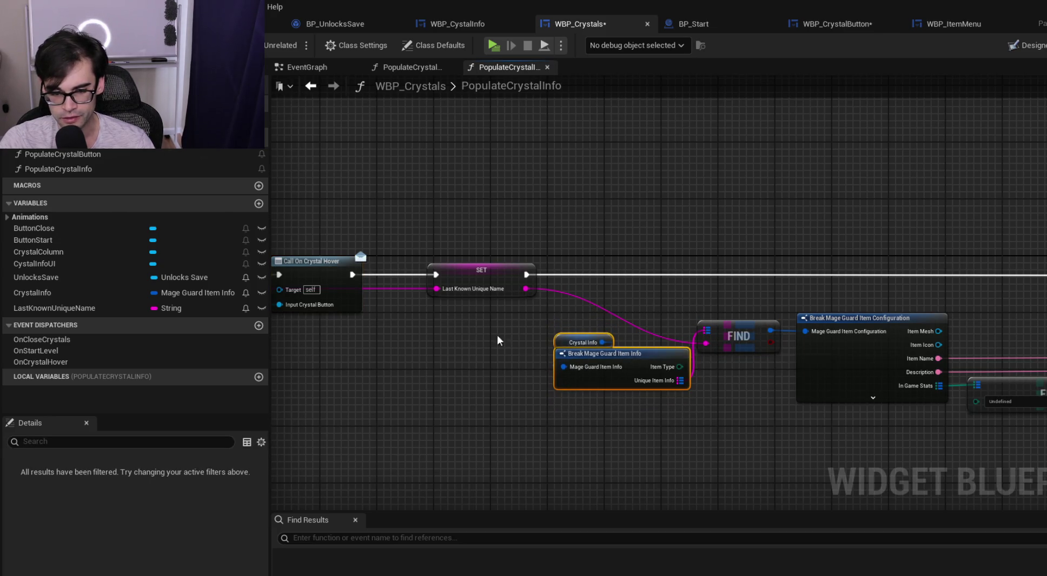
{"action": "key", "text": "ctrl+s"}
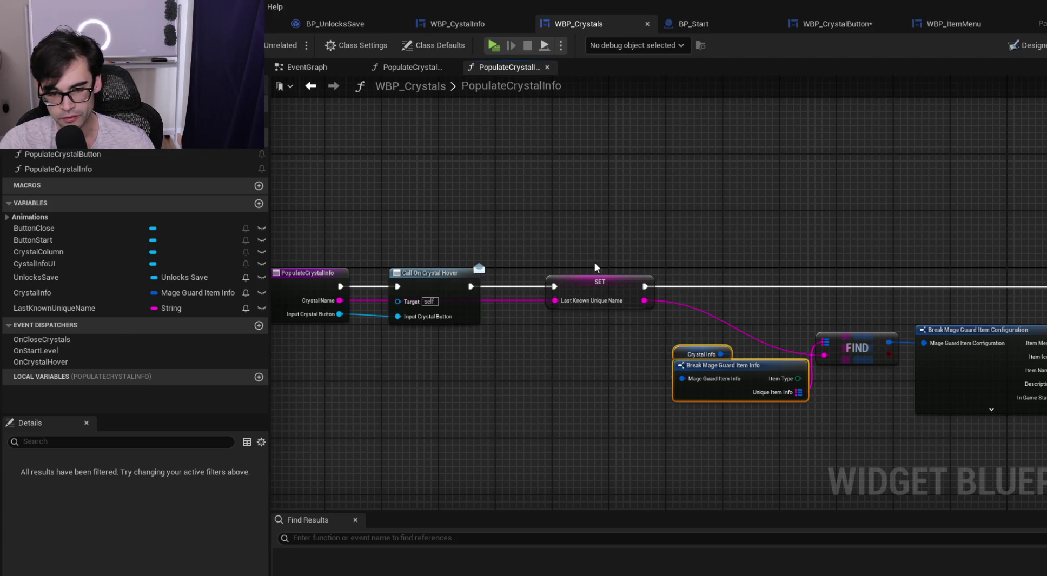
Look over PopulateCrystalInfo's entry, PopulateCrystalButton's loop and the Designer, then reopen PopulateCrystalInfo
{"action": "left_click_drag", "start_coordinate": [767, 310], "coordinate": [594, 250]}
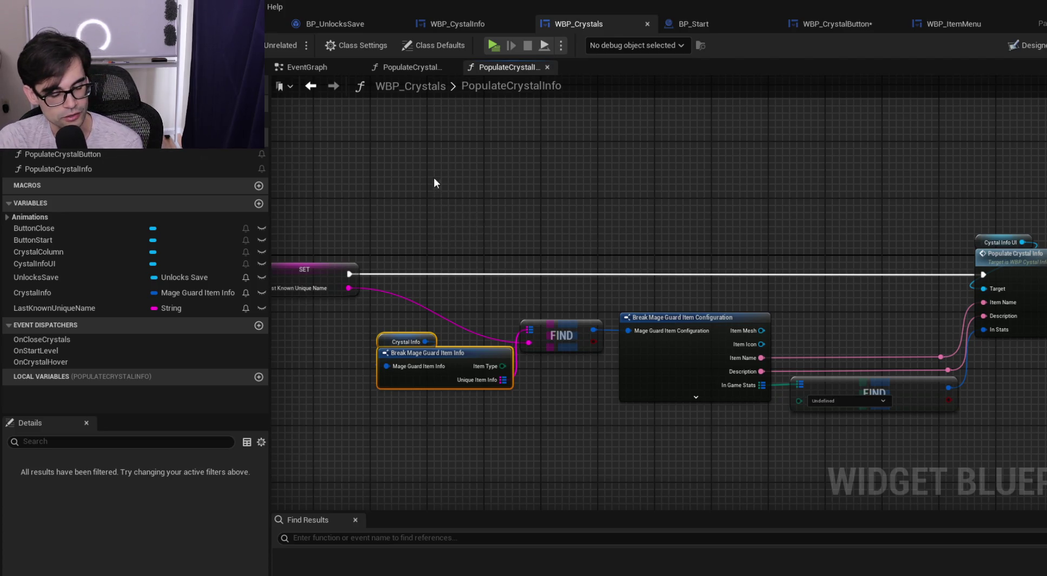
{"action": "mouse_move", "coordinate": [389, 214]}
{"action": "left_mouse_down"}
{"action": "mouse_move", "coordinate": [507, 224]}
{"action": "mouse_move", "coordinate": [481, 232]}
{"action": "mouse_move", "coordinate": [633, 231]}
{"action": "left_mouse_up"}
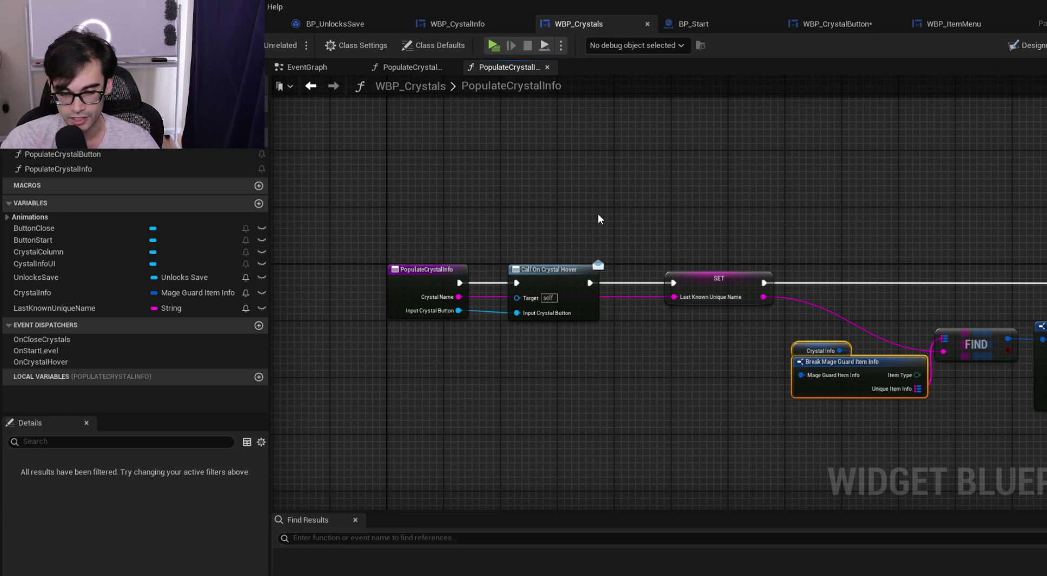
{"action": "left_click", "coordinate": [425, 69]}
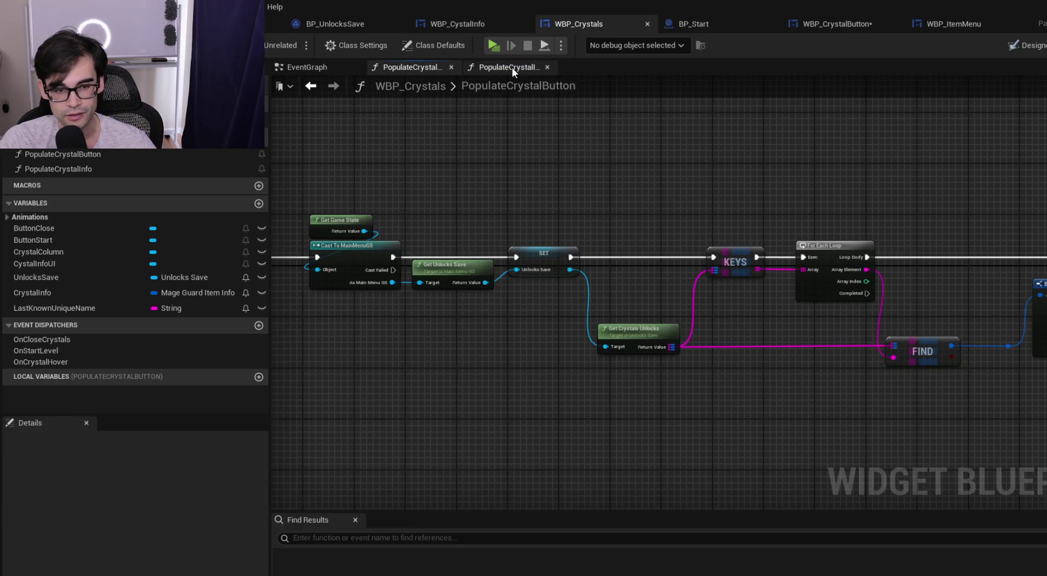
{"action": "left_click_drag", "start_coordinate": [912, 221], "coordinate": [521, 243]}
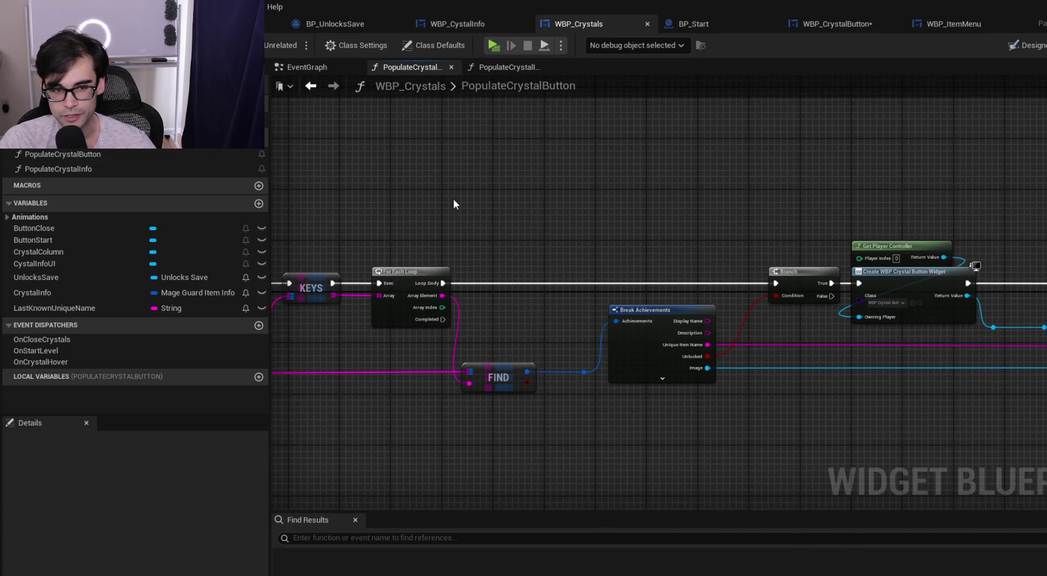
{"action": "left_click_drag", "start_coordinate": [453, 199], "coordinate": [872, 185]}
{"action": "left_click", "coordinate": [1038, 47]}
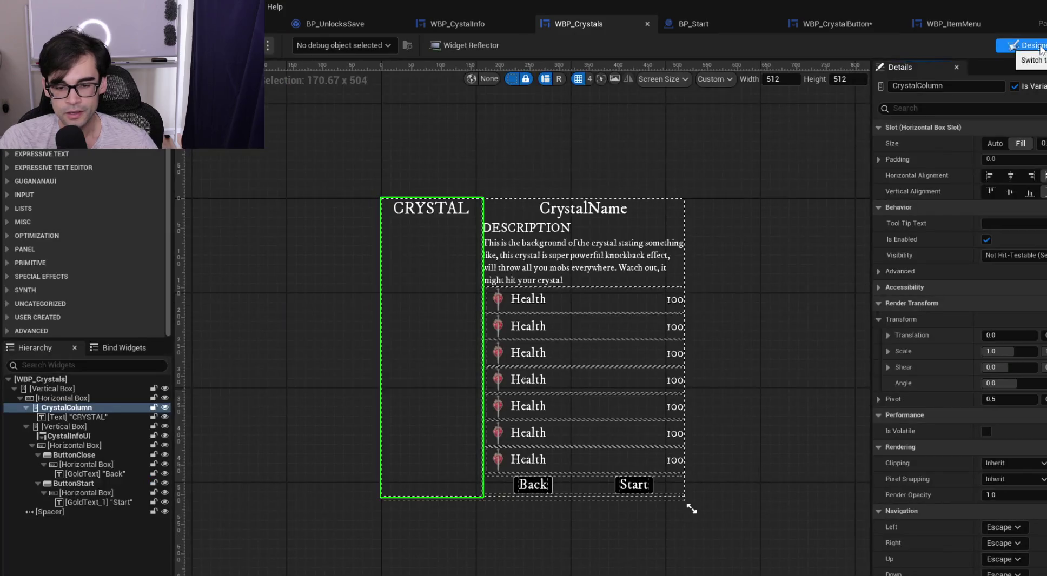
{"action": "left_click", "coordinate": [1037, 65]}
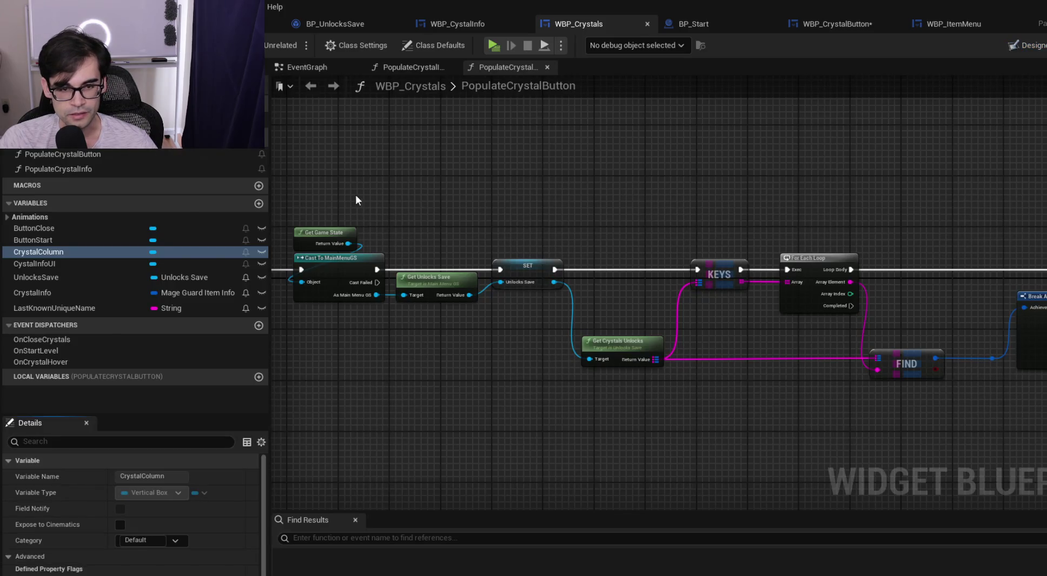
{"action": "left_click_drag", "start_coordinate": [356, 200], "coordinate": [472, 186]}
{"action": "left_click", "coordinate": [407, 66]}
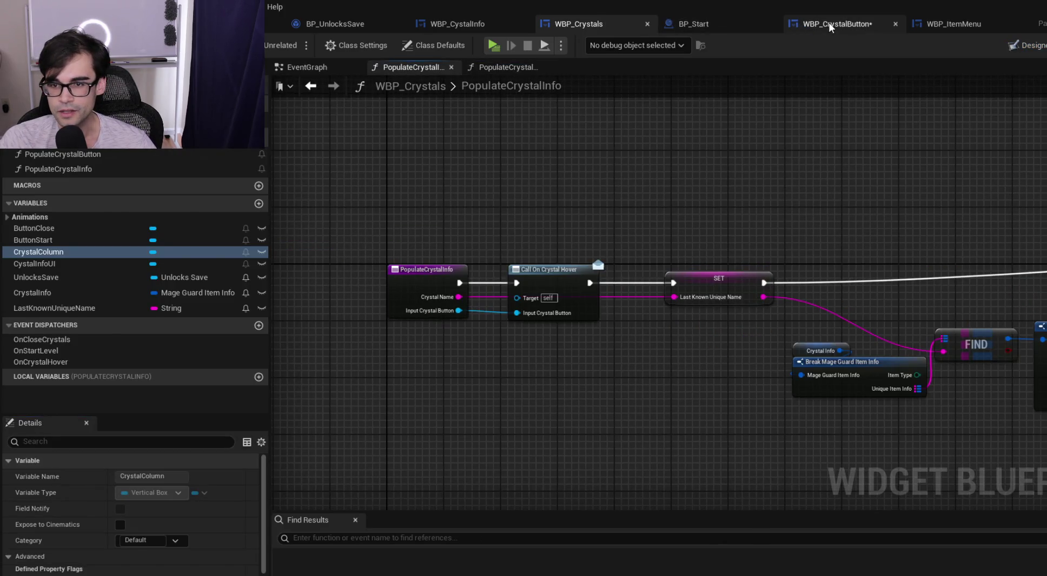
Delete On Check State Changed, its Branch and Get Checked State, save WBP_CrystalButton, then view SetStyles
{"action": "left_click", "coordinate": [830, 24]}
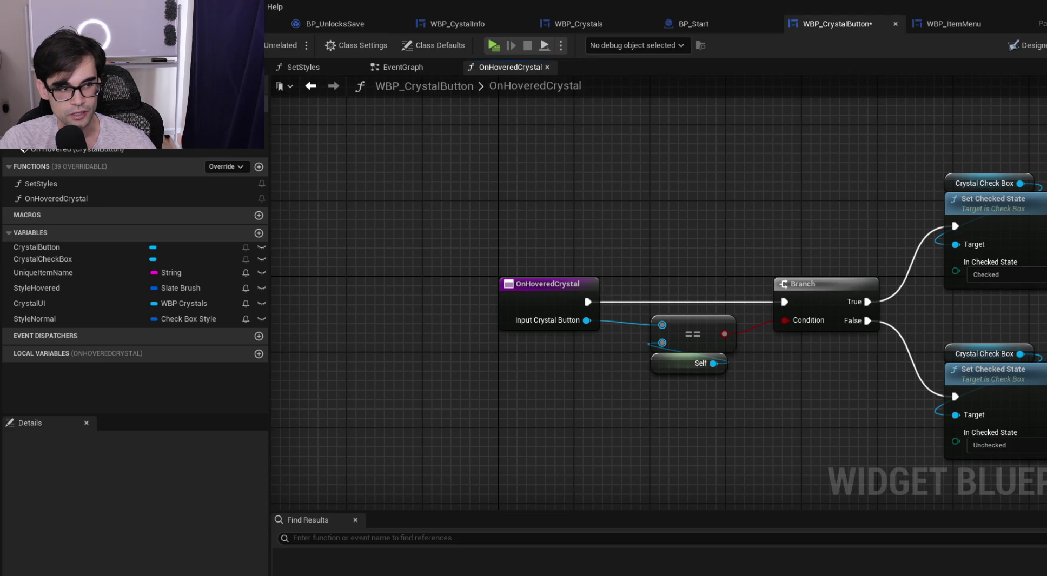
{"action": "left_click", "coordinate": [400, 66]}
{"action": "left_click_drag", "start_coordinate": [674, 229], "coordinate": [604, 104]}
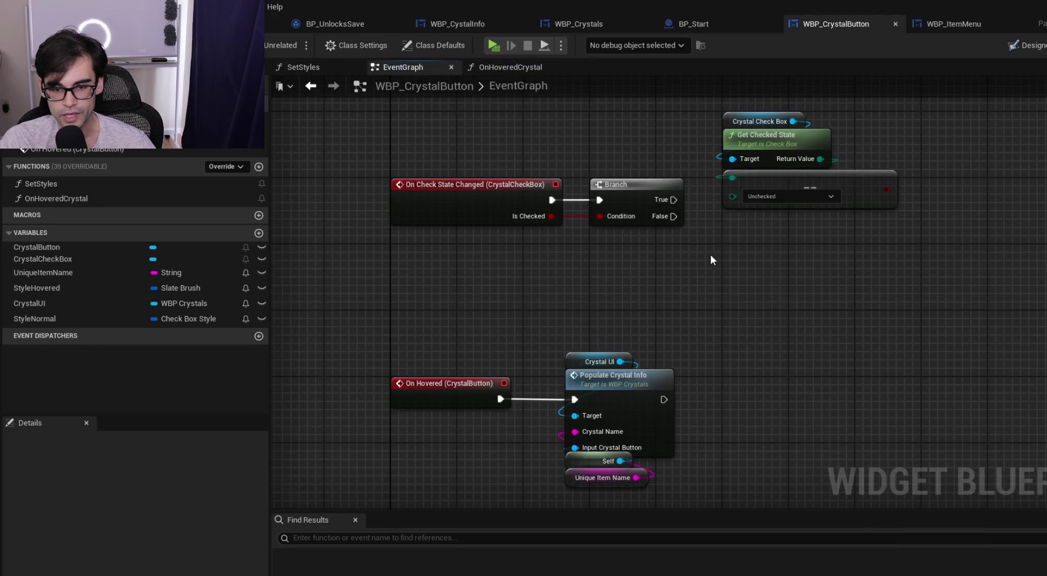
{"action": "left_click_drag", "start_coordinate": [738, 250], "coordinate": [728, 299]}
{"action": "mouse_move", "coordinate": [601, 201]}
{"action": "left_mouse_down"}
{"action": "mouse_move", "coordinate": [1041, 280]}
{"action": "mouse_move", "coordinate": [1033, 311]}
{"action": "left_mouse_up"}
{"action": "key", "text": "Delete"}
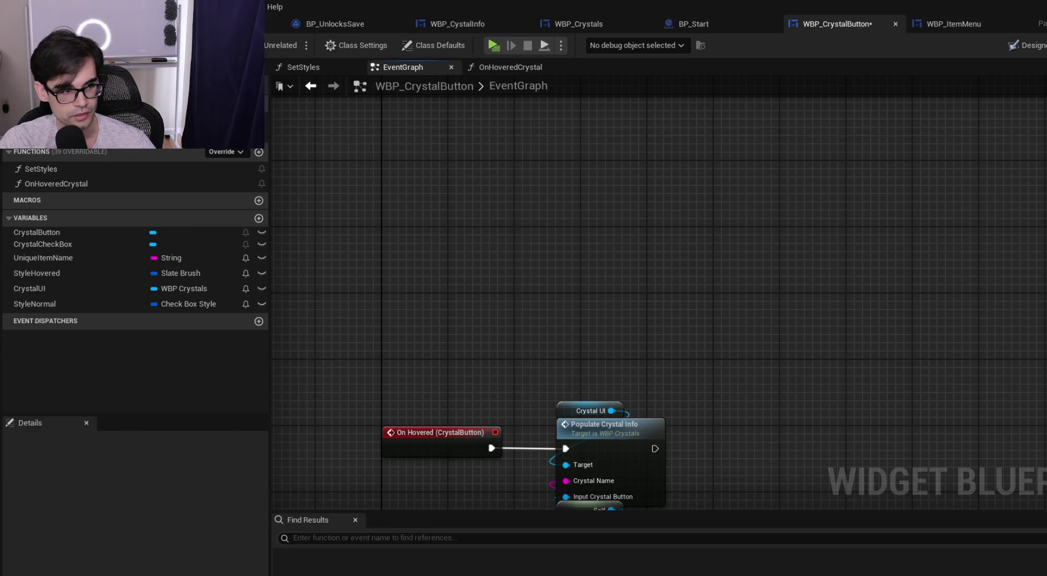
{"action": "key", "text": "ctrl+s"}
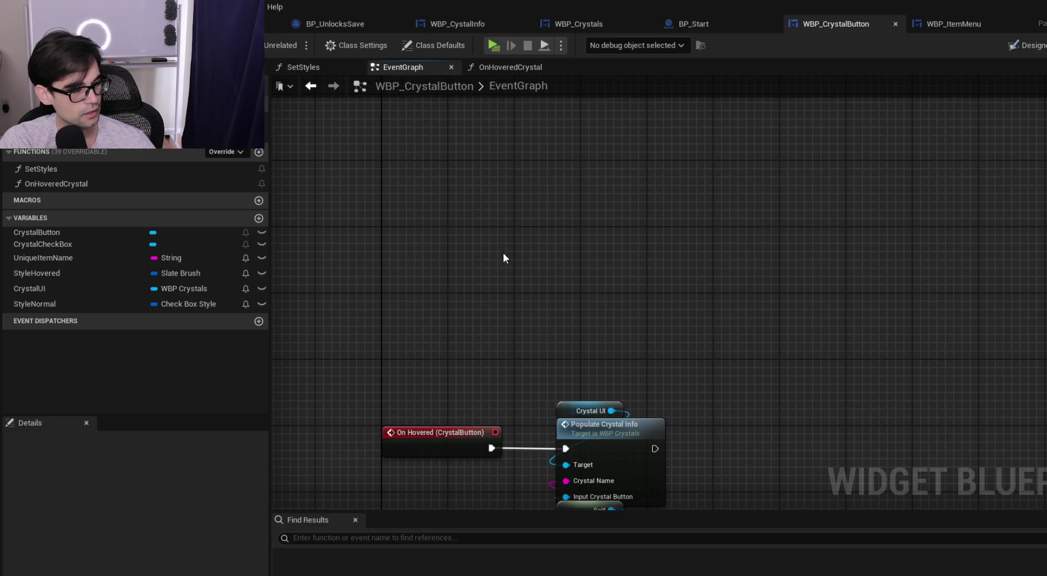
{"action": "left_click", "coordinate": [329, 67]}
{"action": "left_click_drag", "start_coordinate": [933, 215], "coordinate": [647, 218]}
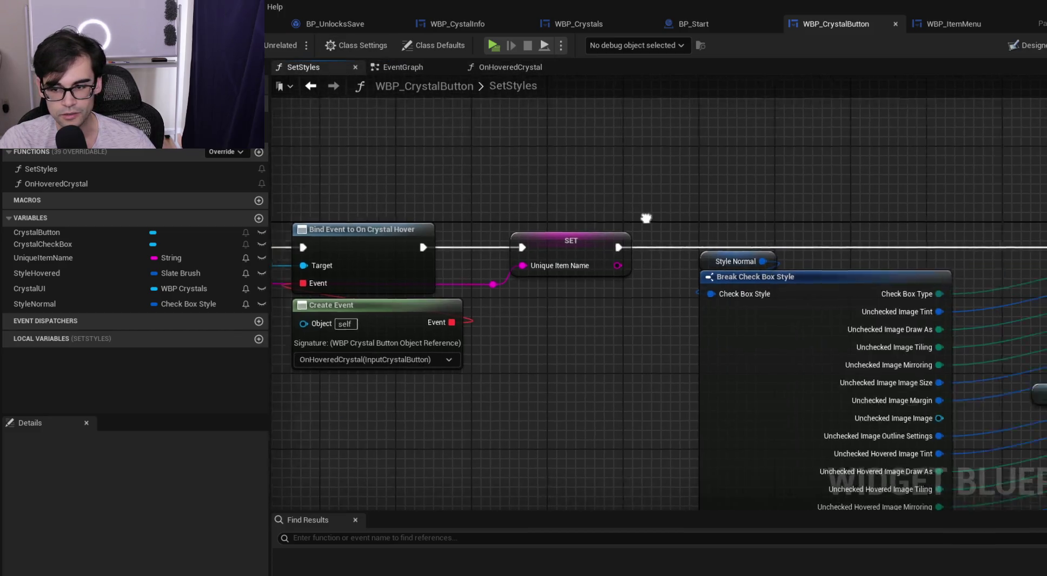
Arrange an Input Image node and the Style Normal getter around the Break Check Box Style node
{"action": "scroll", "coordinate": [646, 218], "scroll_direction": "down", "scroll_amount": 6}
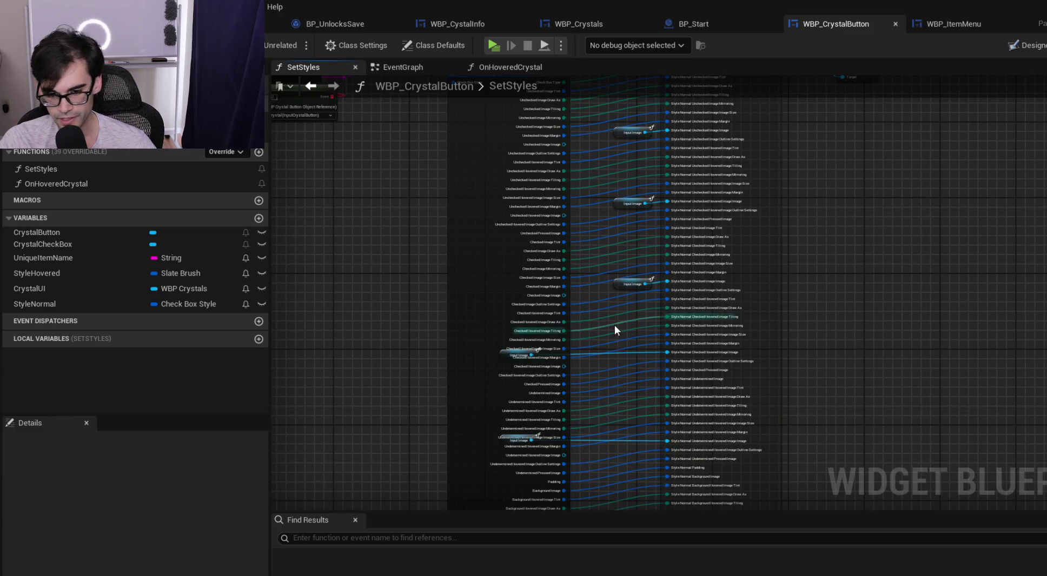
{"action": "scroll", "coordinate": [614, 324], "scroll_direction": "up", "scroll_amount": 2}
{"action": "left_click_drag", "start_coordinate": [456, 361], "coordinate": [611, 362]}
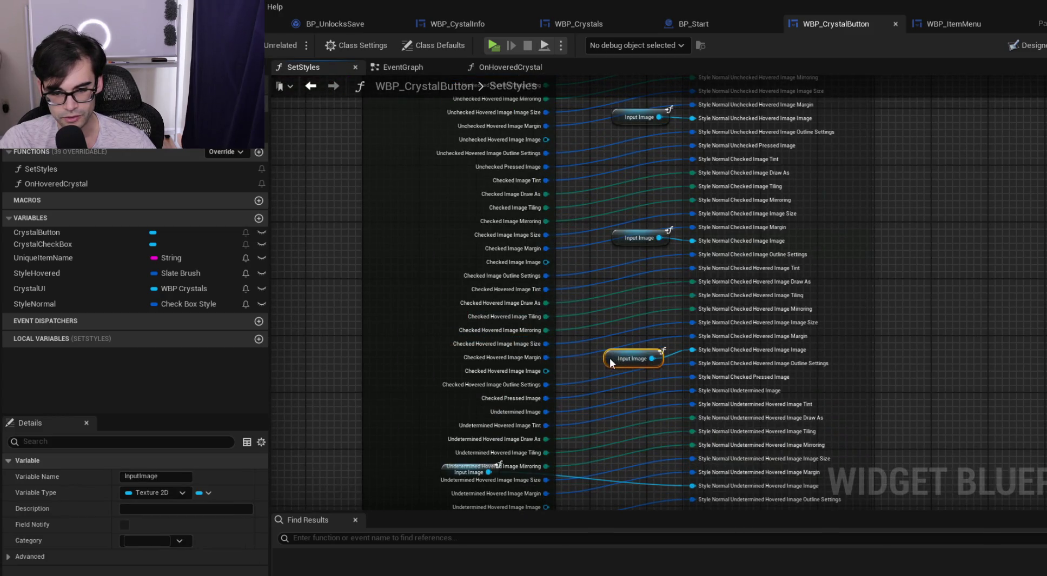
{"action": "left_click_drag", "start_coordinate": [468, 474], "coordinate": [465, 319]}
{"action": "left_click", "coordinate": [447, 321]}
{"action": "scroll", "coordinate": [574, 314], "scroll_direction": "down", "scroll_amount": 2}
{"action": "scroll", "coordinate": [638, 299], "scroll_direction": "up", "scroll_amount": 4}
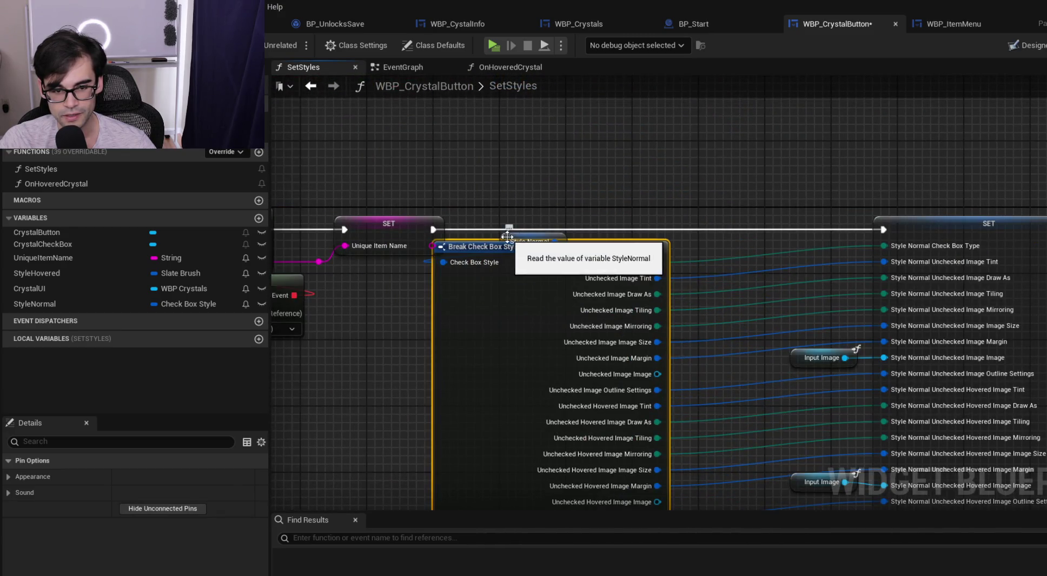
{"action": "left_click_drag", "start_coordinate": [513, 232], "coordinate": [508, 202]}
{"action": "scroll", "coordinate": [757, 138], "scroll_direction": "down", "scroll_amount": 2}
{"action": "scroll", "coordinate": [758, 143], "scroll_direction": "down", "scroll_amount": 3}
{"action": "left_click_drag", "start_coordinate": [584, 175], "coordinate": [729, 312]}
Reposition the Break, SET and Style Normal getter nodes into a tidier SetStyles layout
{"action": "scroll", "coordinate": [729, 312], "scroll_direction": "up", "scroll_amount": 3}
{"action": "scroll", "coordinate": [510, 167], "scroll_direction": "down", "scroll_amount": 2}
{"action": "left_click_drag", "start_coordinate": [574, 204], "coordinate": [649, 205]}
{"action": "scroll", "coordinate": [492, 164], "scroll_direction": "up", "scroll_amount": 2}
{"action": "mouse_move", "coordinate": [492, 164]}
{"action": "left_mouse_down"}
{"action": "mouse_move", "coordinate": [811, 228]}
{"action": "mouse_move", "coordinate": [679, 205]}
{"action": "mouse_move", "coordinate": [578, 203]}
{"action": "left_mouse_up"}
{"action": "left_click_drag", "start_coordinate": [696, 206], "coordinate": [588, 210]}
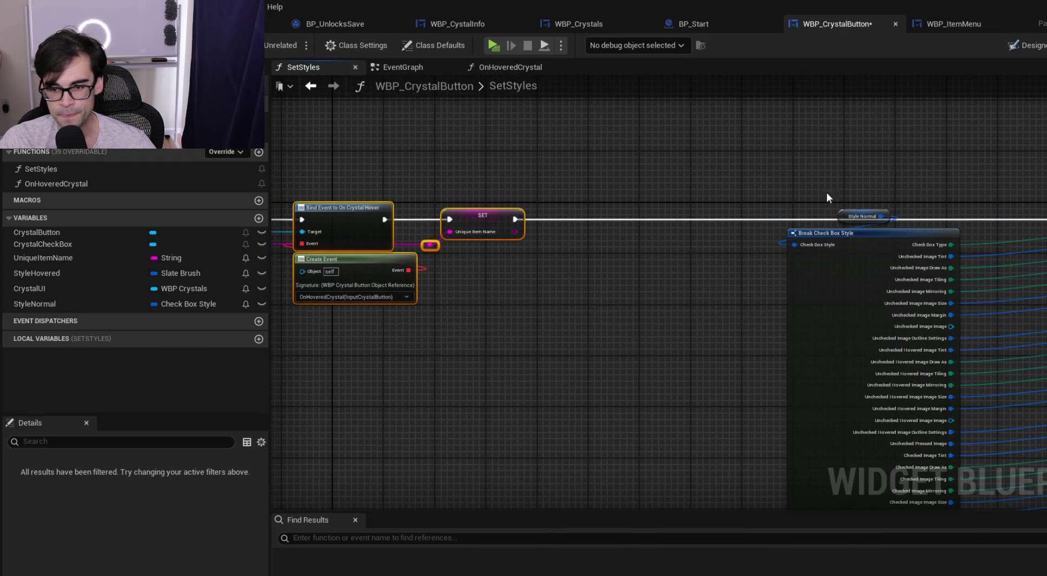
{"action": "left_click_drag", "start_coordinate": [846, 216], "coordinate": [806, 228]}
{"action": "mouse_move", "coordinate": [866, 269]}
{"action": "left_mouse_down"}
{"action": "mouse_move", "coordinate": [822, 232]}
{"action": "mouse_move", "coordinate": [799, 237]}
{"action": "mouse_move", "coordinate": [673, 96]}
{"action": "left_mouse_up"}
Place Input Image nodes beside the Undetermined Hovered, Background Hovered and Background Pressed pins
{"action": "scroll", "coordinate": [609, 367], "scroll_direction": "up", "scroll_amount": 2}
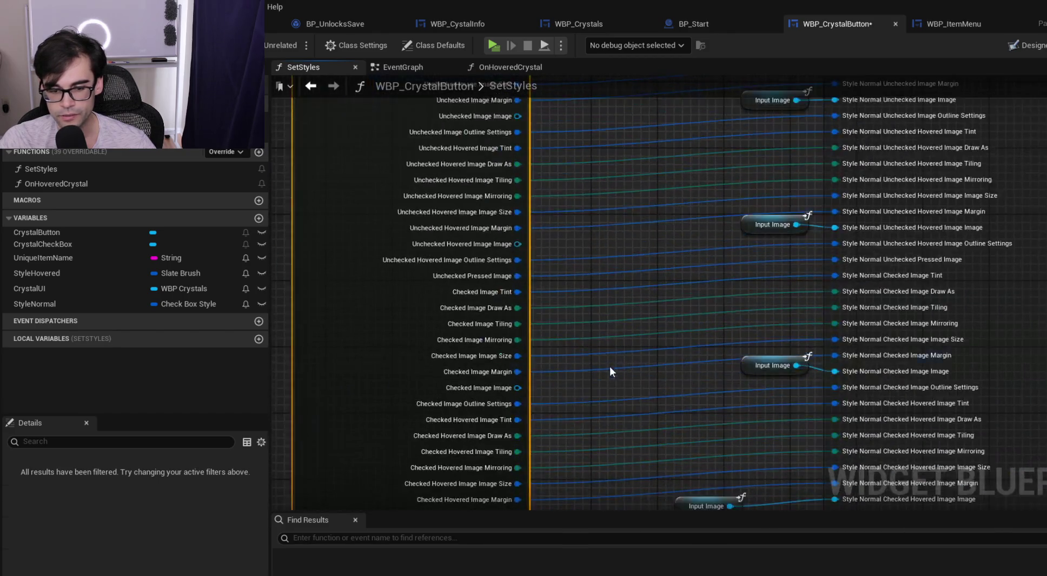
{"action": "left_click_drag", "start_coordinate": [610, 367], "coordinate": [645, 188]}
{"action": "left_click_drag", "start_coordinate": [642, 228], "coordinate": [717, 222]}
{"action": "left_click_drag", "start_coordinate": [503, 355], "coordinate": [739, 369]}
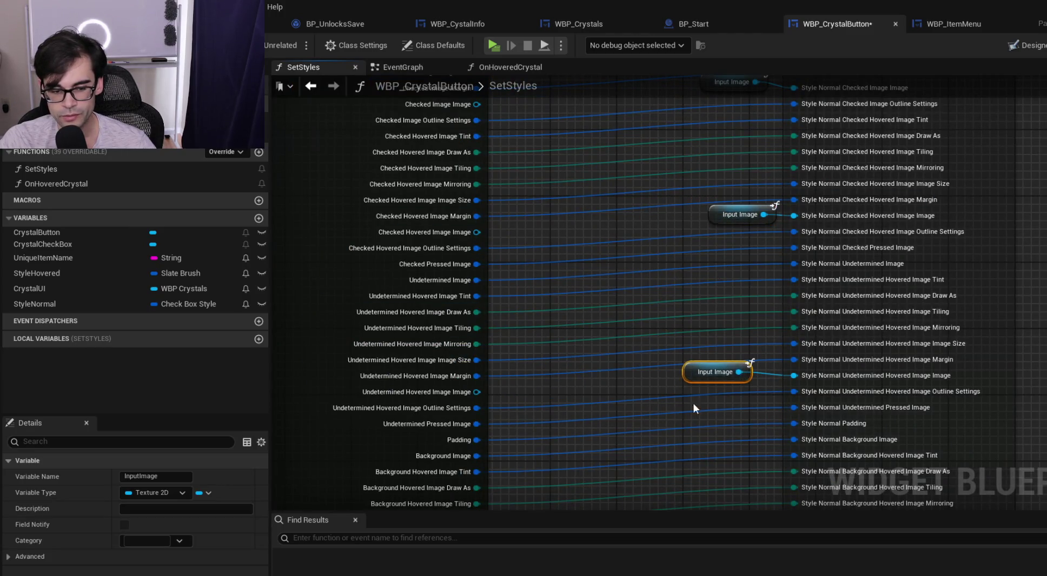
{"action": "left_click_drag", "start_coordinate": [693, 403], "coordinate": [654, 265]}
{"action": "mouse_move", "coordinate": [486, 385]}
{"action": "left_mouse_down"}
{"action": "mouse_move", "coordinate": [753, 410]}
{"action": "mouse_move", "coordinate": [675, 219]}
{"action": "left_mouse_up"}
{"action": "left_click_drag", "start_coordinate": [560, 344], "coordinate": [808, 375]}
{"action": "left_click_drag", "start_coordinate": [603, 445], "coordinate": [624, 271]}
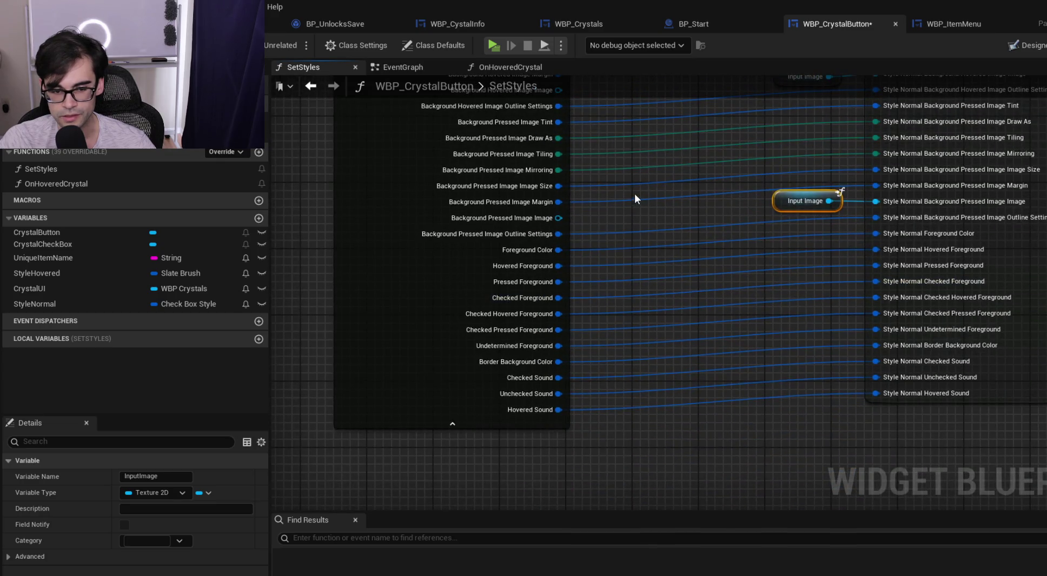
Recenter the Break Check Box Style node, then save WBP_CrystalButton and return to its layout
{"action": "scroll", "coordinate": [638, 227], "scroll_direction": "up", "scroll_amount": 5}
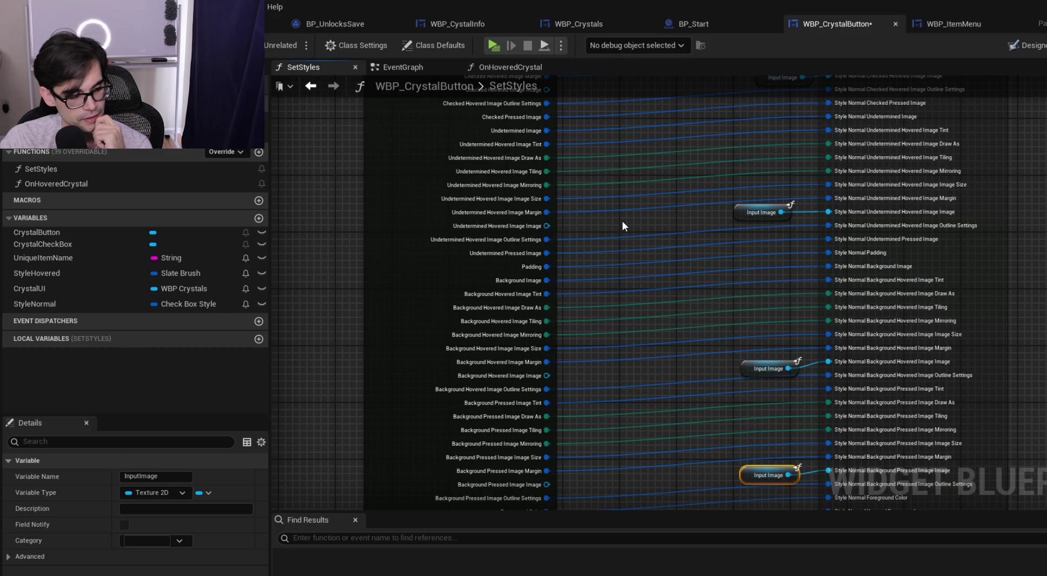
{"action": "scroll", "coordinate": [622, 221], "scroll_direction": "up", "scroll_amount": 5}
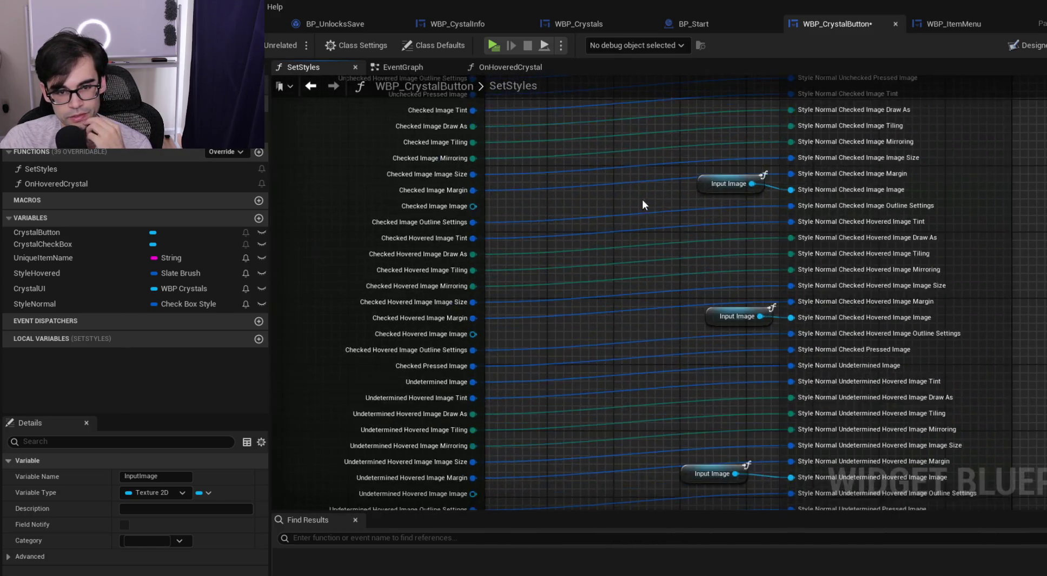
{"action": "left_click_drag", "start_coordinate": [642, 204], "coordinate": [751, 357]}
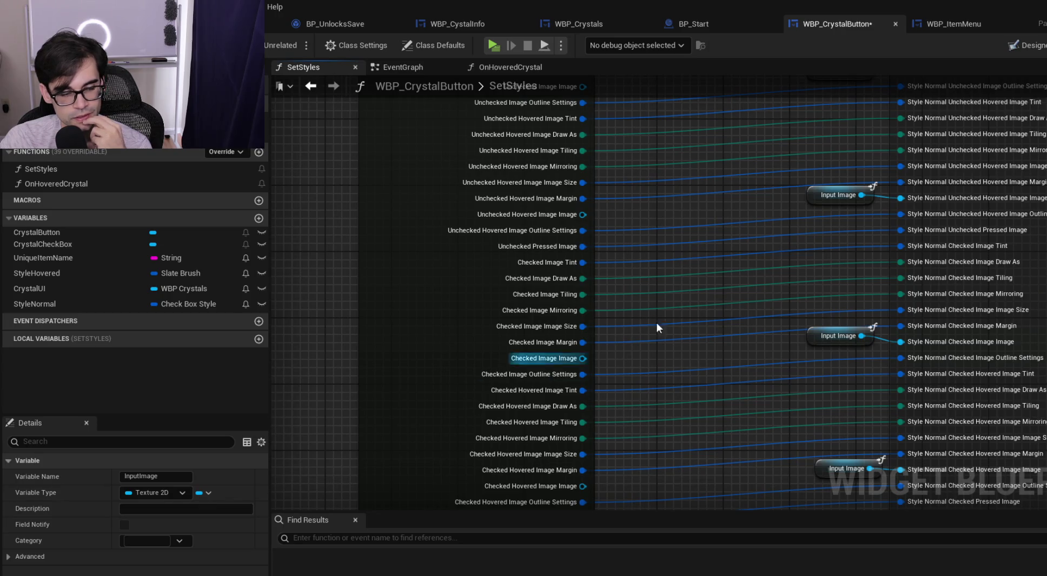
{"action": "left_click_drag", "start_coordinate": [742, 264], "coordinate": [630, 427]}
{"action": "left_click_drag", "start_coordinate": [385, 160], "coordinate": [515, 210]}
{"action": "left_click_drag", "start_coordinate": [385, 160], "coordinate": [377, 160]}
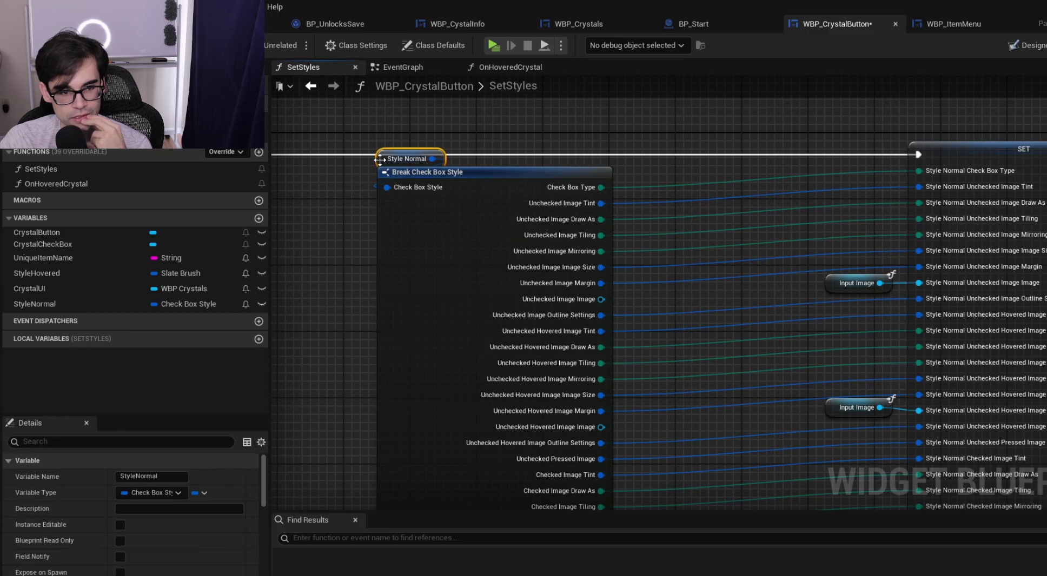
{"action": "scroll", "coordinate": [163, 531], "scroll_direction": "down", "scroll_amount": 5}
{"action": "scroll", "coordinate": [163, 531], "scroll_direction": "up", "scroll_amount": 1}
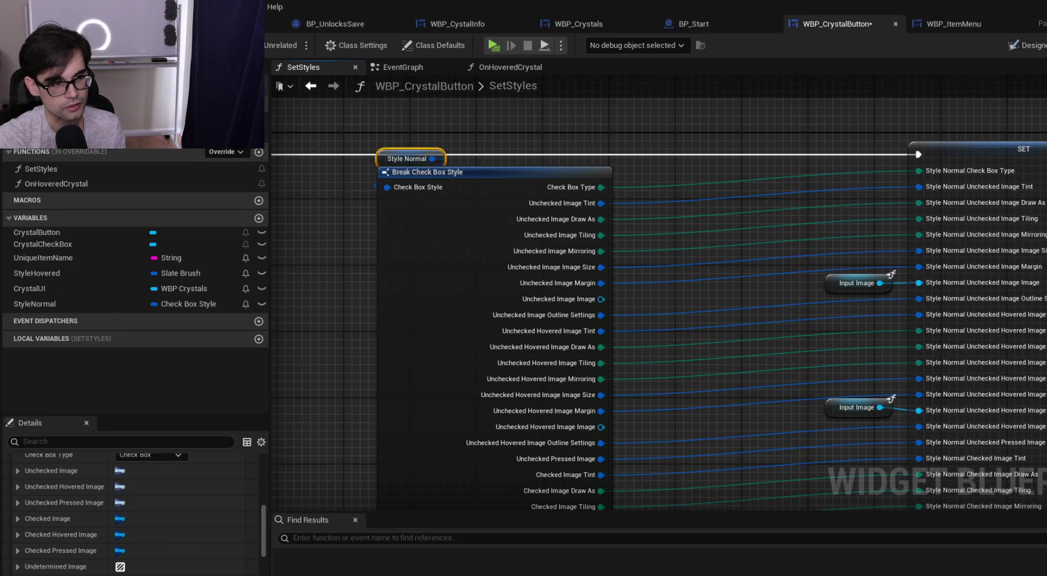
{"action": "key", "text": "ctrl+s"}
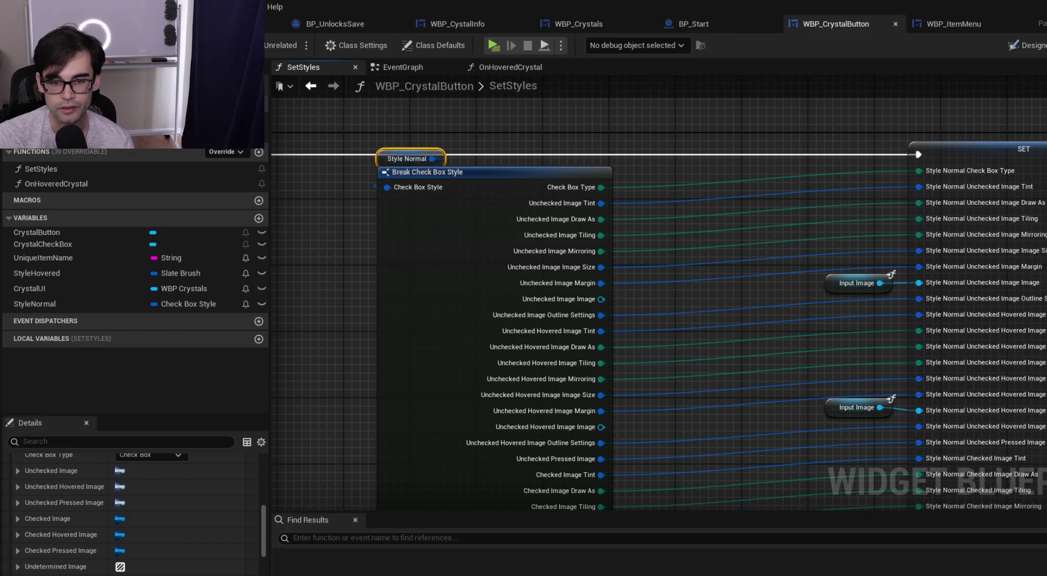
{"action": "left_click", "coordinate": [1026, 48]}
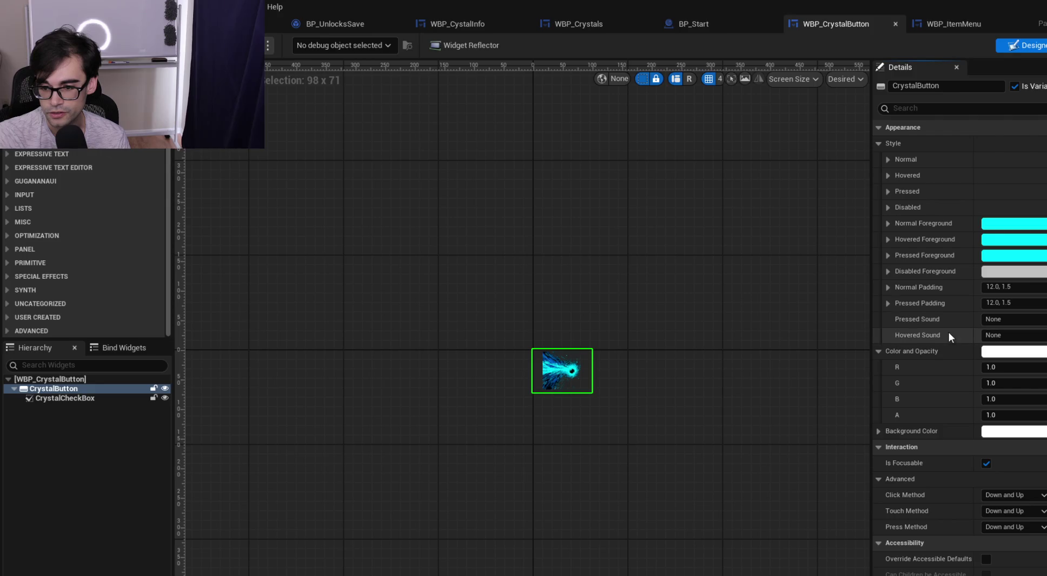
Select CrystalCheckBox, preview its checked state, then expand the Unchecked Image brush
{"action": "left_click", "coordinate": [880, 143]}
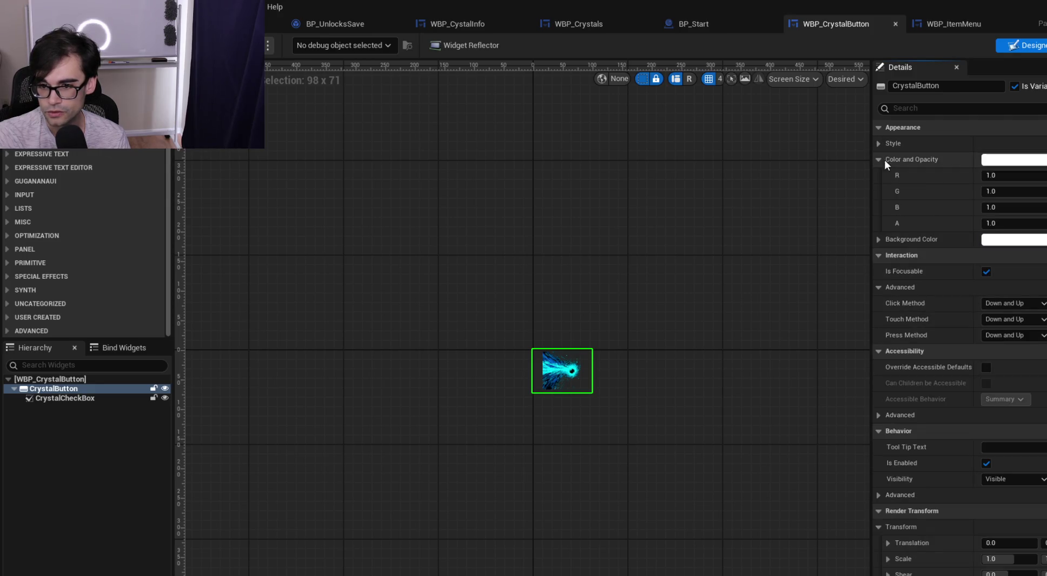
{"action": "left_click", "coordinate": [91, 400]}
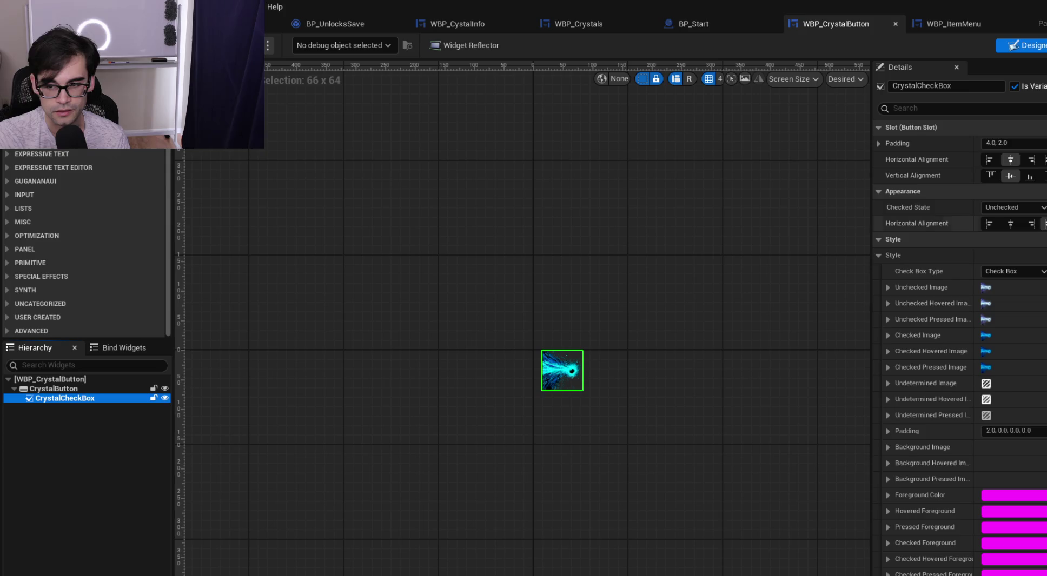
{"action": "left_click", "coordinate": [1031, 211]}
{"action": "left_click", "coordinate": [1011, 230]}
{"action": "left_click", "coordinate": [1028, 208]}
{"action": "left_click", "coordinate": [1002, 219]}
{"action": "scroll", "coordinate": [576, 372], "scroll_direction": "up", "scroll_amount": 5}
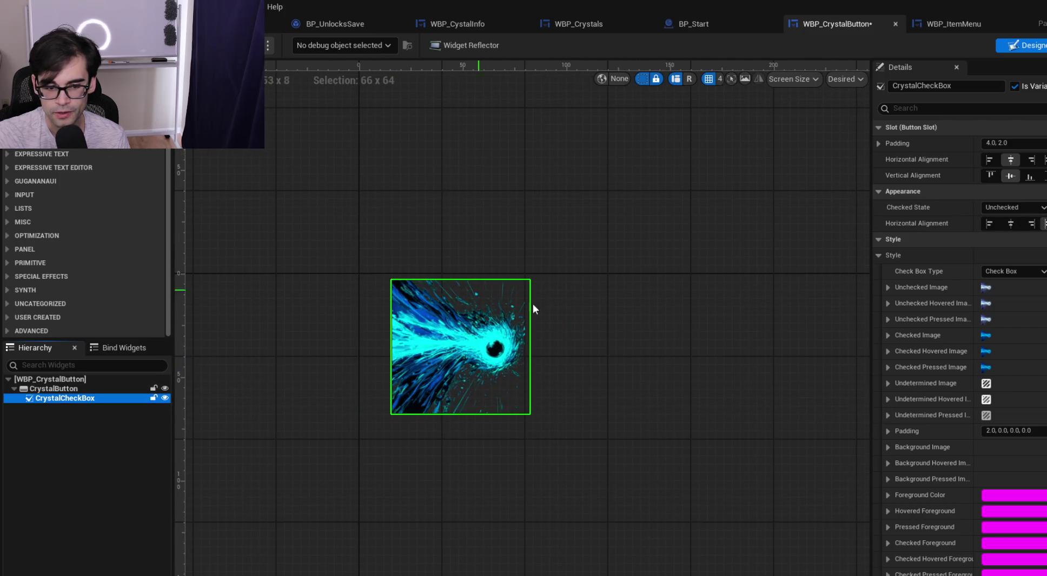
{"action": "scroll", "coordinate": [533, 309], "scroll_direction": "up", "scroll_amount": 6}
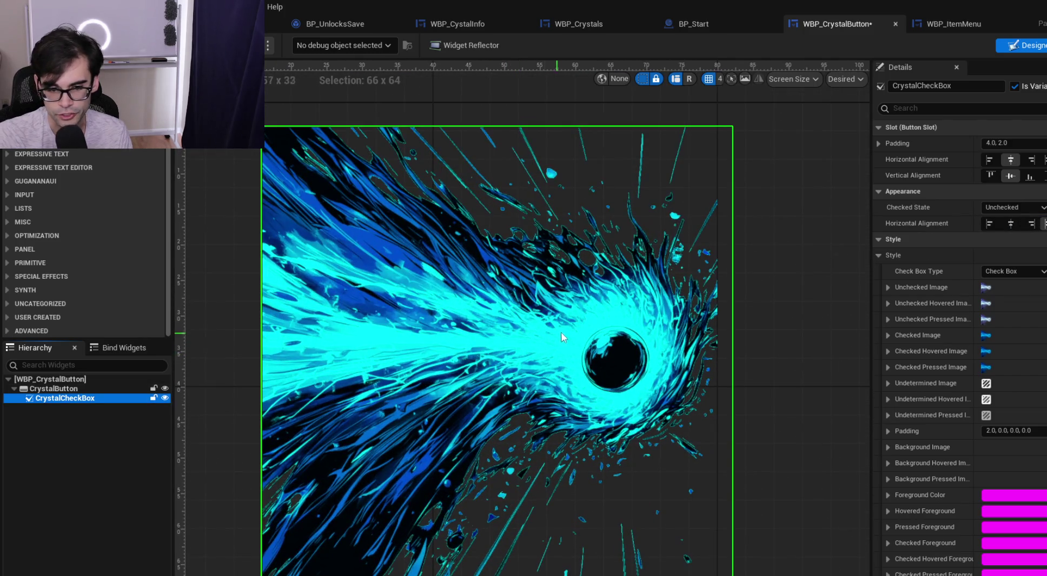
{"action": "left_click", "coordinate": [914, 290]}
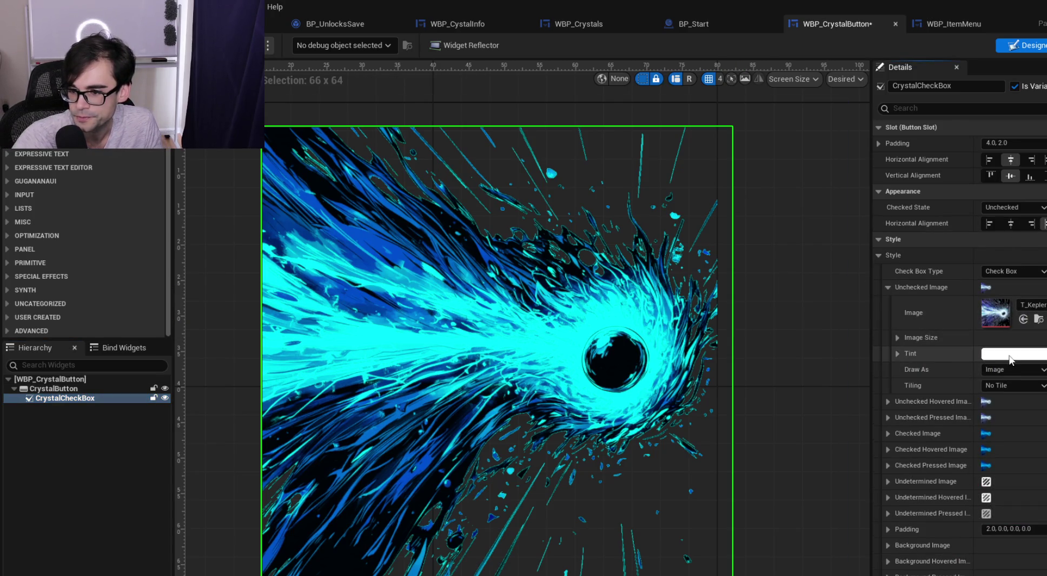
Try tints on the Unchecked Image, open its T_Kepler texture, then reselect CrystalButton
{"action": "left_click", "coordinate": [1010, 358]}
{"action": "mouse_move", "coordinate": [860, 417]}
{"action": "left_mouse_down"}
{"action": "mouse_move", "coordinate": [869, 378]}
{"action": "mouse_move", "coordinate": [795, 459]}
{"action": "mouse_move", "coordinate": [820, 422]}
{"action": "left_mouse_up"}
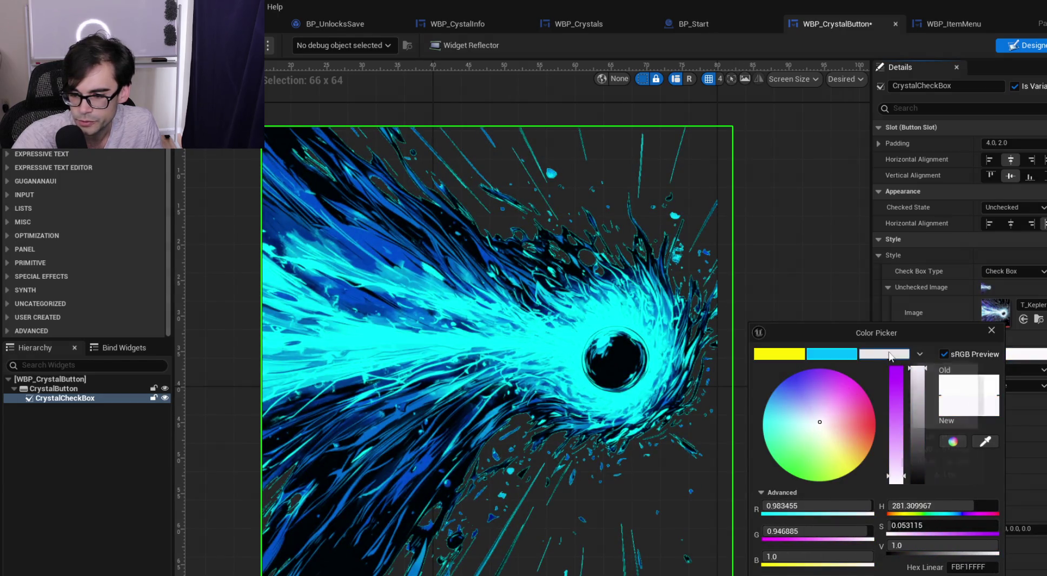
{"action": "left_click", "coordinate": [890, 356]}
{"action": "left_click", "coordinate": [1045, 334]}
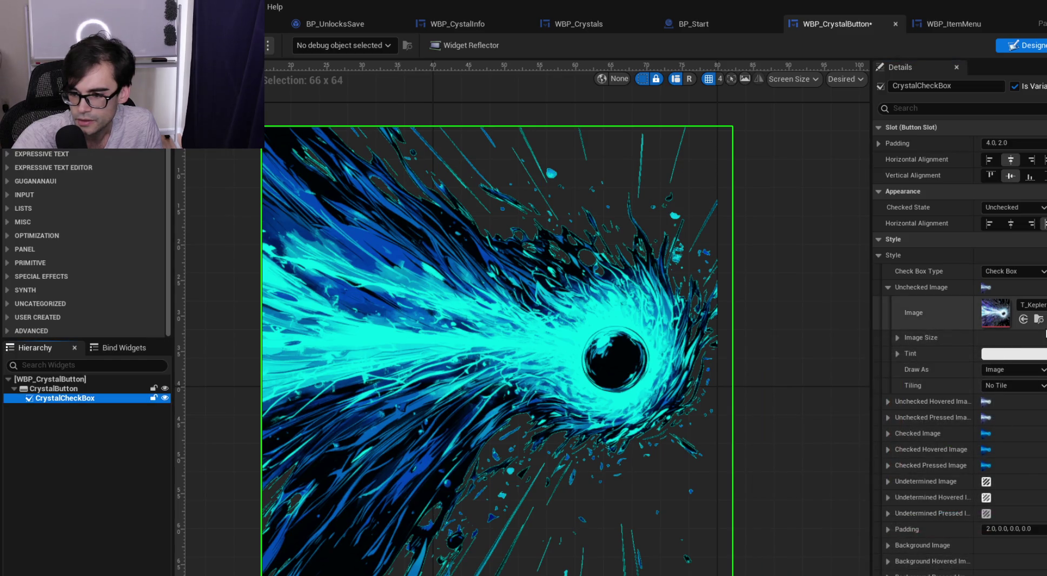
{"action": "double_click", "coordinate": [1002, 319]}
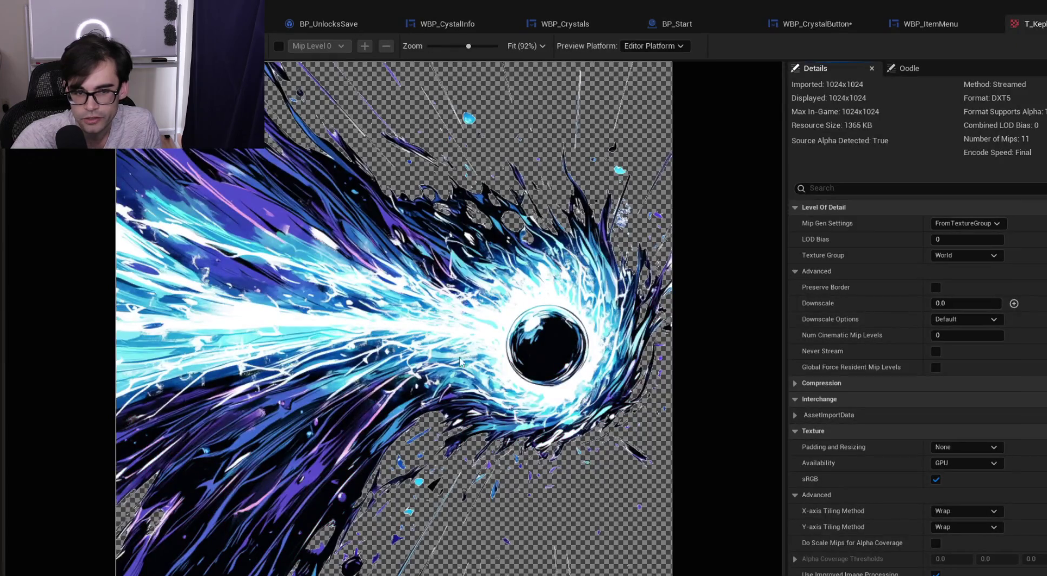
{"action": "left_click", "coordinate": [811, 24]}
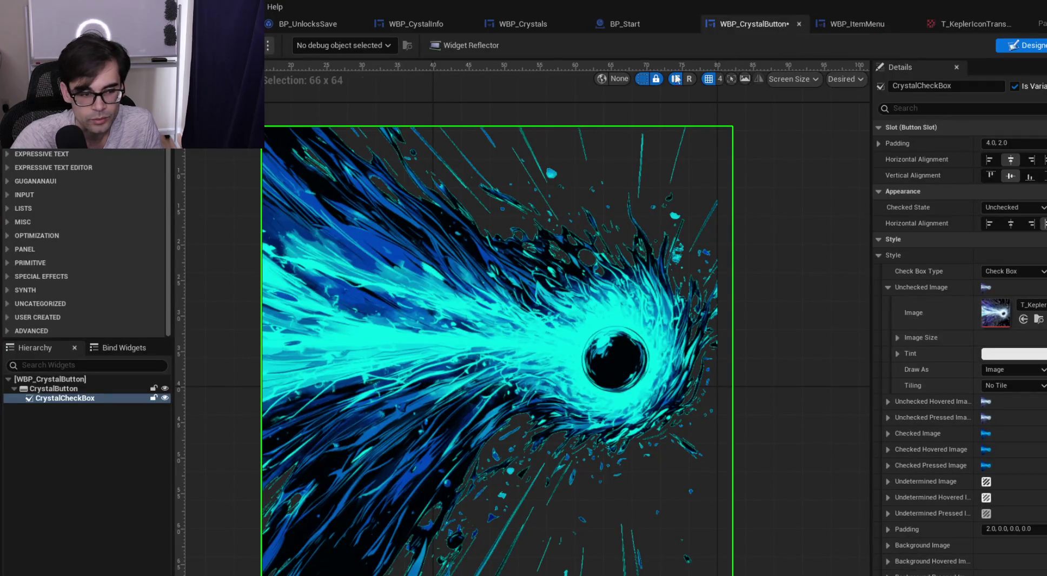
{"action": "left_click", "coordinate": [76, 390]}
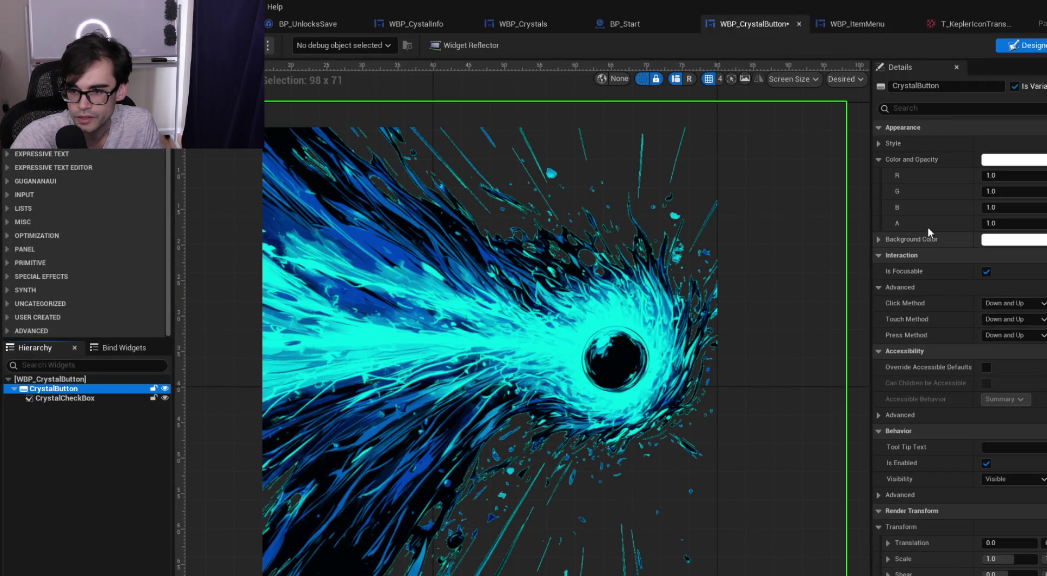
Give CrystalButton's Normal style brush a full white tint and draw it as Image
{"action": "left_click", "coordinate": [887, 143]}
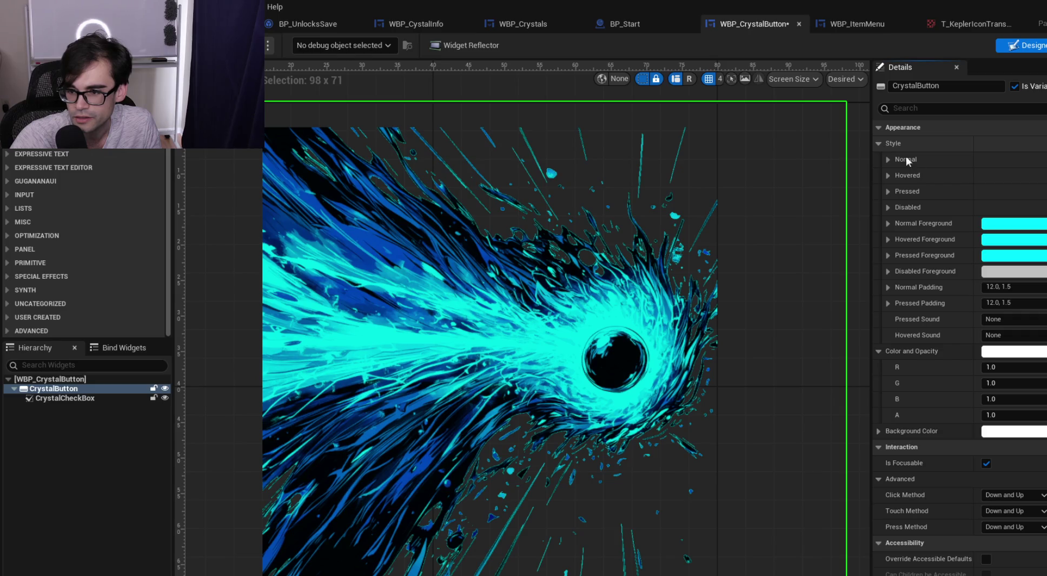
{"action": "left_click", "coordinate": [907, 160]}
{"action": "left_click", "coordinate": [1019, 228]}
{"action": "left_click_drag", "start_coordinate": [920, 448], "coordinate": [927, 425]}
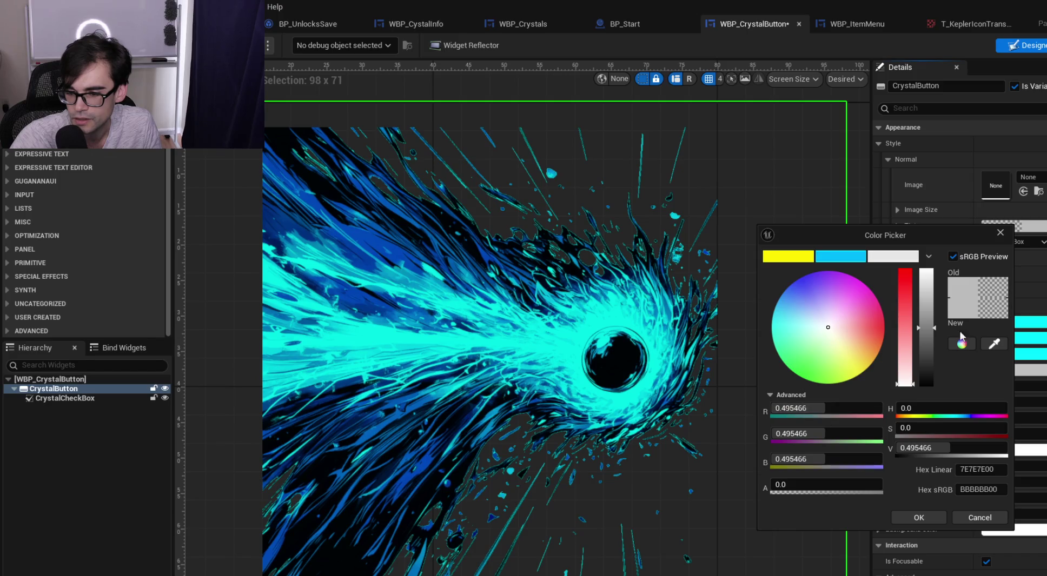
{"action": "left_click_drag", "start_coordinate": [926, 327], "coordinate": [926, 269]}
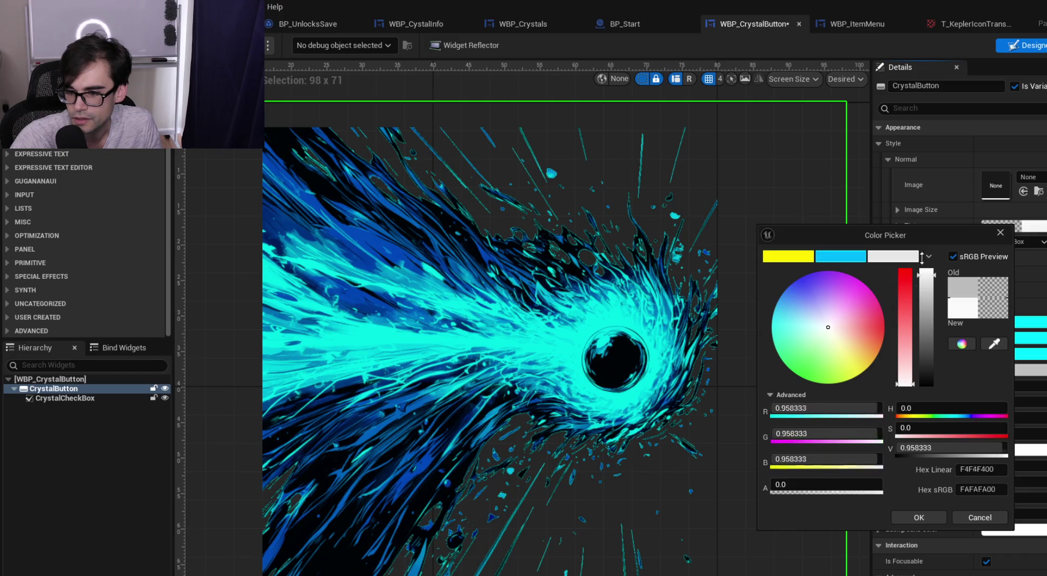
{"action": "left_click", "coordinate": [921, 519]}
{"action": "left_click", "coordinate": [898, 227]}
{"action": "left_click", "coordinate": [898, 226]}
{"action": "left_click", "coordinate": [1000, 242]}
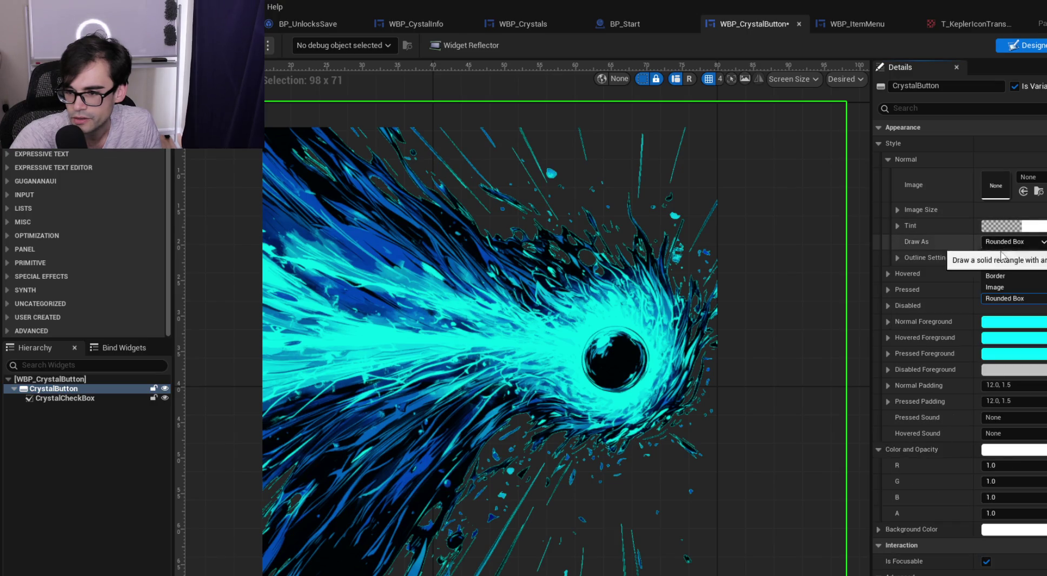
{"action": "left_click", "coordinate": [998, 280]}
{"action": "left_click", "coordinate": [887, 159]}
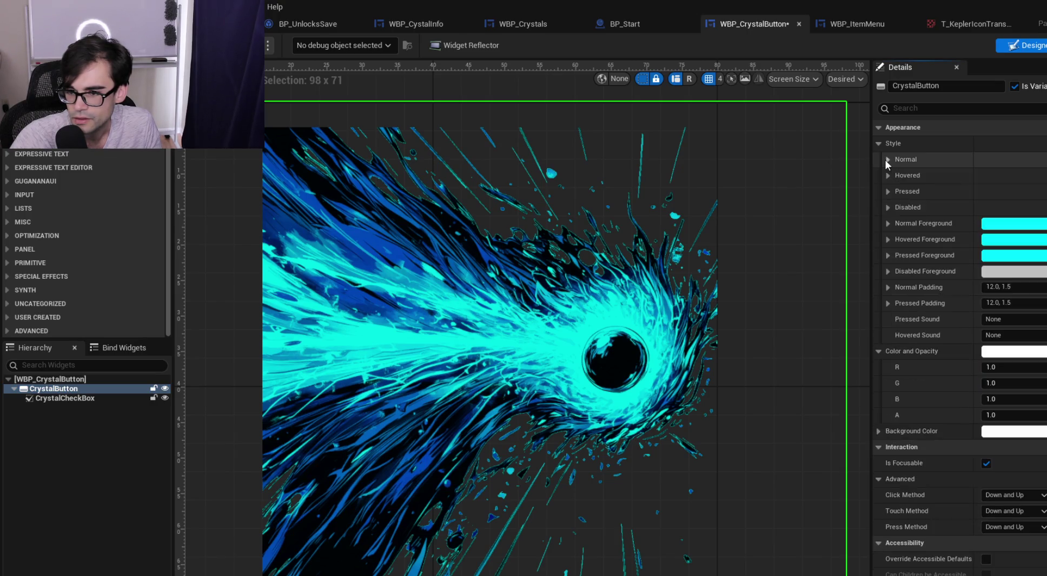
Set the Normal, Hovered and Pressed foreground colours to white
{"action": "left_click", "coordinate": [1005, 226]}
{"action": "left_click", "coordinate": [876, 261]}
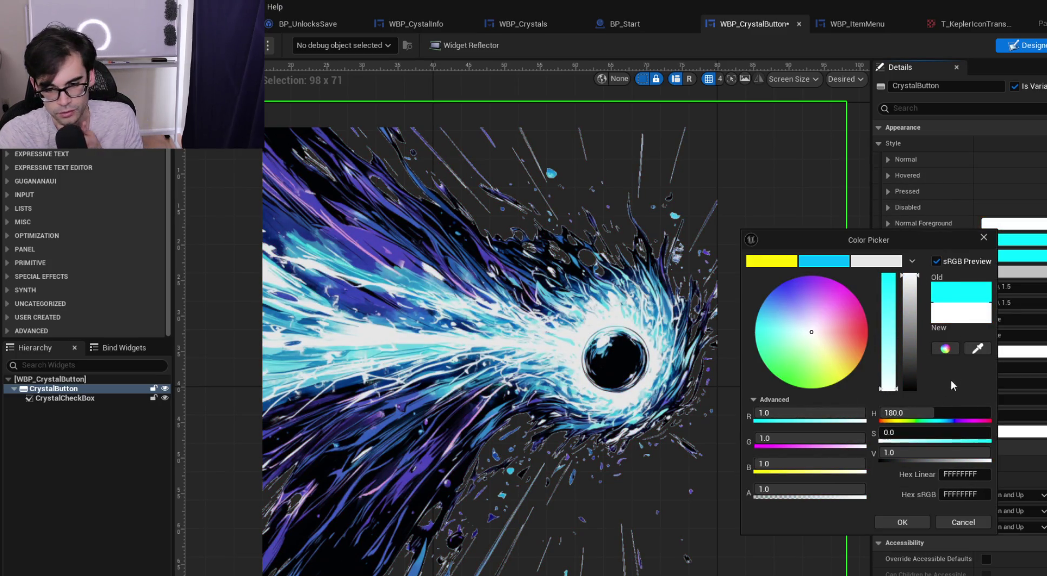
{"action": "left_click", "coordinate": [896, 525]}
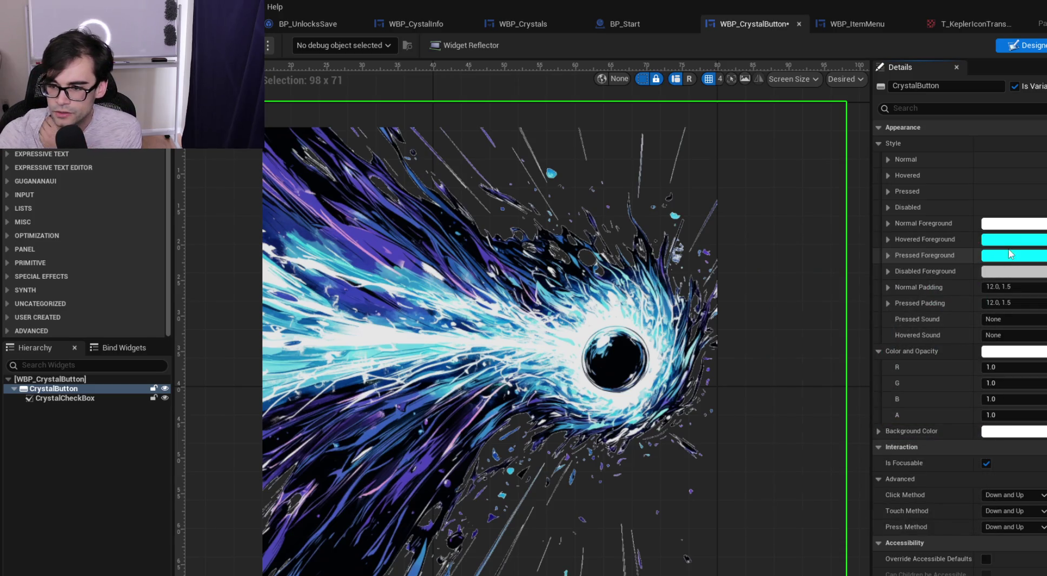
{"action": "left_click", "coordinate": [1010, 255]}
{"action": "left_click", "coordinate": [886, 274]}
{"action": "left_click", "coordinate": [923, 535]}
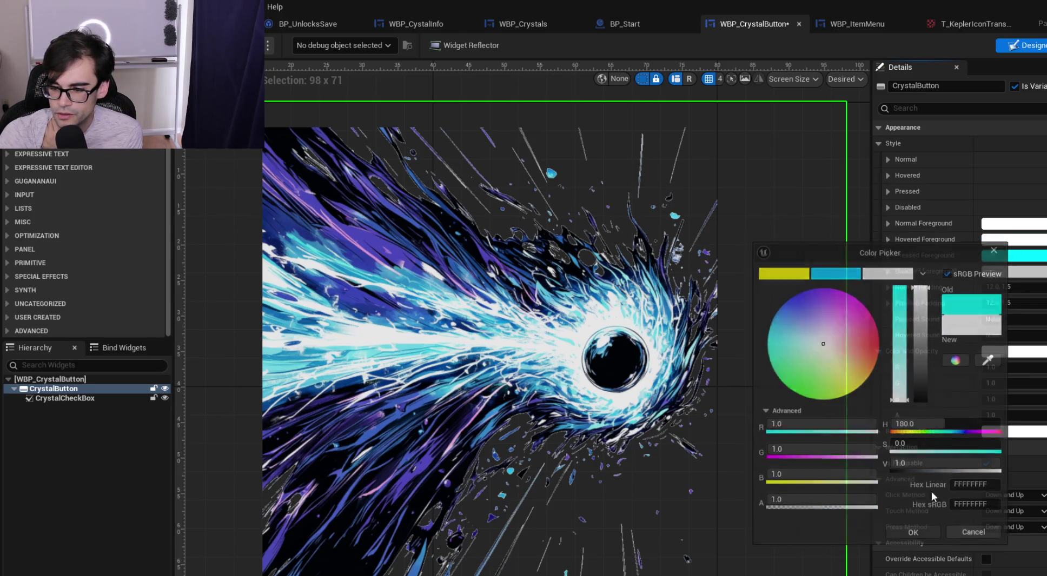
{"action": "left_click", "coordinate": [1000, 271]}
{"action": "left_click", "coordinate": [886, 289]}
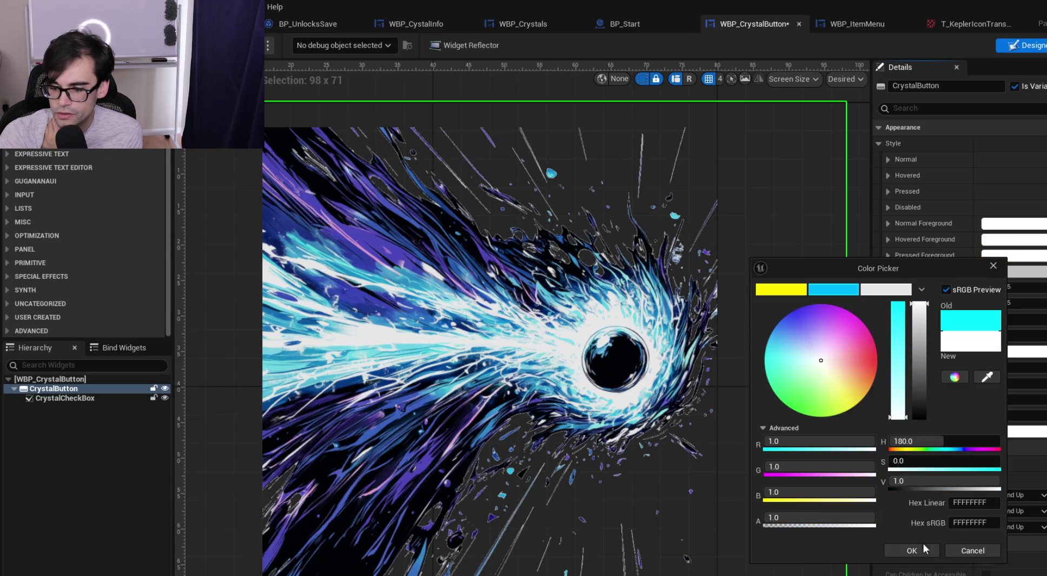
{"action": "left_click", "coordinate": [925, 549]}
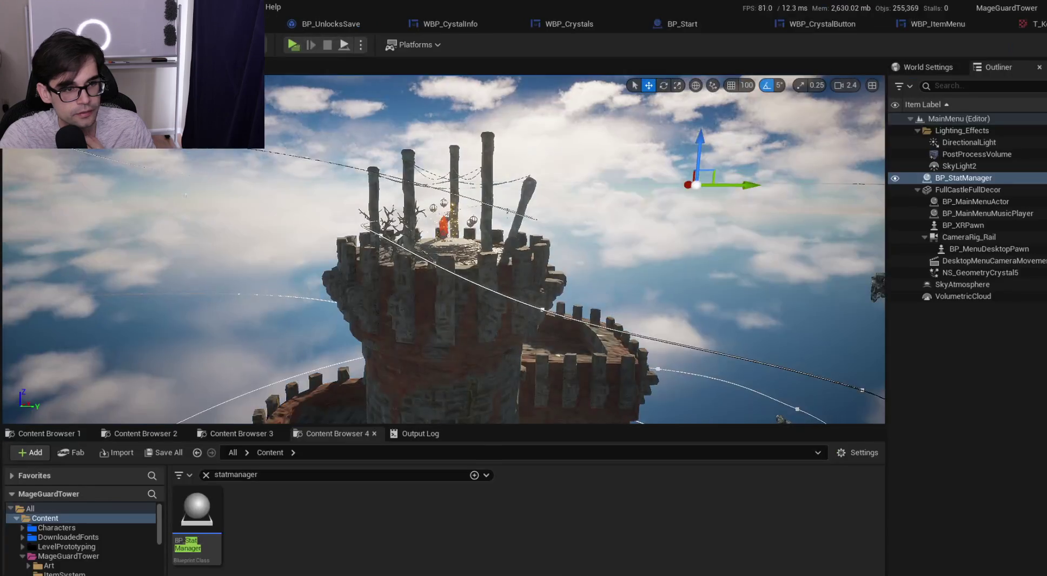
Test the crystal menu in a Standalone Game preview, then close it and reopen WBP_Crystals
{"action": "left_click", "coordinate": [292, 44]}
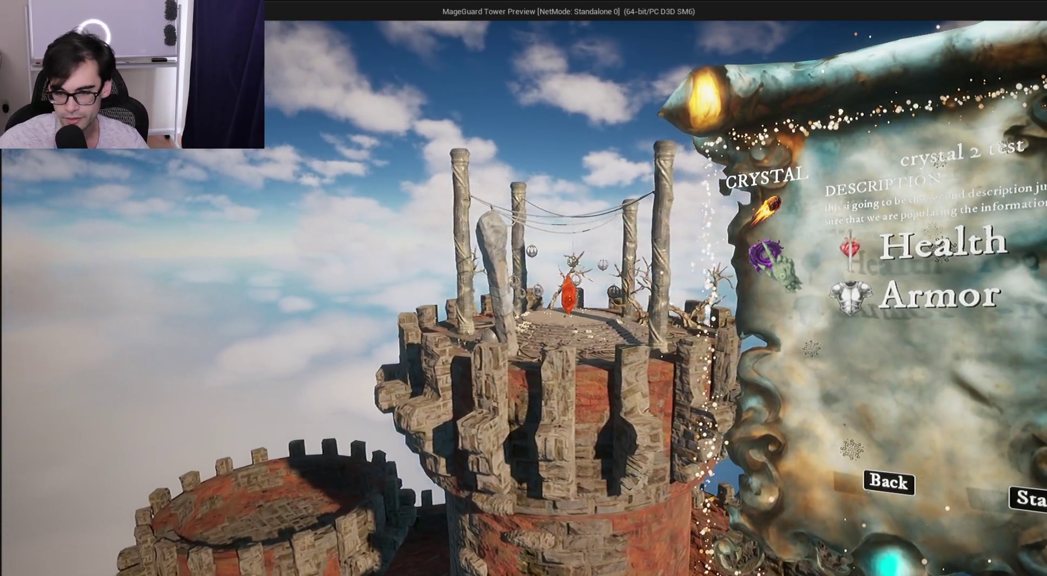
{"action": "key", "text": "Escape"}
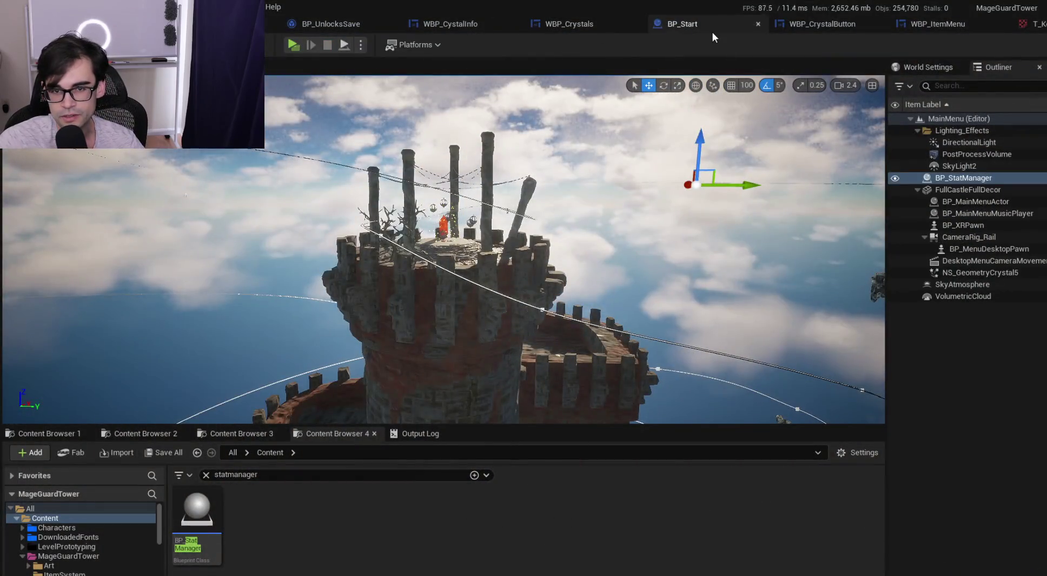
{"action": "left_click", "coordinate": [709, 30]}
{"action": "left_click", "coordinate": [552, 26]}
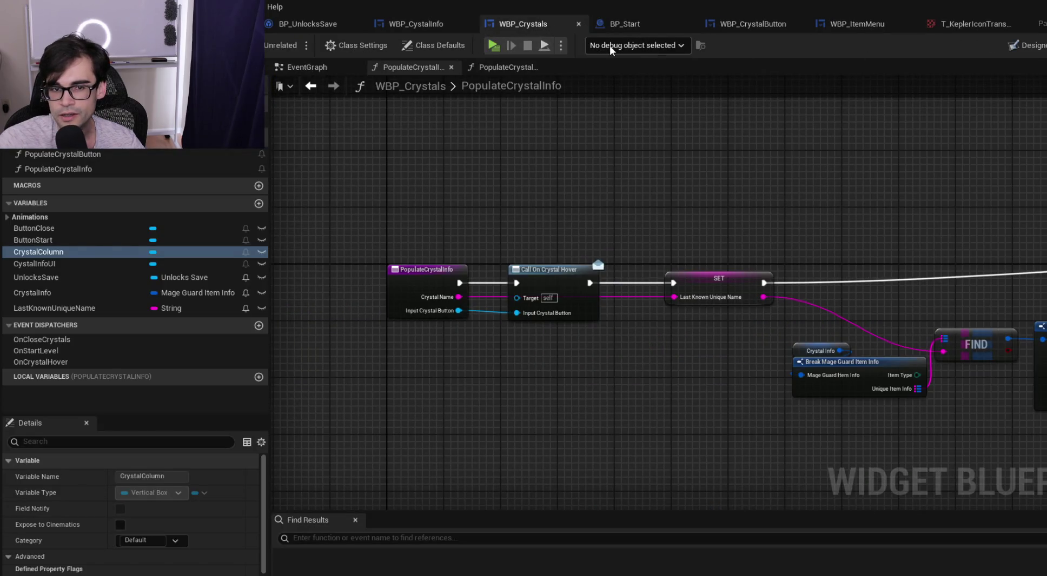
In WBP_CrystalButton, select CrystalCheckBox and scroll Details down to its empty Checked Sound field
{"action": "left_click", "coordinate": [752, 24]}
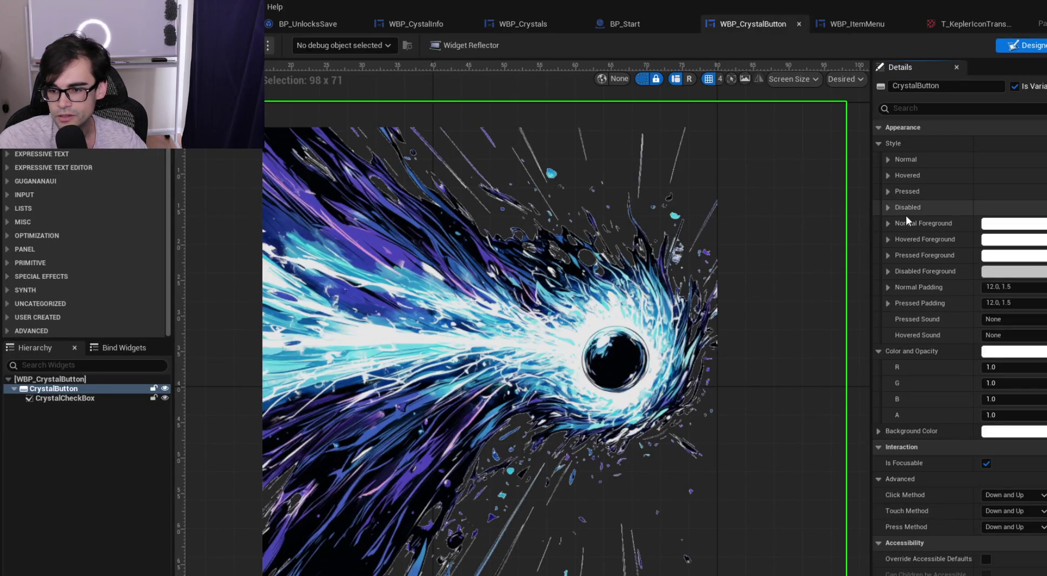
{"action": "left_click", "coordinate": [888, 191]}
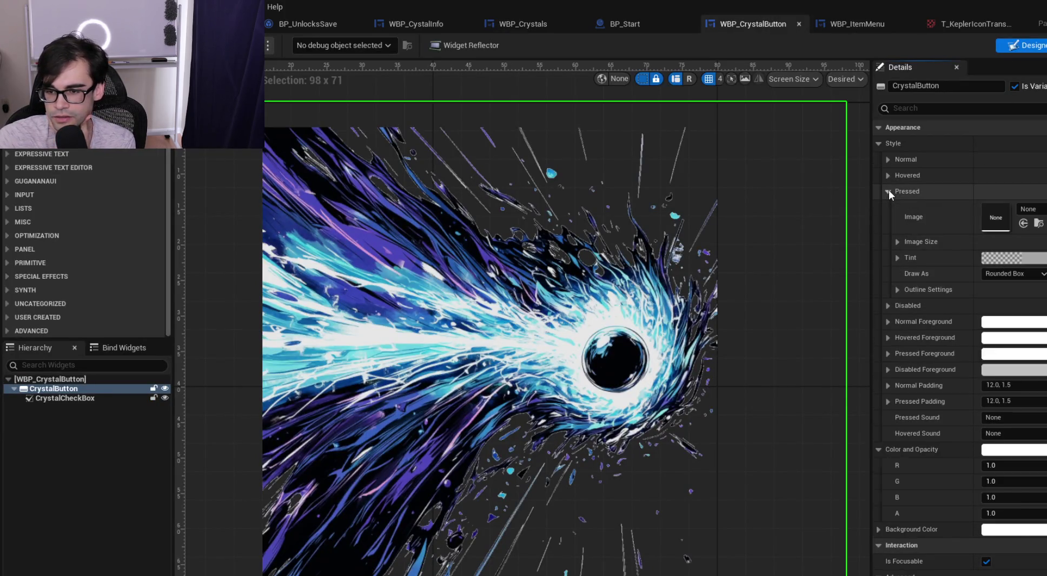
{"action": "left_click", "coordinate": [94, 398]}
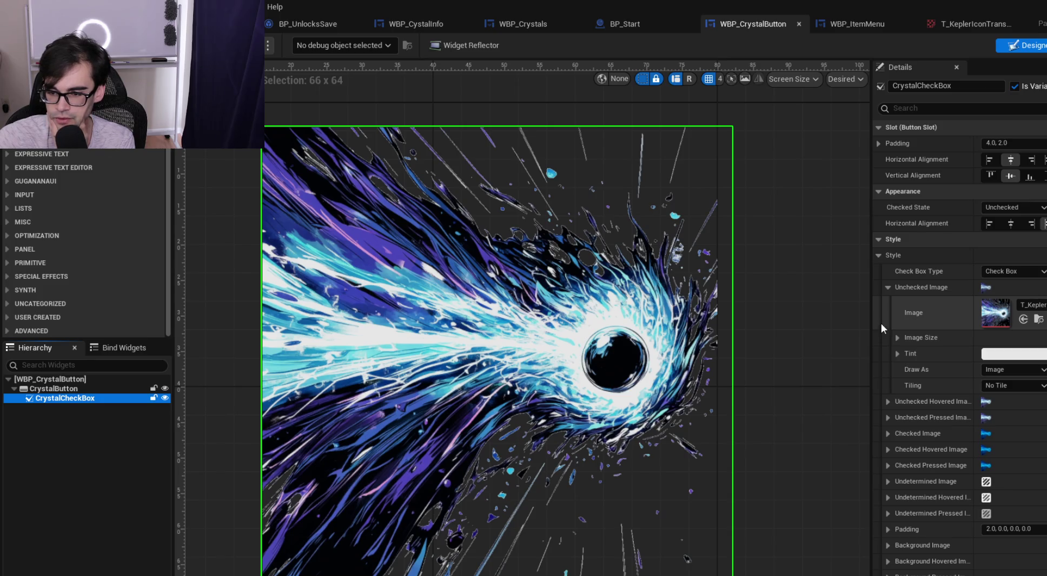
{"action": "left_click", "coordinate": [887, 288]}
{"action": "scroll", "coordinate": [889, 287], "scroll_direction": "down", "scroll_amount": 10}
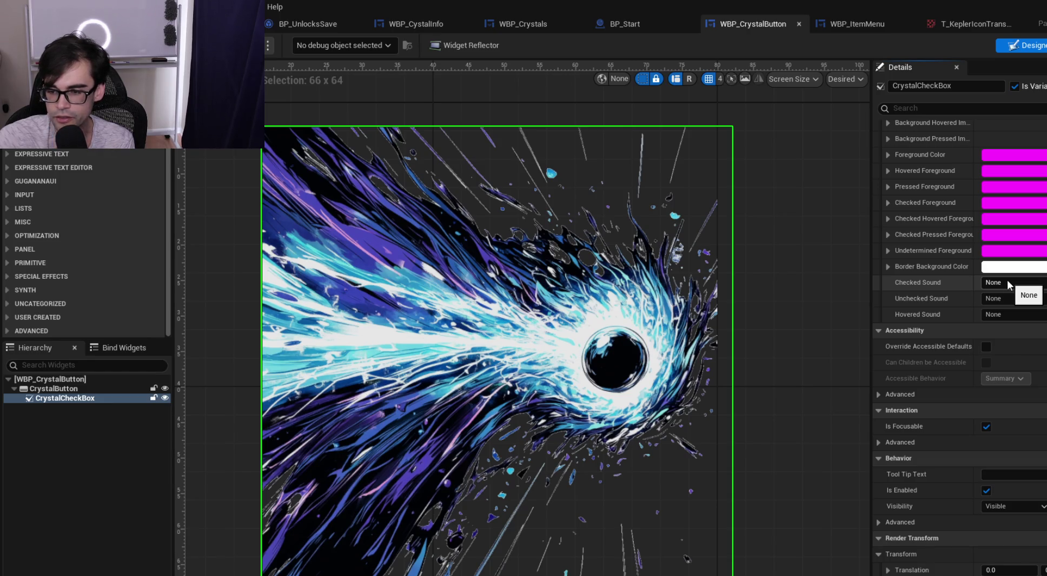
{"action": "left_click", "coordinate": [1007, 281]}
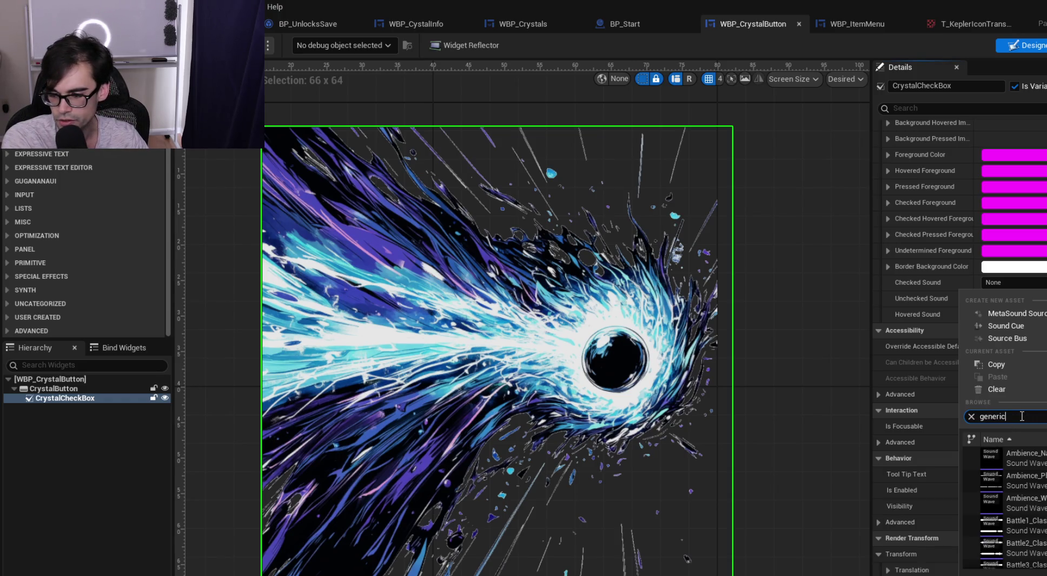
Assign SC_GenericButton as CrystalCheckBox's Checked Sound, then scroll back up to the Style section
{"action": "type", "text": "b"}
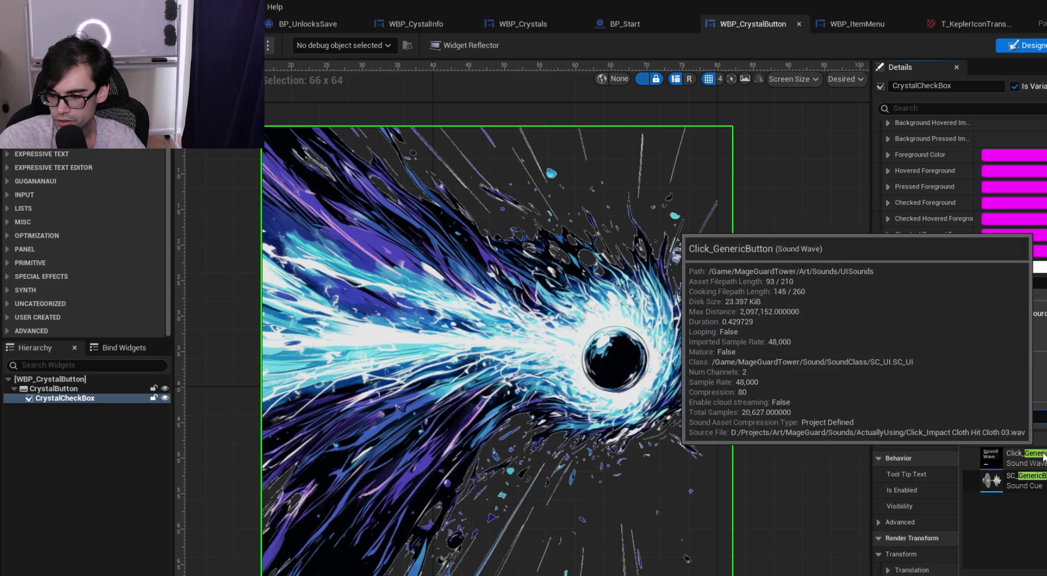
{"action": "left_click", "coordinate": [1039, 487]}
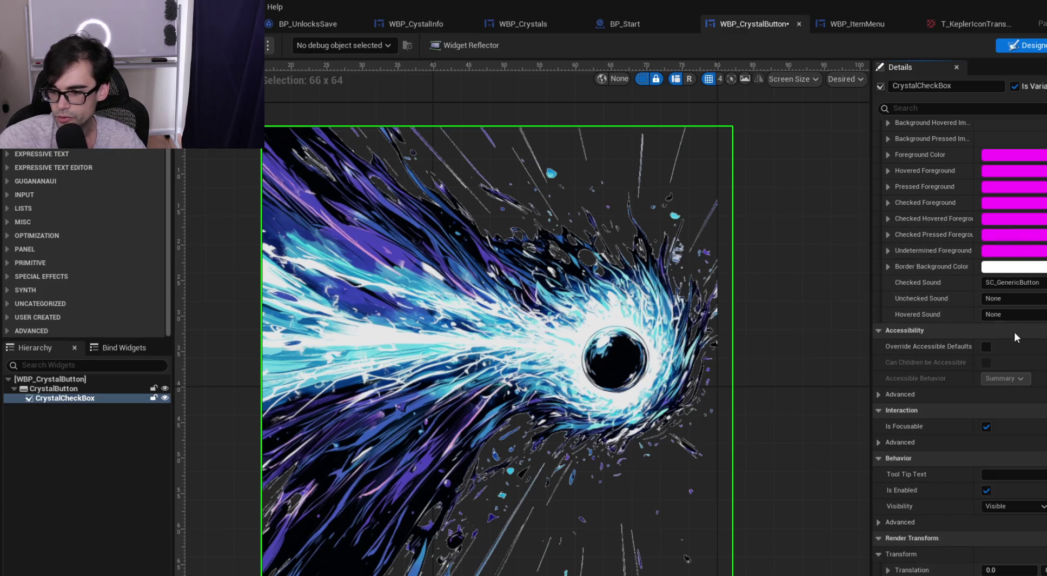
{"action": "scroll", "coordinate": [924, 416], "scroll_direction": "up", "scroll_amount": 5}
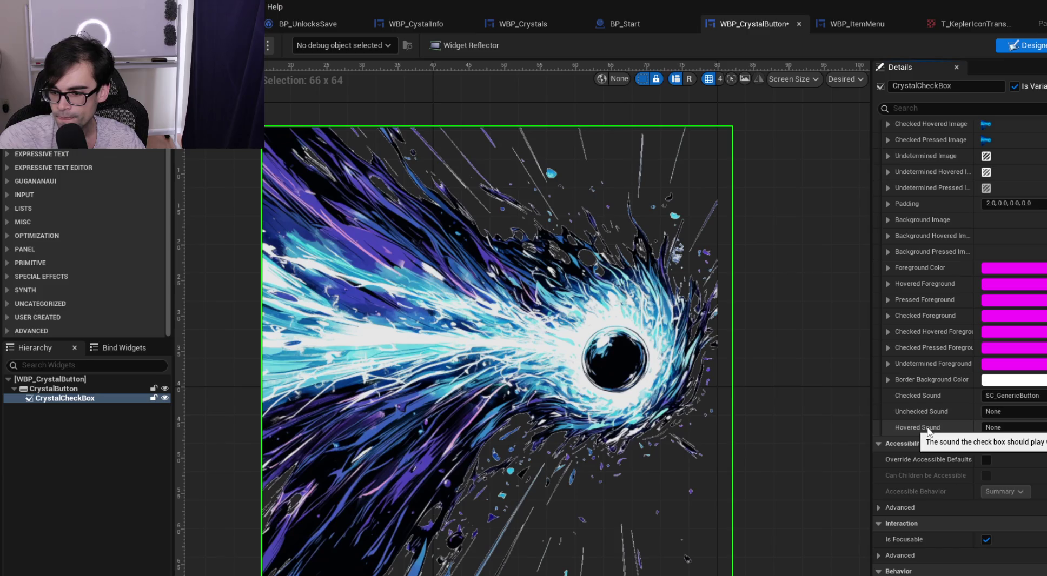
{"action": "scroll", "coordinate": [943, 411], "scroll_direction": "up", "scroll_amount": 3}
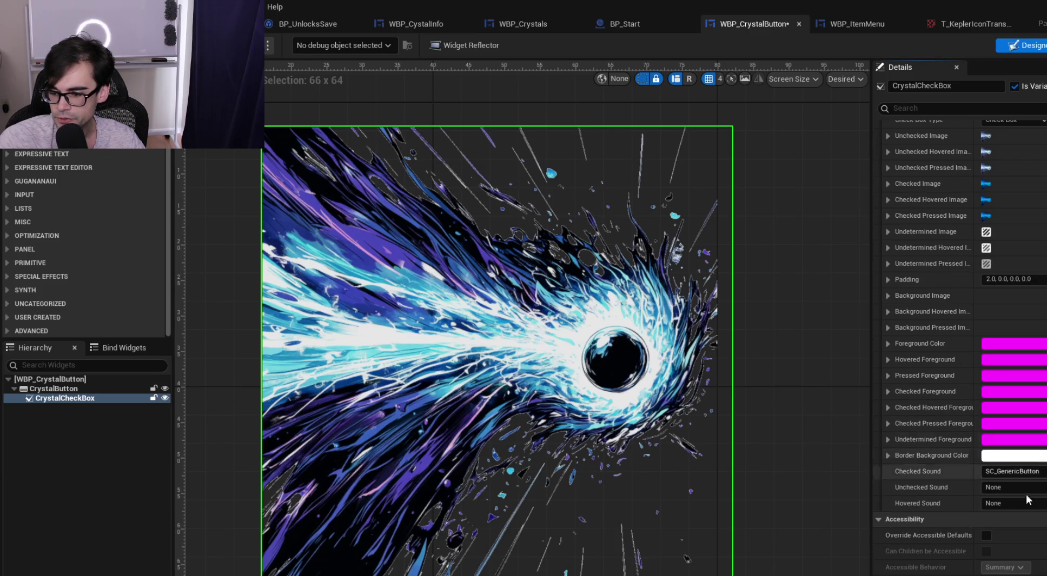
{"action": "scroll", "coordinate": [967, 440], "scroll_direction": "up", "scroll_amount": 2}
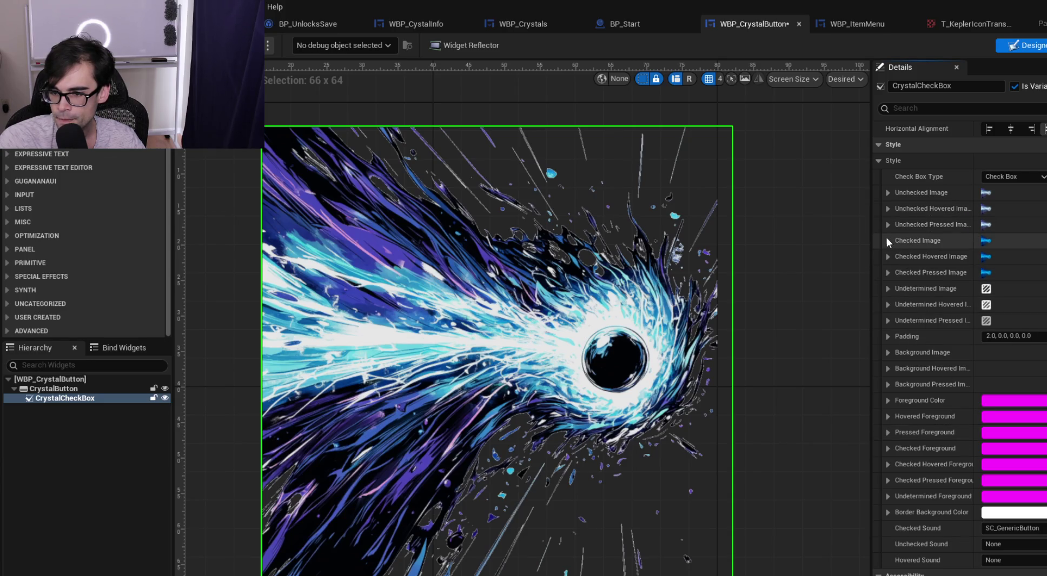
Inspect Checked Pressed Image: T_Kepler texture, 64×64 size, tint R 0.0, G 0.482353, B 1.0
{"action": "left_click", "coordinate": [887, 273]}
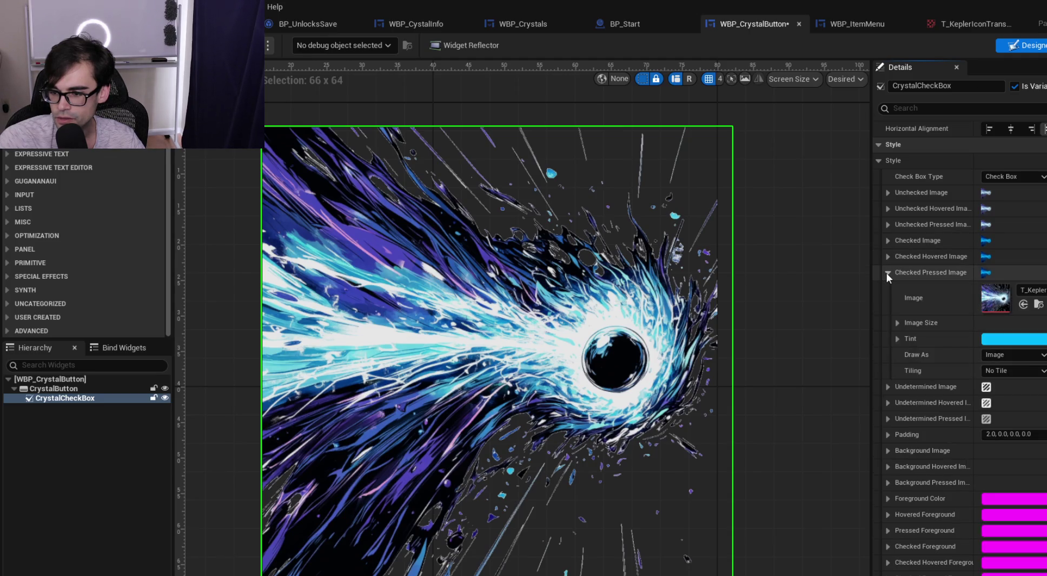
{"action": "left_click", "coordinate": [899, 323]}
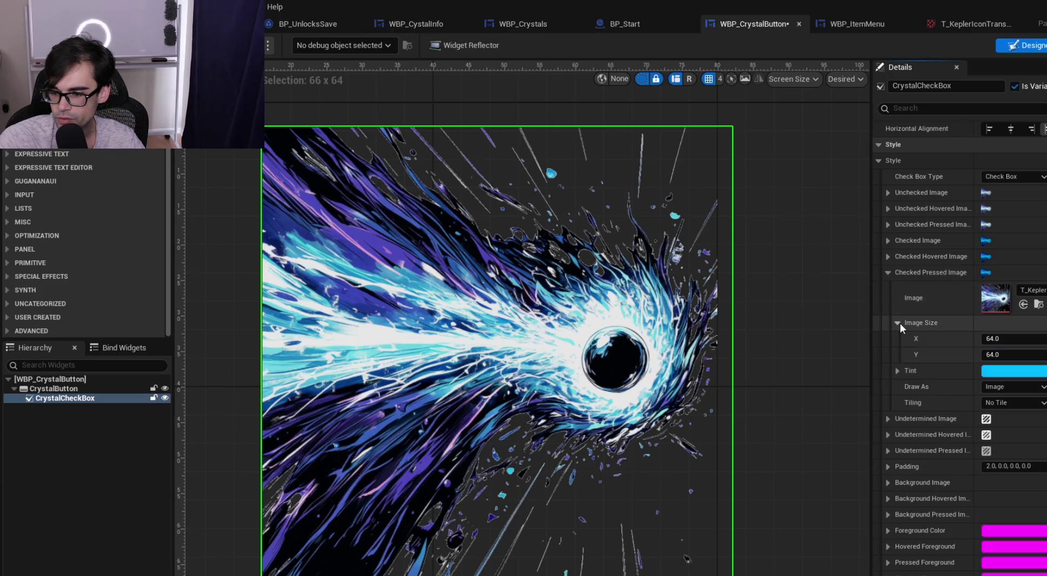
{"action": "left_click", "coordinate": [900, 323]}
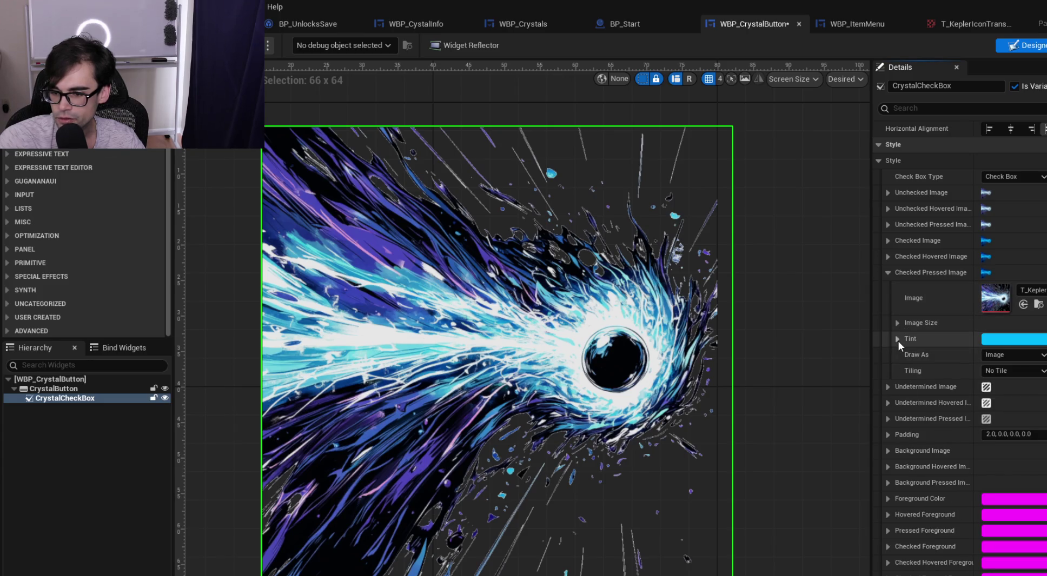
{"action": "left_click", "coordinate": [898, 339]}
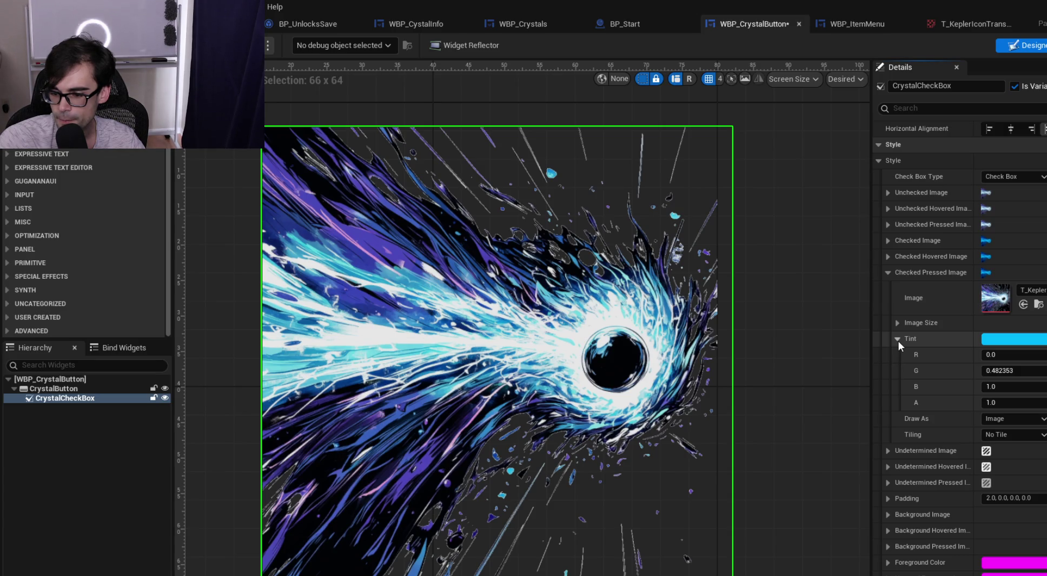
{"action": "left_click", "coordinate": [898, 341]}
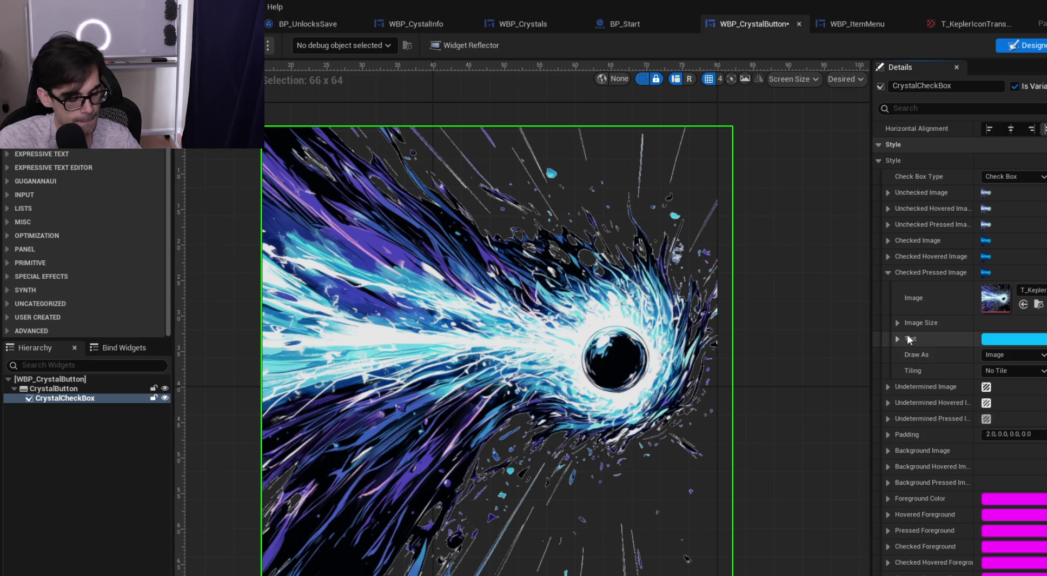
{"action": "scroll", "coordinate": [908, 340], "scroll_direction": "down", "scroll_amount": 3}
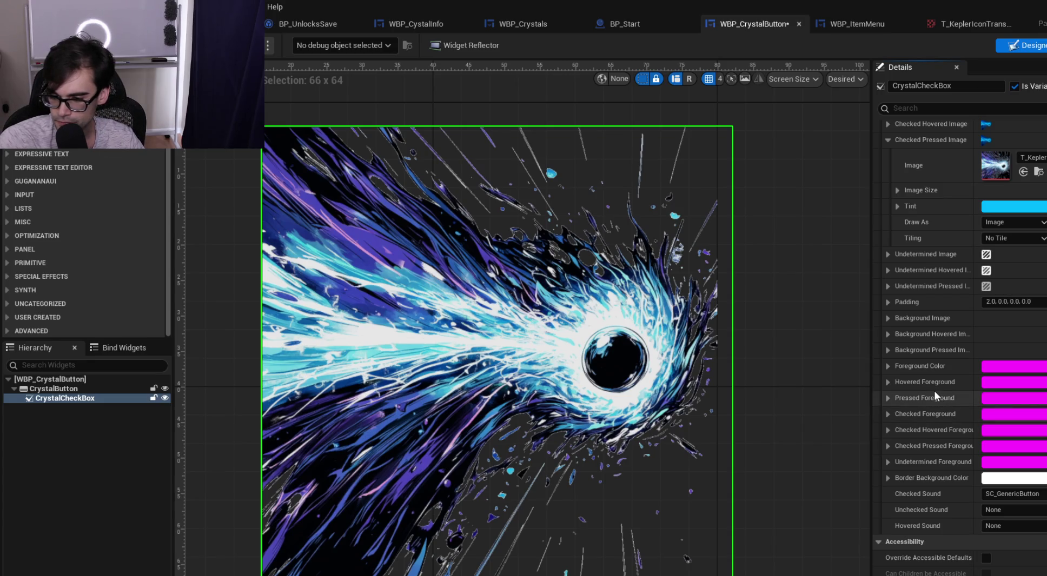
{"action": "scroll", "coordinate": [934, 390], "scroll_direction": "down", "scroll_amount": 6}
{"action": "scroll", "coordinate": [934, 388], "scroll_direction": "down", "scroll_amount": 5}
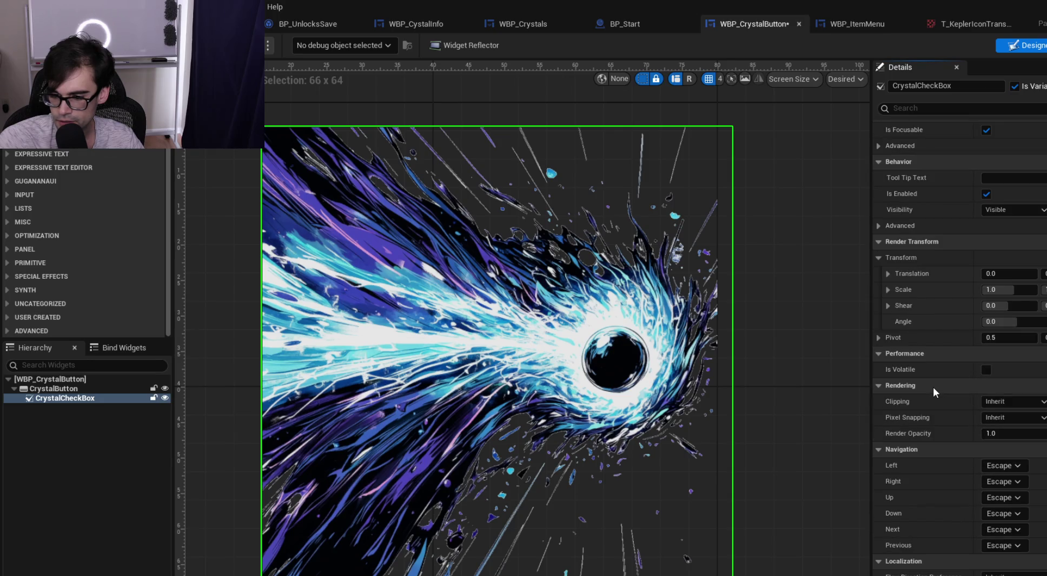
{"action": "scroll", "coordinate": [932, 387], "scroll_direction": "up", "scroll_amount": 14}
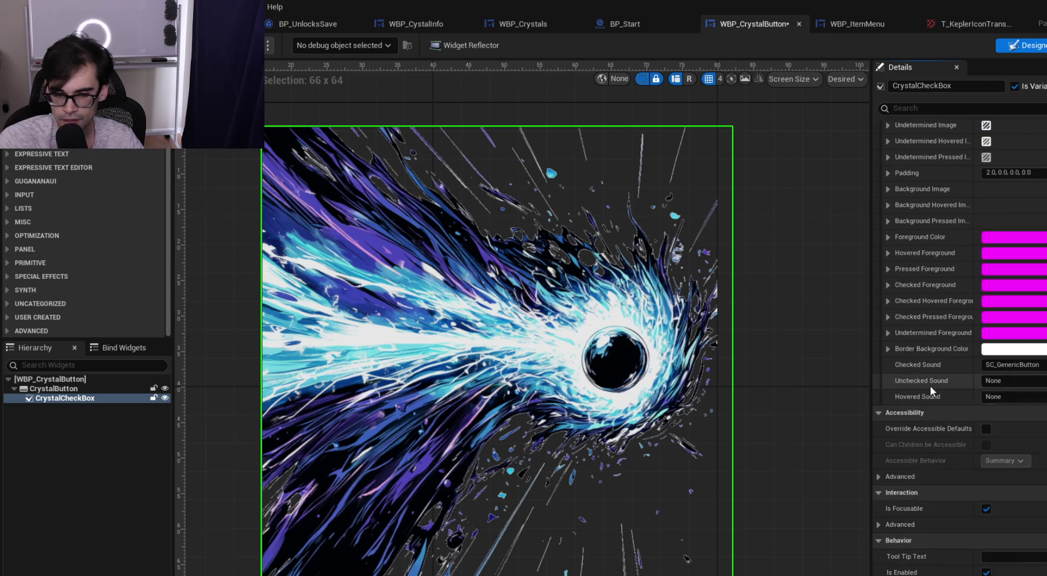
{"action": "scroll", "coordinate": [930, 386], "scroll_direction": "up", "scroll_amount": 3}
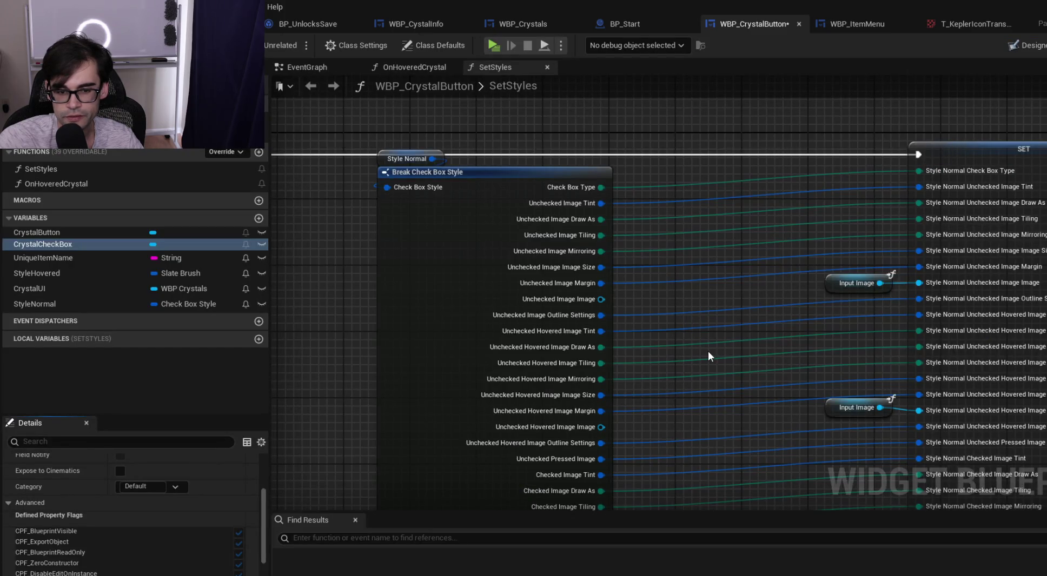
Pan across the split SET node's pins to verify Input Image wiring, then select the SET node
{"action": "left_click_drag", "start_coordinate": [707, 351], "coordinate": [691, 248]}
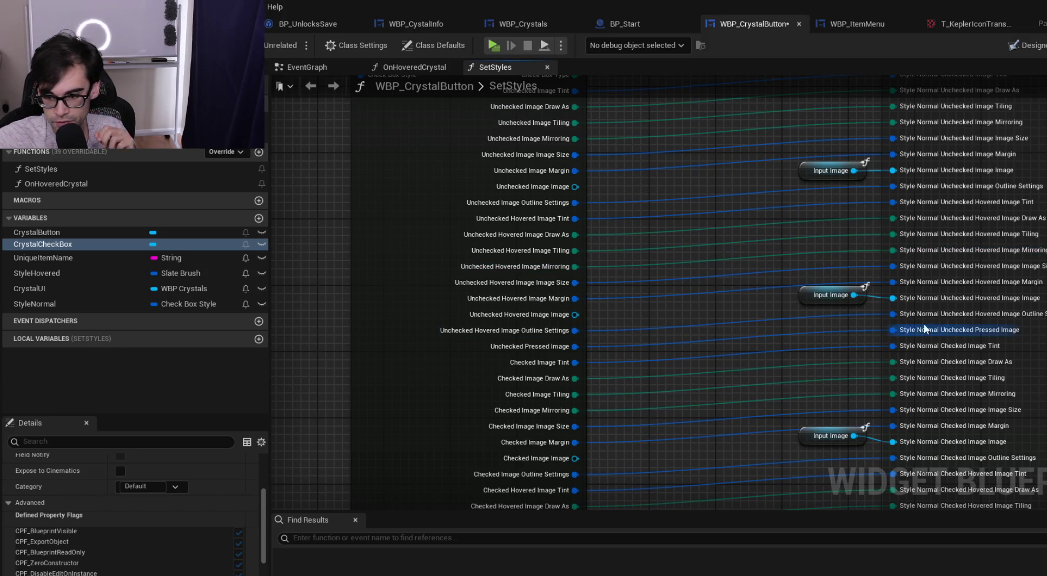
{"action": "left_click_drag", "start_coordinate": [798, 358], "coordinate": [645, 271]}
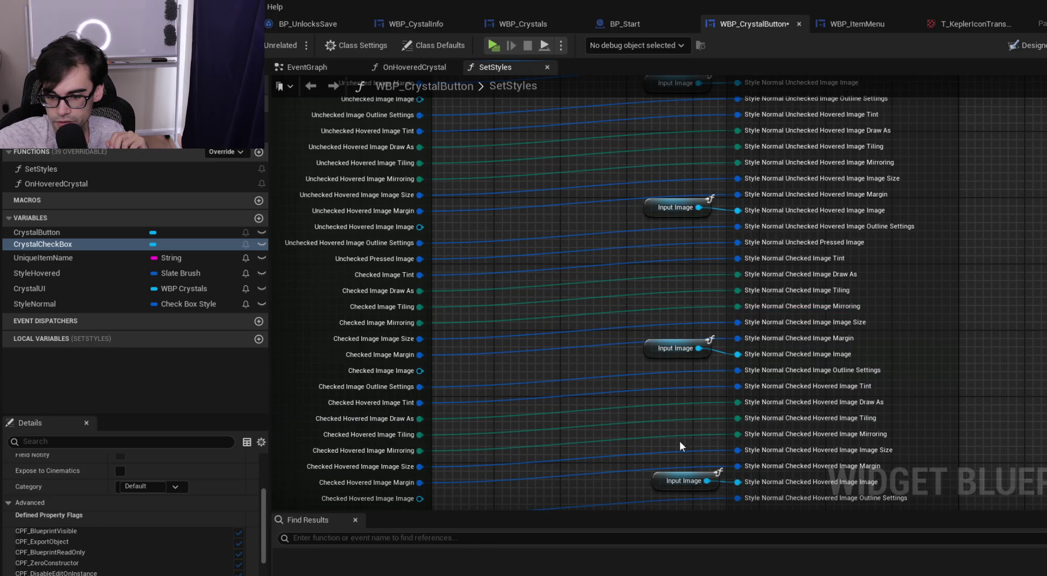
{"action": "left_click_drag", "start_coordinate": [678, 441], "coordinate": [659, 355]}
{"action": "mouse_move", "coordinate": [712, 462]}
{"action": "left_mouse_down"}
{"action": "mouse_move", "coordinate": [704, 350]}
{"action": "mouse_move", "coordinate": [645, 257]}
{"action": "mouse_move", "coordinate": [664, 183]}
{"action": "left_mouse_up"}
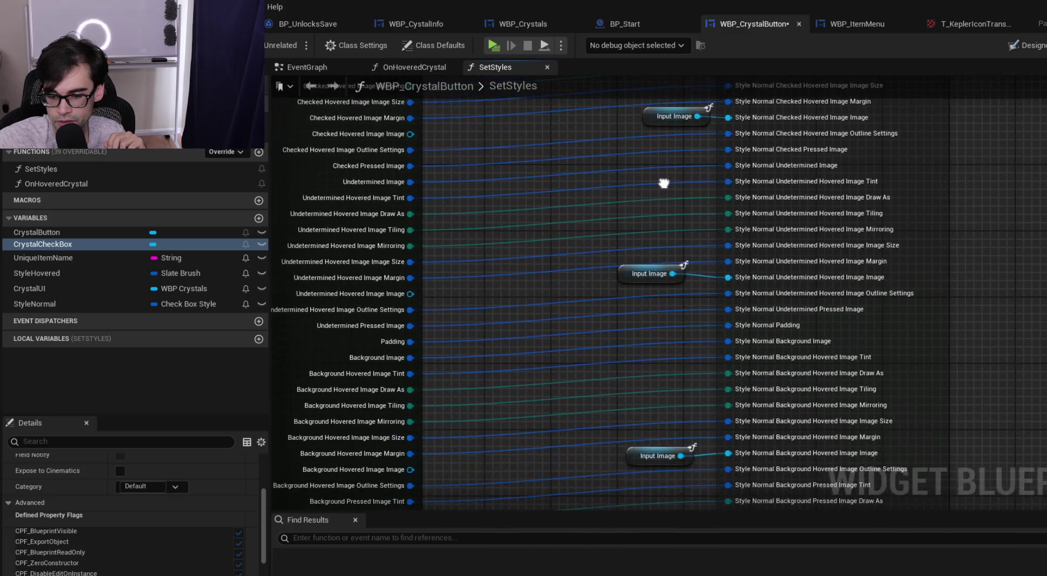
{"action": "left_click_drag", "start_coordinate": [658, 338], "coordinate": [660, 196]}
{"action": "mouse_move", "coordinate": [663, 126]}
{"action": "left_mouse_down"}
{"action": "mouse_move", "coordinate": [672, 105]}
{"action": "mouse_move", "coordinate": [709, 148]}
{"action": "mouse_move", "coordinate": [663, 232]}
{"action": "mouse_move", "coordinate": [664, 281]}
{"action": "left_mouse_up"}
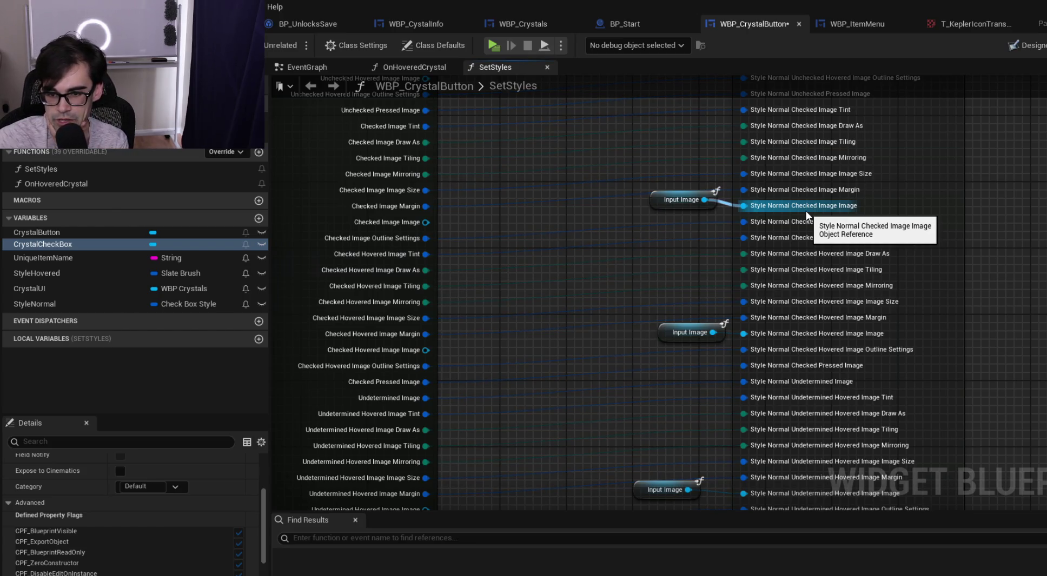
{"action": "left_click_drag", "start_coordinate": [649, 213], "coordinate": [648, 142]}
{"action": "mouse_move", "coordinate": [649, 93]}
{"action": "left_mouse_down"}
{"action": "mouse_move", "coordinate": [648, 292]}
{"action": "mouse_move", "coordinate": [675, 324]}
{"action": "mouse_move", "coordinate": [664, 353]}
{"action": "left_mouse_up"}
{"action": "scroll", "coordinate": [664, 353], "scroll_direction": "down", "scroll_amount": 1}
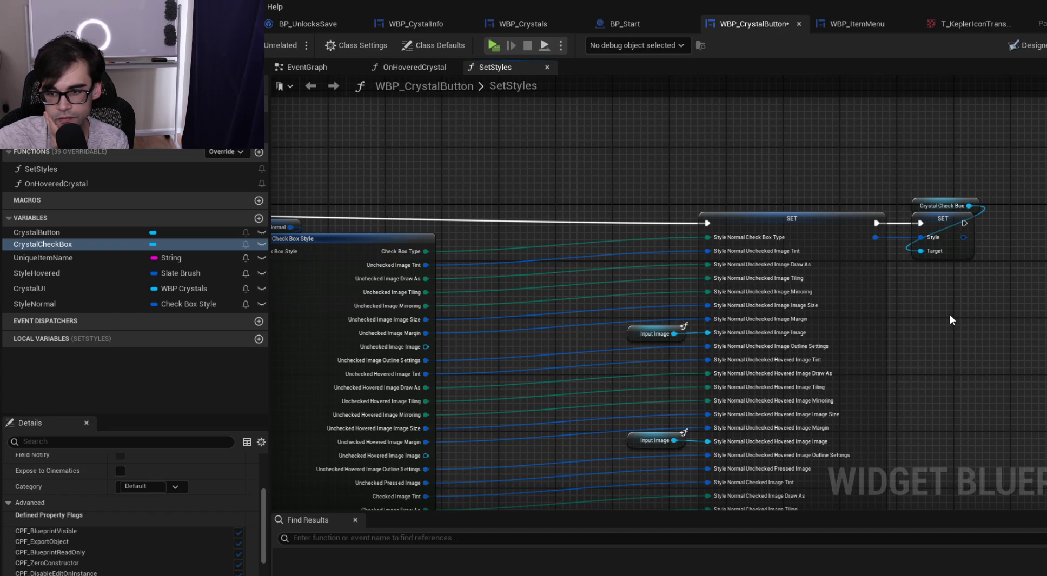
{"action": "left_click_drag", "start_coordinate": [949, 314], "coordinate": [882, 289]}
{"action": "left_click_drag", "start_coordinate": [706, 134], "coordinate": [716, 211]}
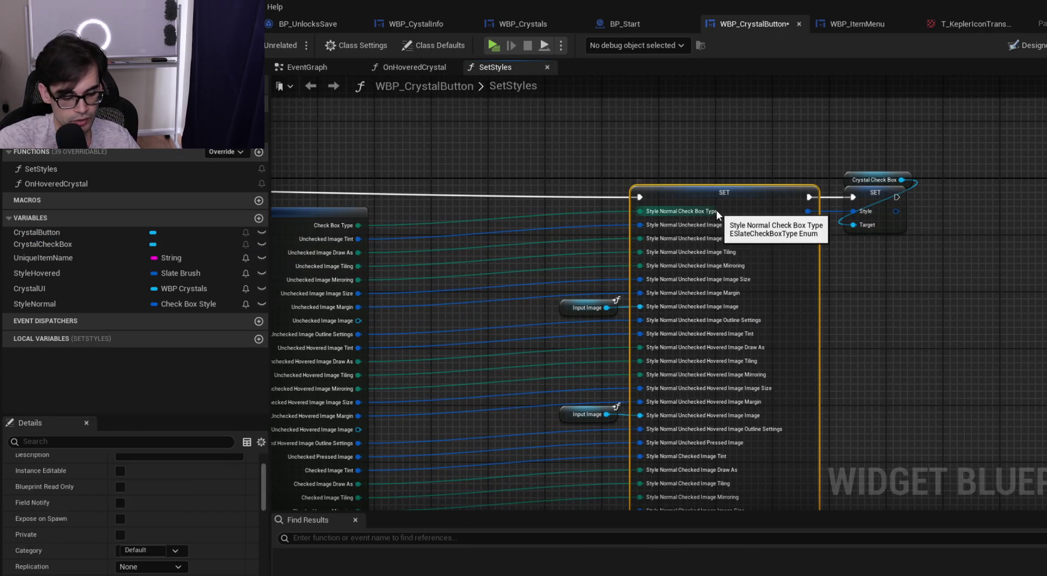
Paste a copy of the StyleNormal SET node, recombine its pins, then split Style Normal into whole brushes
{"action": "left_click_drag", "start_coordinate": [986, 350], "coordinate": [720, 330]}
{"action": "key", "text": "ctrl+v"}
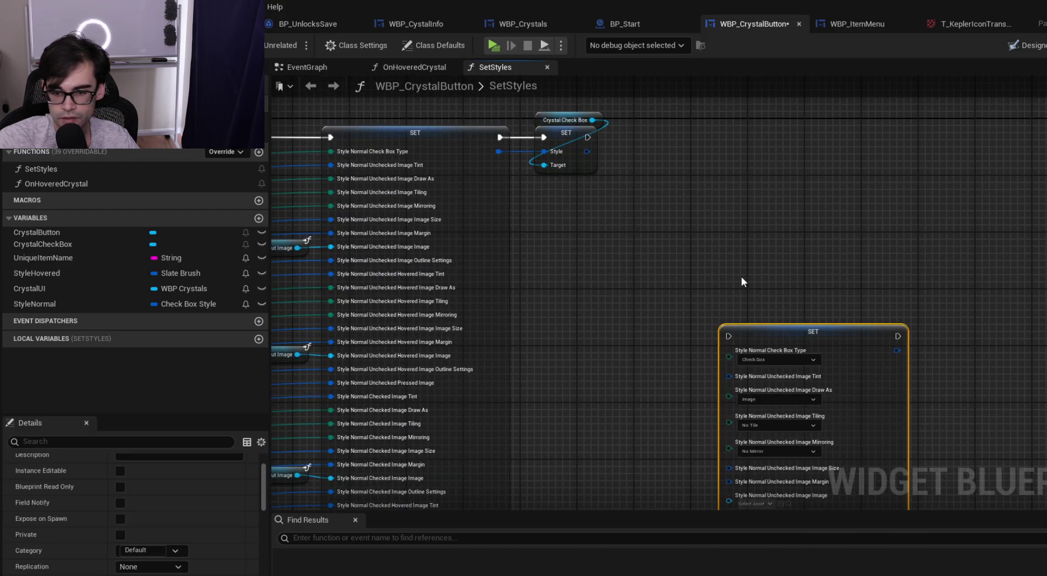
{"action": "left_click_drag", "start_coordinate": [741, 276], "coordinate": [724, 175]}
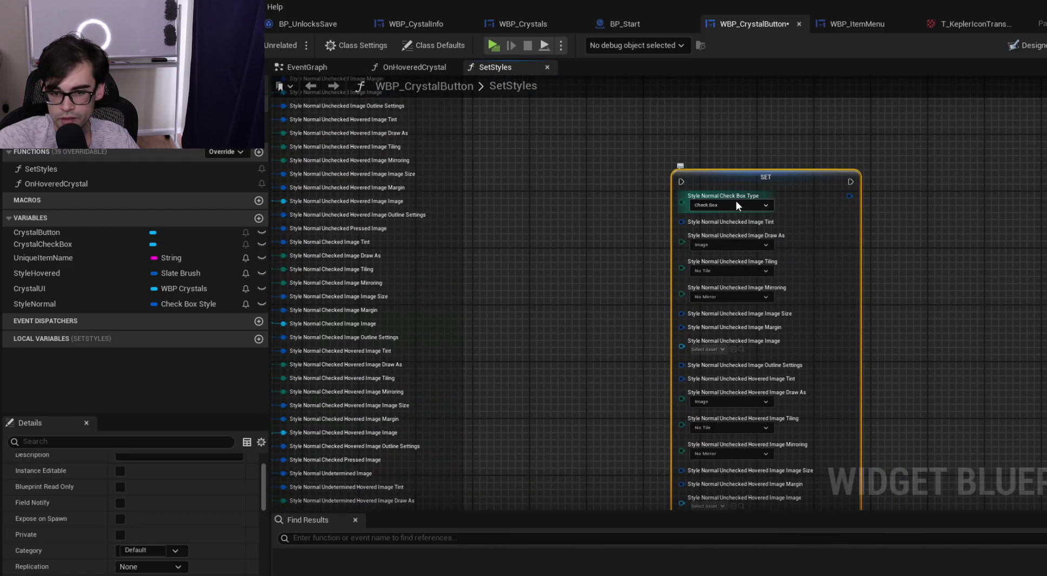
{"action": "right_click", "coordinate": [739, 195]}
{"action": "left_click", "coordinate": [781, 257]}
{"action": "right_click", "coordinate": [703, 196]}
{"action": "left_click", "coordinate": [727, 241]}
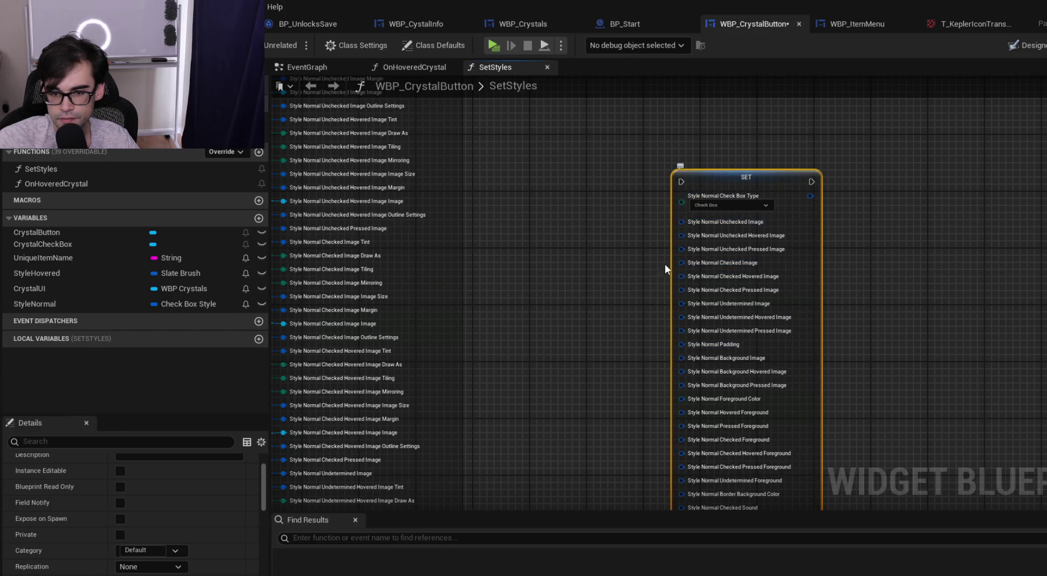
Move the copied SET node beside the existing Input Image wiring
{"action": "scroll", "coordinate": [668, 340], "scroll_direction": "up", "scroll_amount": 1}
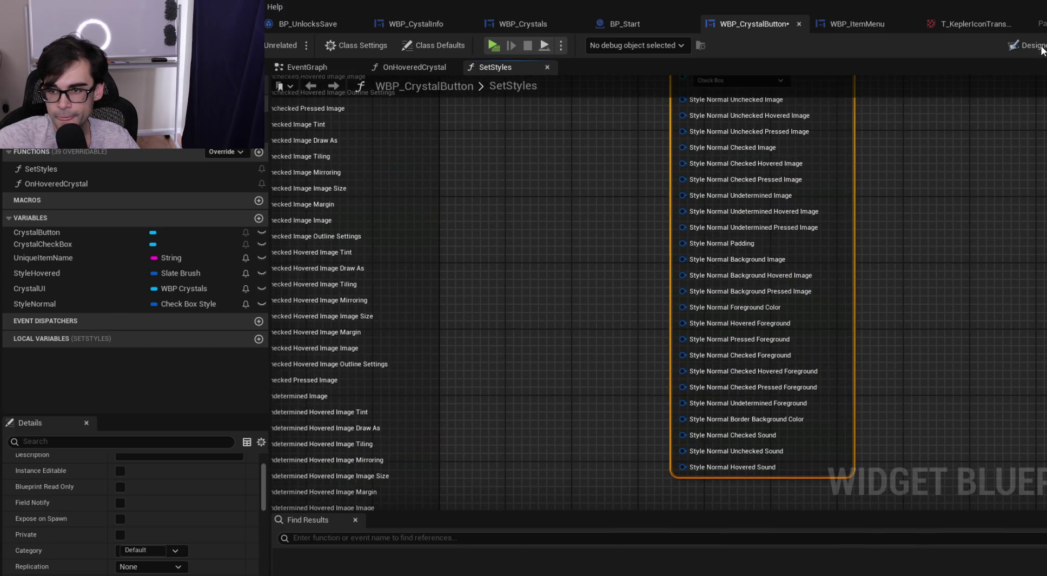
{"action": "left_click", "coordinate": [1019, 45]}
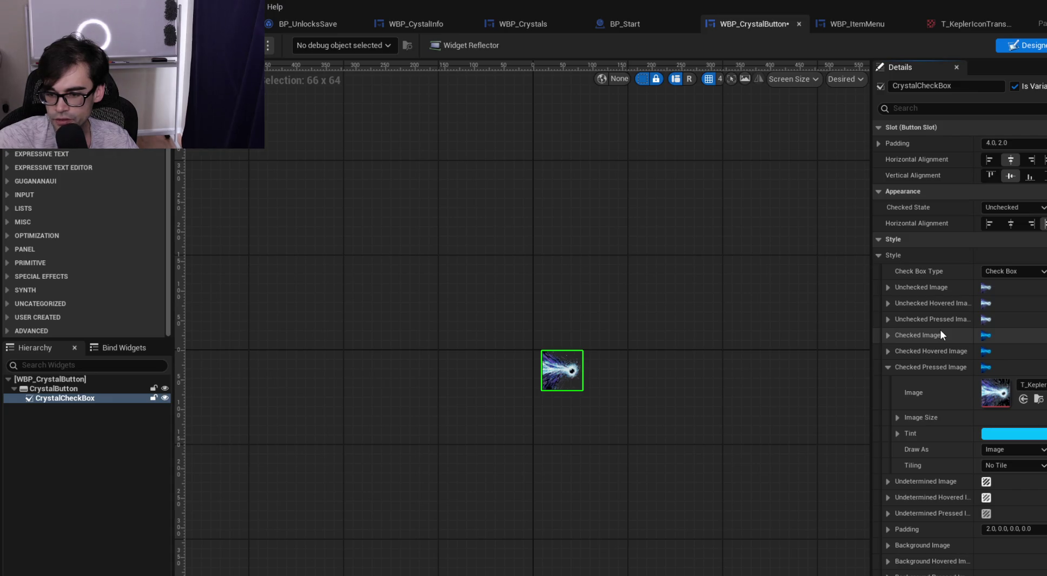
{"action": "left_click", "coordinate": [1045, 45]}
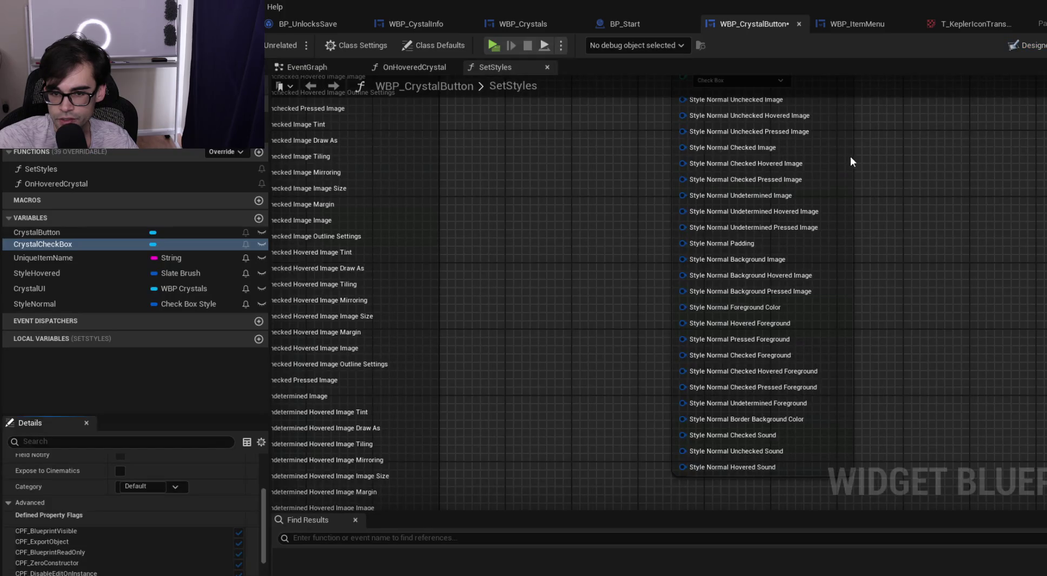
{"action": "left_click_drag", "start_coordinate": [850, 156], "coordinate": [860, 262]}
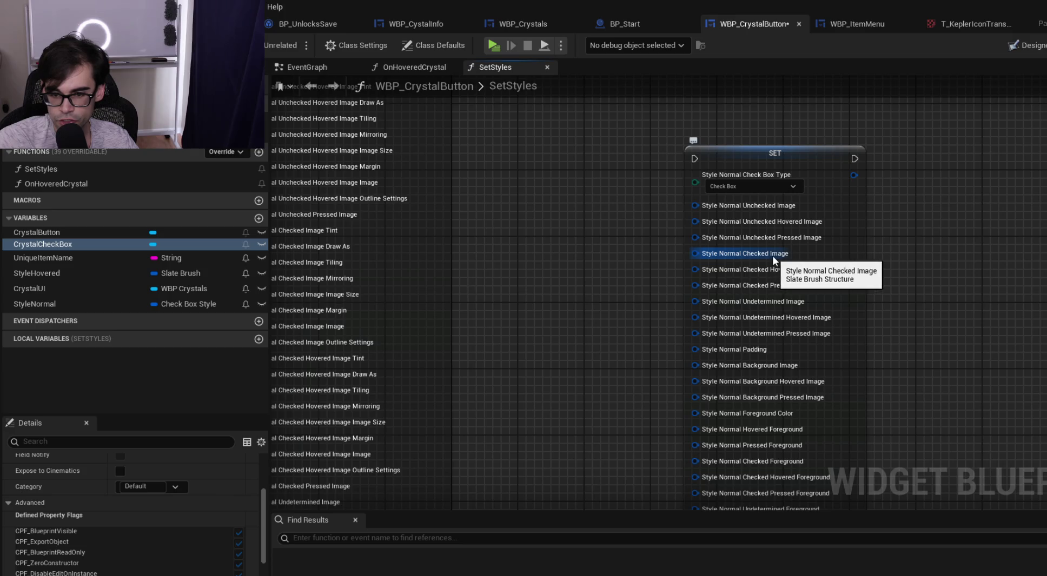
{"action": "left_click_drag", "start_coordinate": [640, 257], "coordinate": [822, 267]}
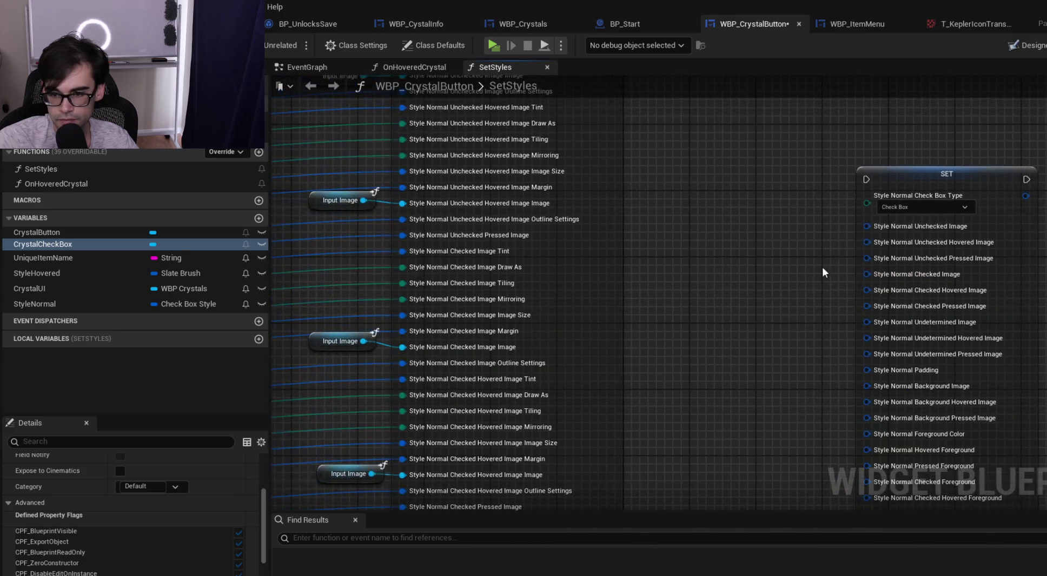
{"action": "mouse_move", "coordinate": [965, 177]}
{"action": "left_mouse_down"}
{"action": "mouse_move", "coordinate": [740, 153]}
{"action": "mouse_move", "coordinate": [765, 128]}
{"action": "left_mouse_up"}
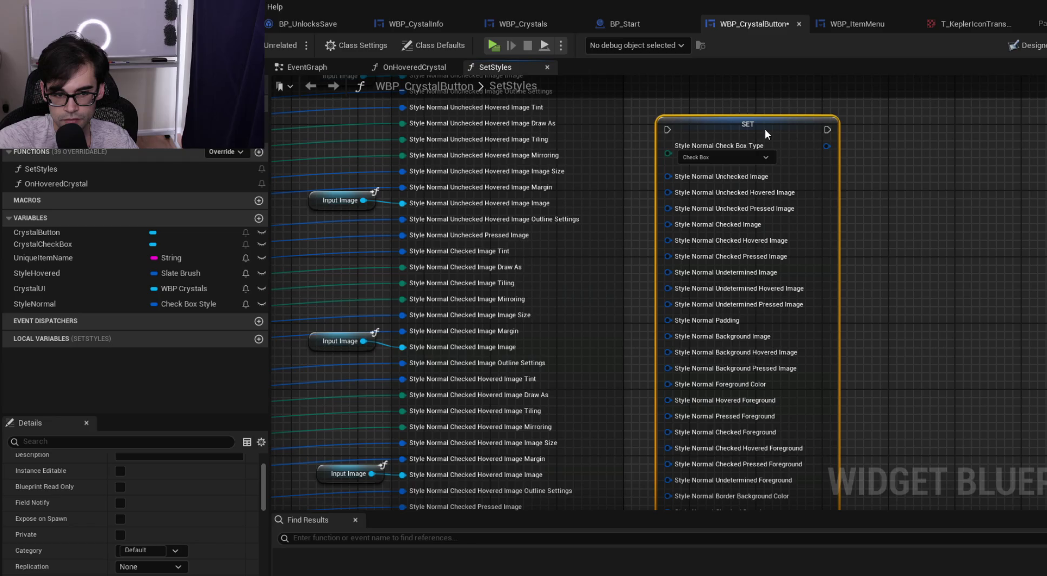
{"action": "mouse_move", "coordinate": [645, 181]}
{"action": "left_mouse_down"}
{"action": "mouse_move", "coordinate": [797, 243]}
{"action": "mouse_move", "coordinate": [911, 257]}
{"action": "mouse_move", "coordinate": [909, 236]}
{"action": "mouse_move", "coordinate": [895, 352]}
{"action": "mouse_move", "coordinate": [869, 196]}
{"action": "mouse_move", "coordinate": [836, 234]}
{"action": "left_mouse_up"}
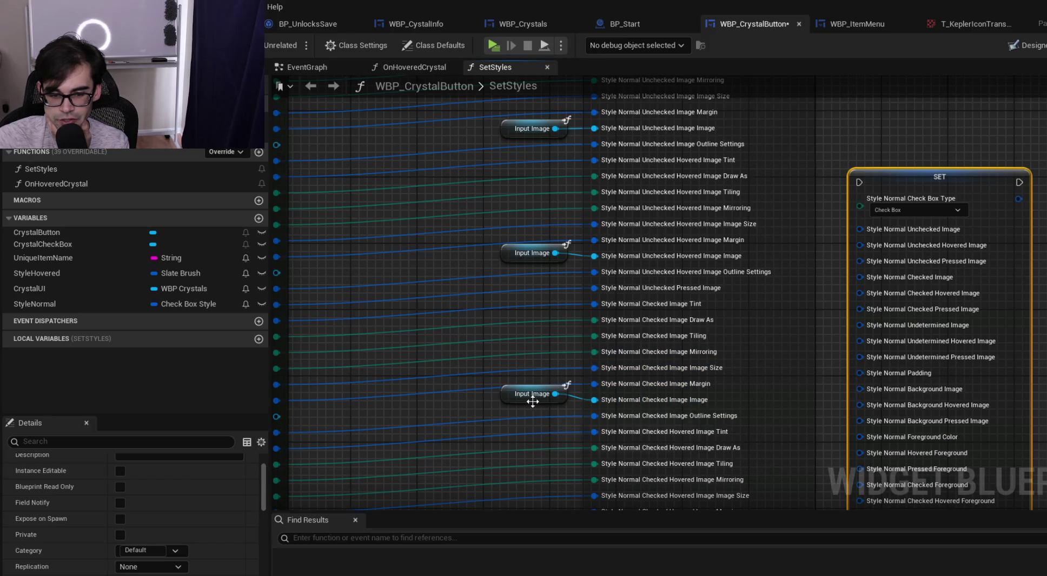
Disconnect the Checked Pressed Image link and split its struct pin on both nodes
{"action": "left_click_drag", "start_coordinate": [509, 396], "coordinate": [510, 405]}
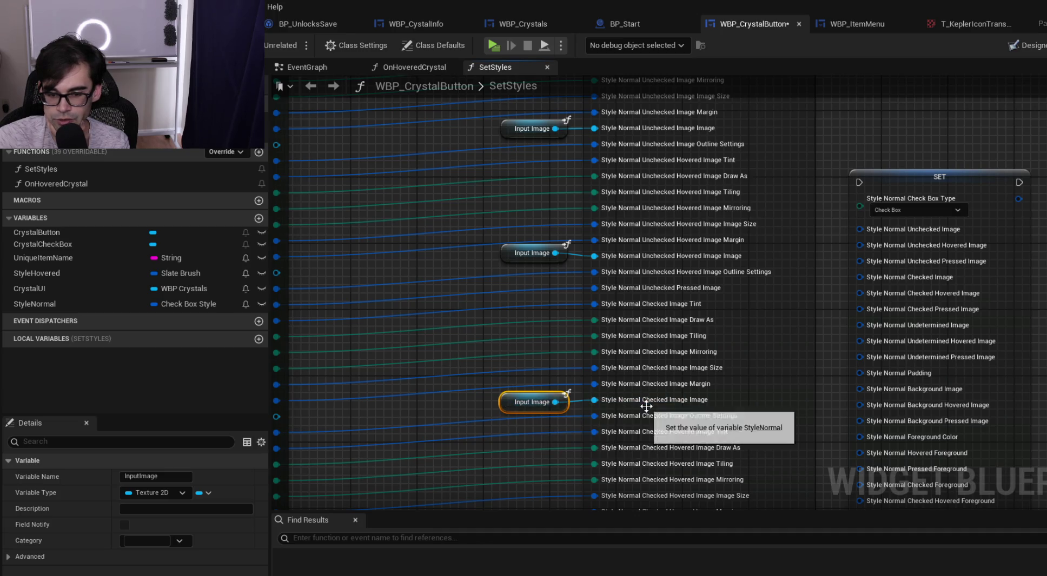
{"action": "mouse_move", "coordinate": [476, 353]}
{"action": "left_mouse_down"}
{"action": "mouse_move", "coordinate": [653, 215]}
{"action": "mouse_move", "coordinate": [619, 283]}
{"action": "mouse_move", "coordinate": [576, 178]}
{"action": "left_mouse_up"}
{"action": "mouse_move", "coordinate": [560, 297]}
{"action": "left_mouse_down"}
{"action": "mouse_move", "coordinate": [556, 236]}
{"action": "mouse_move", "coordinate": [574, 199]}
{"action": "left_mouse_up"}
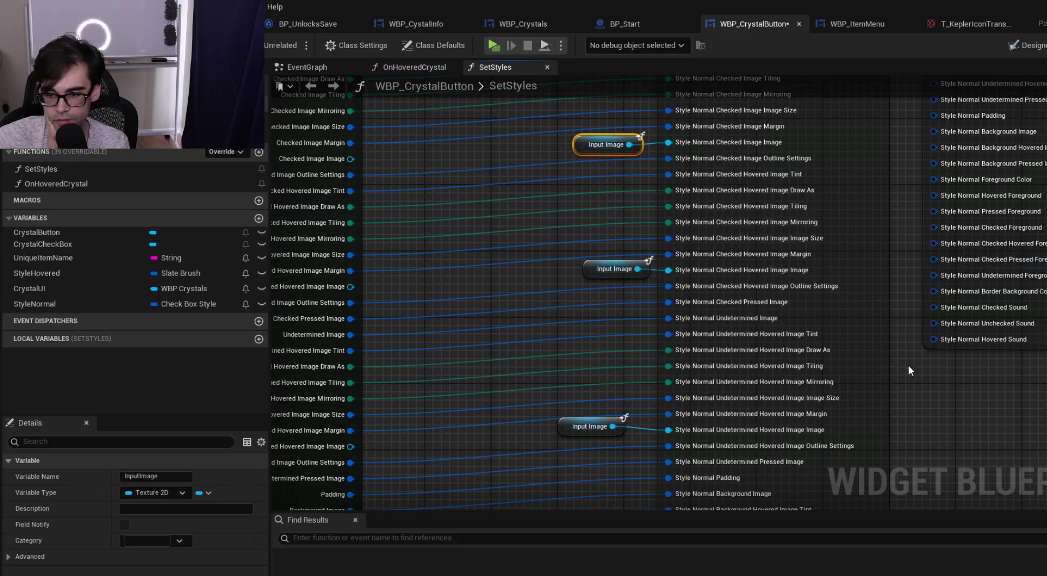
{"action": "left_click_drag", "start_coordinate": [917, 360], "coordinate": [905, 233]}
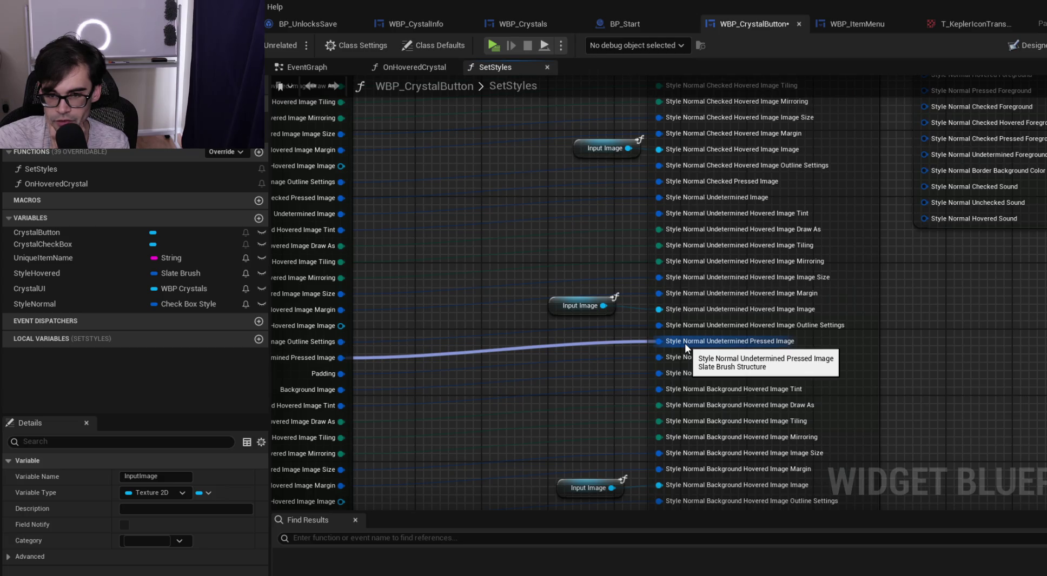
{"action": "right_click", "coordinate": [728, 180]}
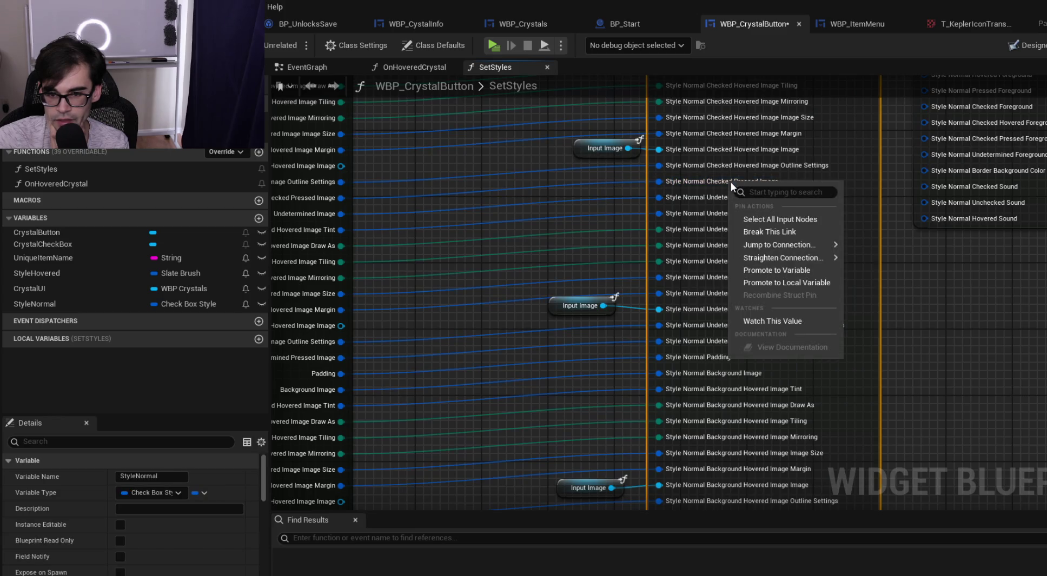
{"action": "left_click", "coordinate": [757, 232]}
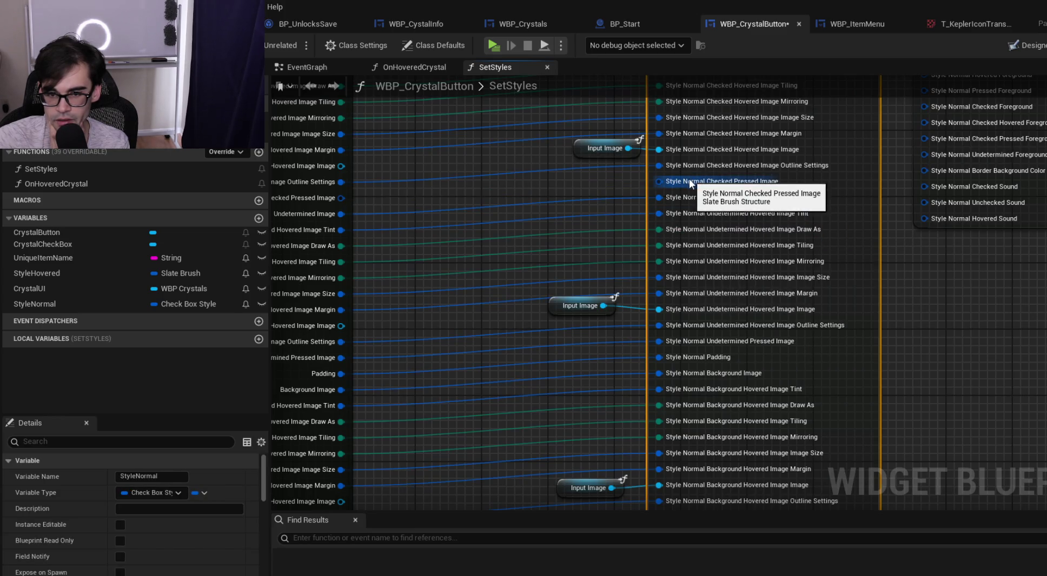
{"action": "right_click", "coordinate": [689, 179]}
{"action": "left_click", "coordinate": [753, 222]}
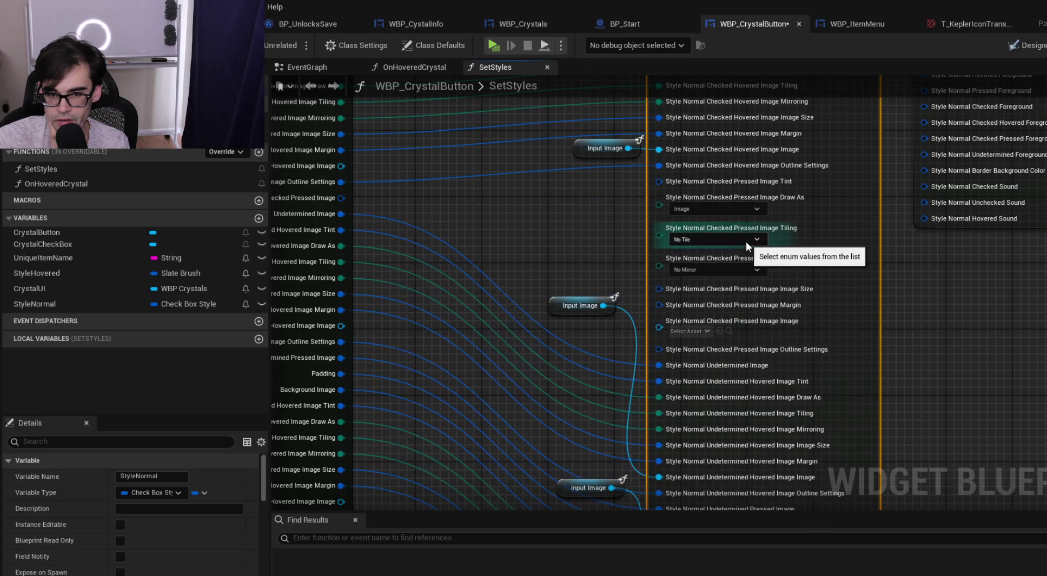
{"action": "left_click_drag", "start_coordinate": [541, 191], "coordinate": [852, 232]}
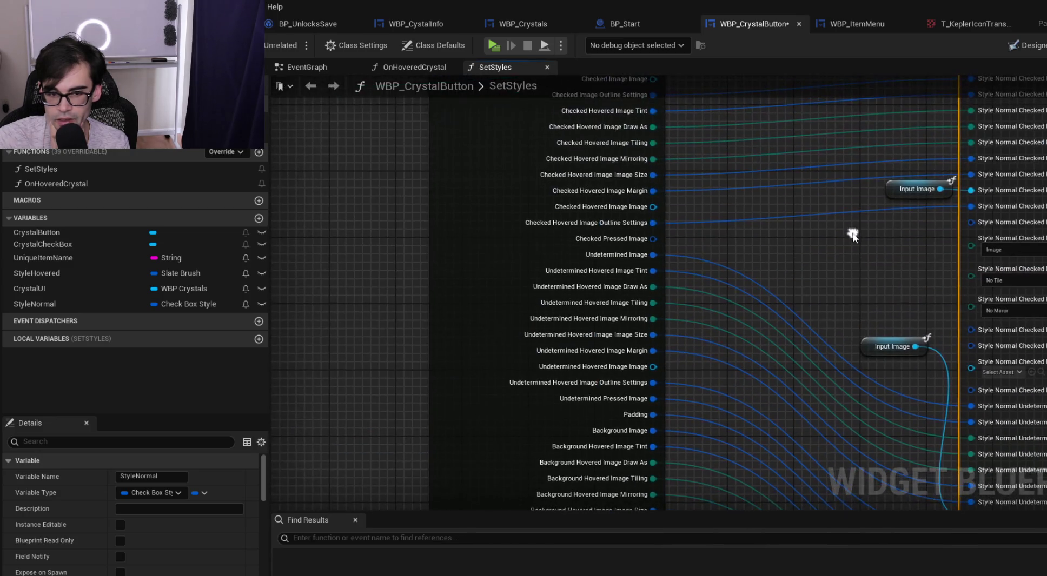
{"action": "right_click", "coordinate": [651, 240]}
{"action": "left_click", "coordinate": [723, 304]}
Connect the Checked Pressed Image Tint, Draw As, Tiling and Margin sub-pins across
{"action": "mouse_move", "coordinate": [653, 238]}
{"action": "left_mouse_down"}
{"action": "mouse_move", "coordinate": [933, 247]}
{"action": "mouse_move", "coordinate": [968, 219]}
{"action": "mouse_move", "coordinate": [968, 246]}
{"action": "left_mouse_up"}
{"action": "mouse_move", "coordinate": [653, 271]}
{"action": "left_mouse_down"}
{"action": "mouse_move", "coordinate": [900, 276]}
{"action": "mouse_move", "coordinate": [976, 246]}
{"action": "mouse_move", "coordinate": [973, 258]}
{"action": "left_mouse_up"}
{"action": "left_click_drag", "start_coordinate": [653, 287], "coordinate": [971, 284]}
{"action": "mouse_move", "coordinate": [653, 319]}
{"action": "left_mouse_down"}
{"action": "mouse_move", "coordinate": [966, 295]}
{"action": "mouse_move", "coordinate": [982, 324]}
{"action": "left_mouse_up"}
Feed a pasted Input Image copy into Checked Pressed Image, then link its Outline Settings
{"action": "left_click", "coordinate": [874, 346]}
{"action": "key", "text": "ctrl+c"}
{"action": "left_click", "coordinate": [874, 315]}
{"action": "key", "text": "ctrl+v"}
{"action": "mouse_move", "coordinate": [865, 349]}
{"action": "left_mouse_down"}
{"action": "mouse_move", "coordinate": [836, 292]}
{"action": "mouse_move", "coordinate": [849, 410]}
{"action": "left_mouse_up"}
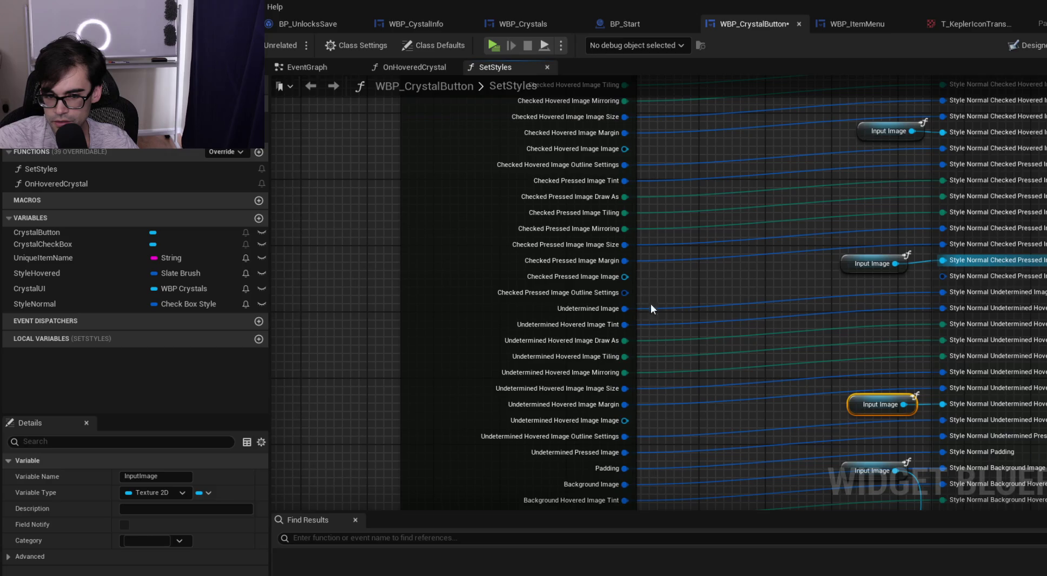
{"action": "mouse_move", "coordinate": [625, 293]}
{"action": "left_mouse_down"}
{"action": "mouse_move", "coordinate": [968, 272]}
{"action": "mouse_move", "coordinate": [947, 275]}
{"action": "left_mouse_up"}
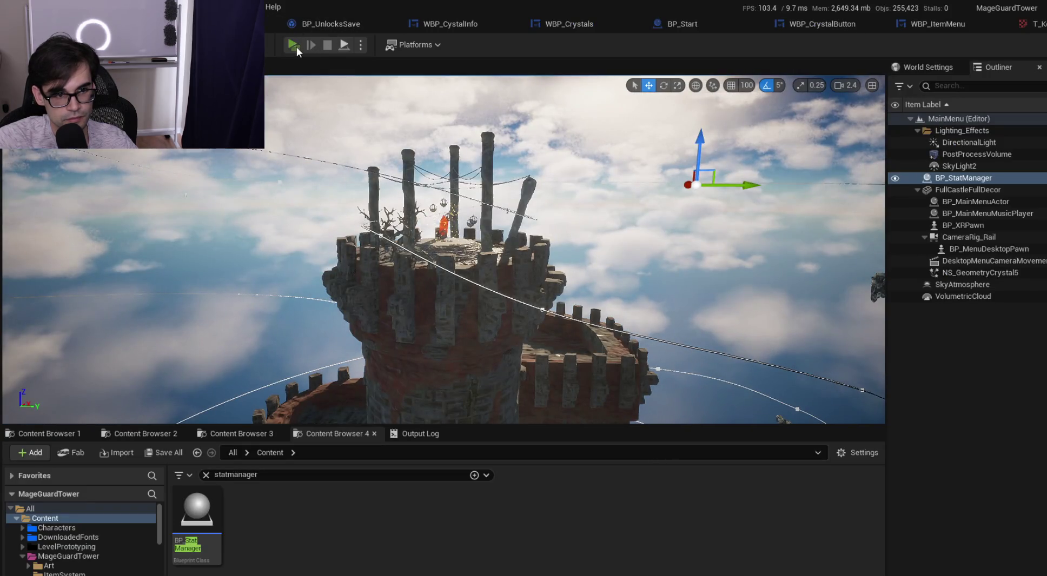
Play-test the crystal menu, then cycle the blueprint tabs back to WBP_CrystalButton's SetStyles graph
{"action": "left_click", "coordinate": [297, 46]}
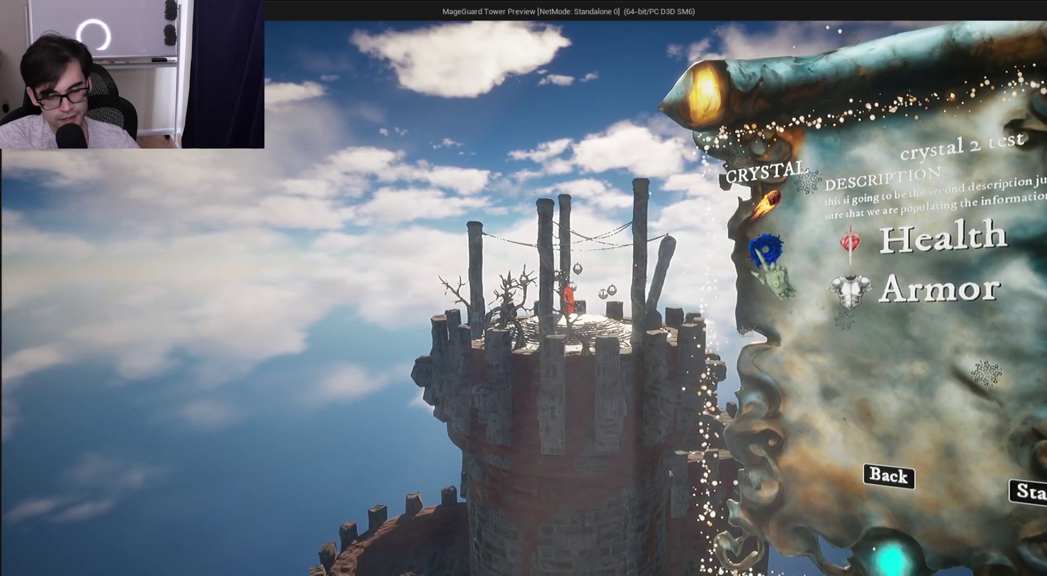
{"action": "key", "text": "Escape"}
{"action": "left_click", "coordinate": [694, 26]}
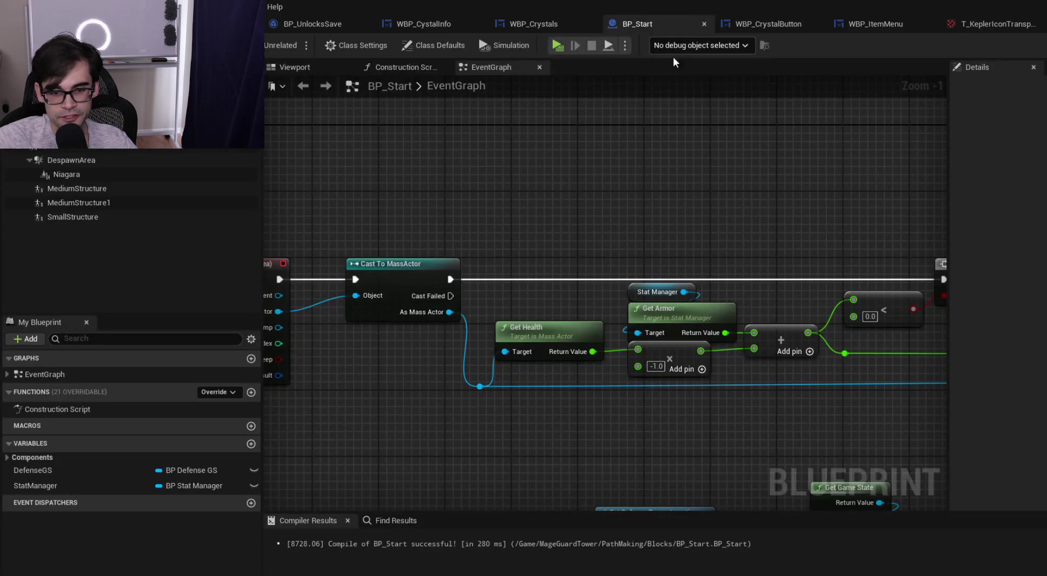
{"action": "left_click", "coordinate": [539, 29]}
{"action": "mouse_move", "coordinate": [946, 232]}
{"action": "left_mouse_down"}
{"action": "mouse_move", "coordinate": [536, 227]}
{"action": "mouse_move", "coordinate": [847, 246]}
{"action": "left_mouse_up"}
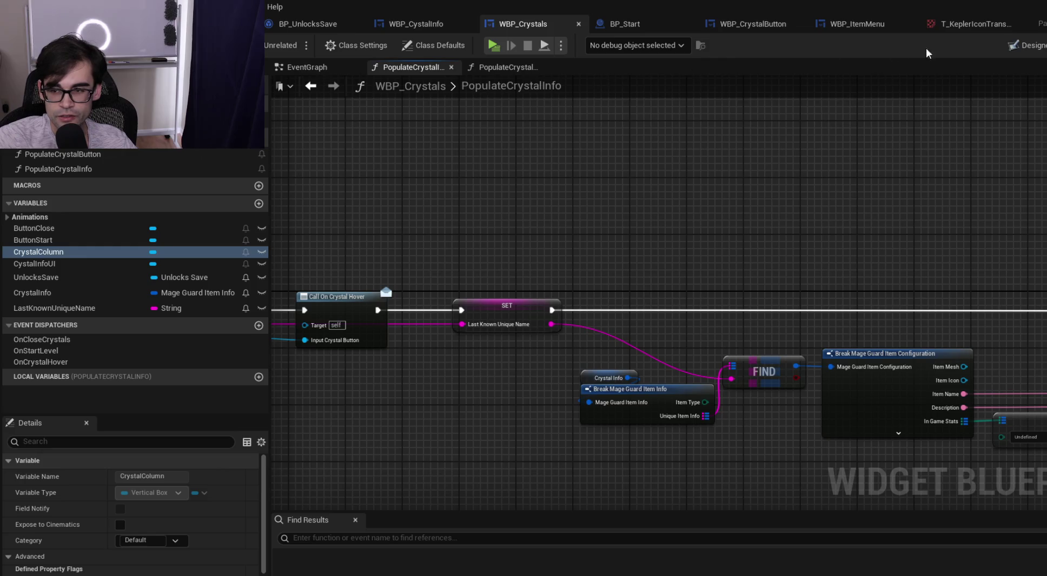
{"action": "left_click", "coordinate": [638, 27]}
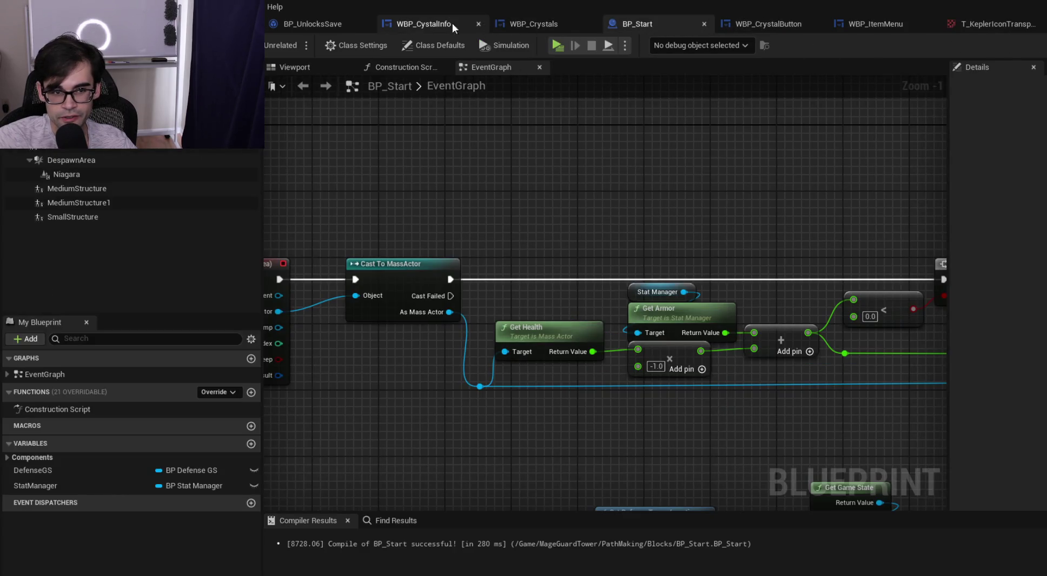
{"action": "left_click", "coordinate": [422, 23]}
{"action": "left_click", "coordinate": [306, 22]}
{"action": "left_click", "coordinate": [546, 24]}
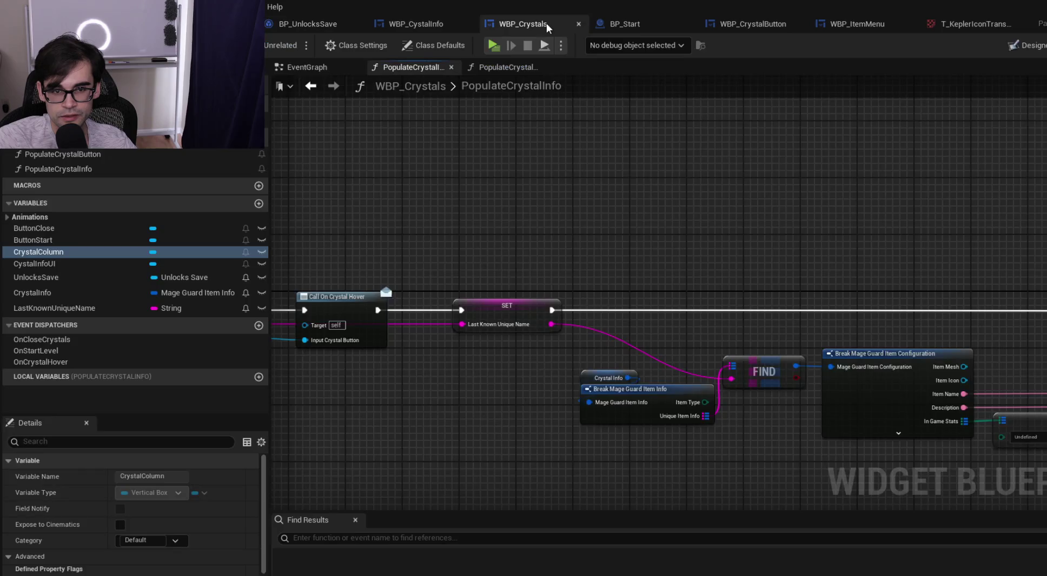
{"action": "left_click", "coordinate": [753, 23]}
{"action": "scroll", "coordinate": [653, 225], "scroll_direction": "down", "scroll_amount": 2}
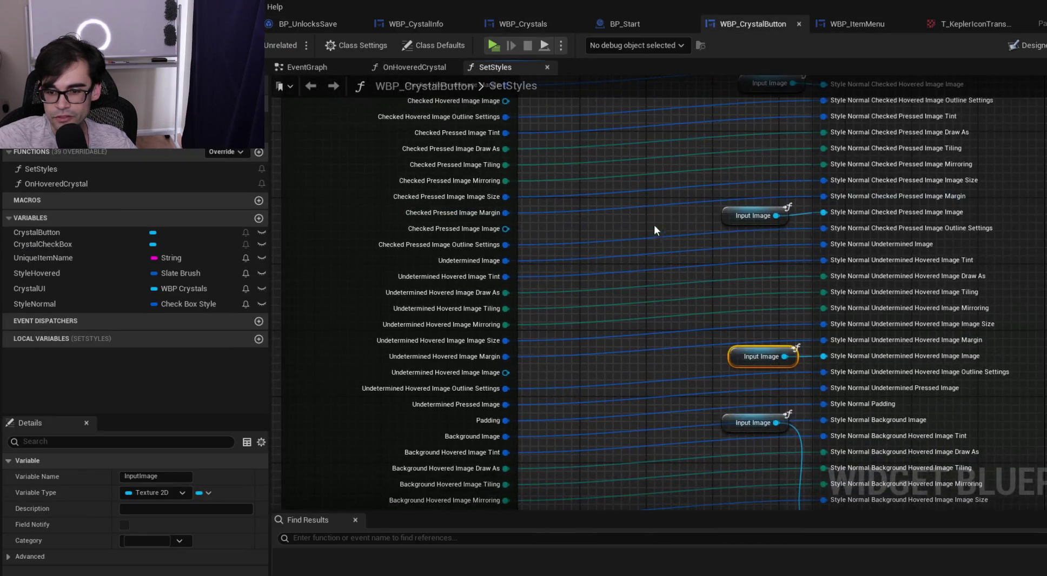
Disconnect the Unchecked Pressed Image link and split its struct pin on both nodes
{"action": "scroll", "coordinate": [707, 287], "scroll_direction": "up", "scroll_amount": 2}
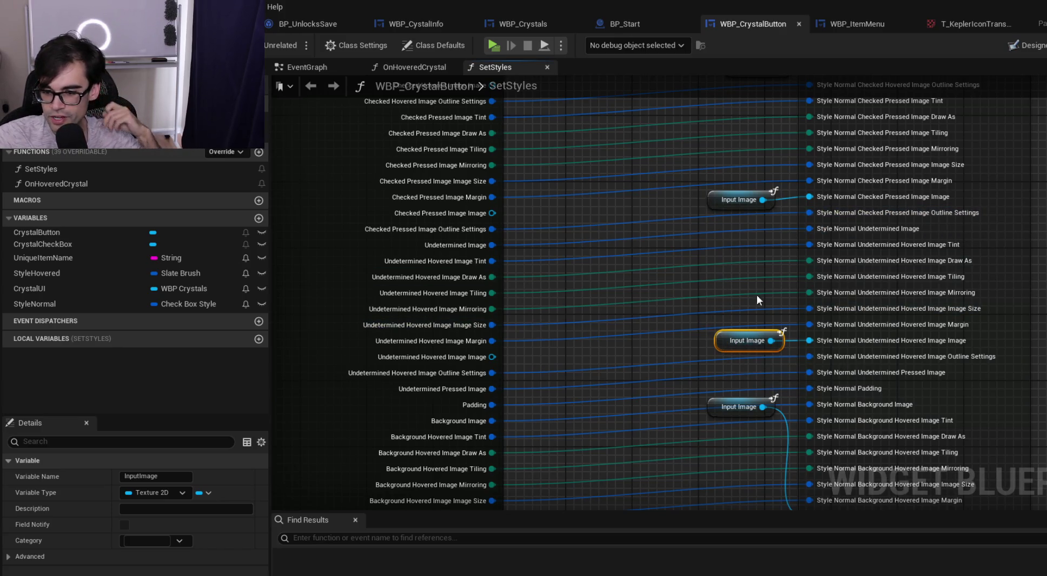
{"action": "left_click_drag", "start_coordinate": [697, 313], "coordinate": [688, 254]}
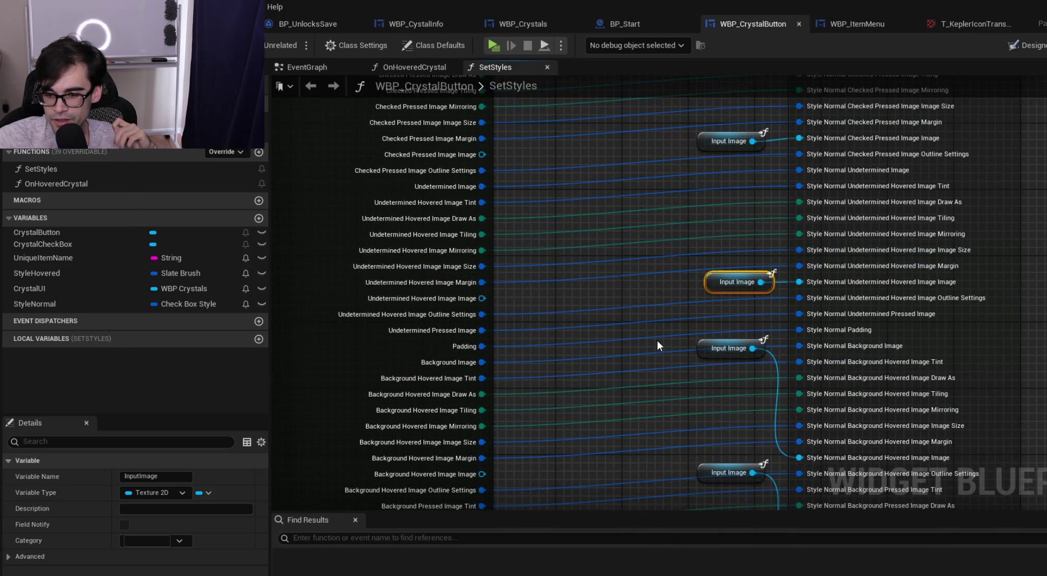
{"action": "left_click_drag", "start_coordinate": [653, 332], "coordinate": [642, 428]}
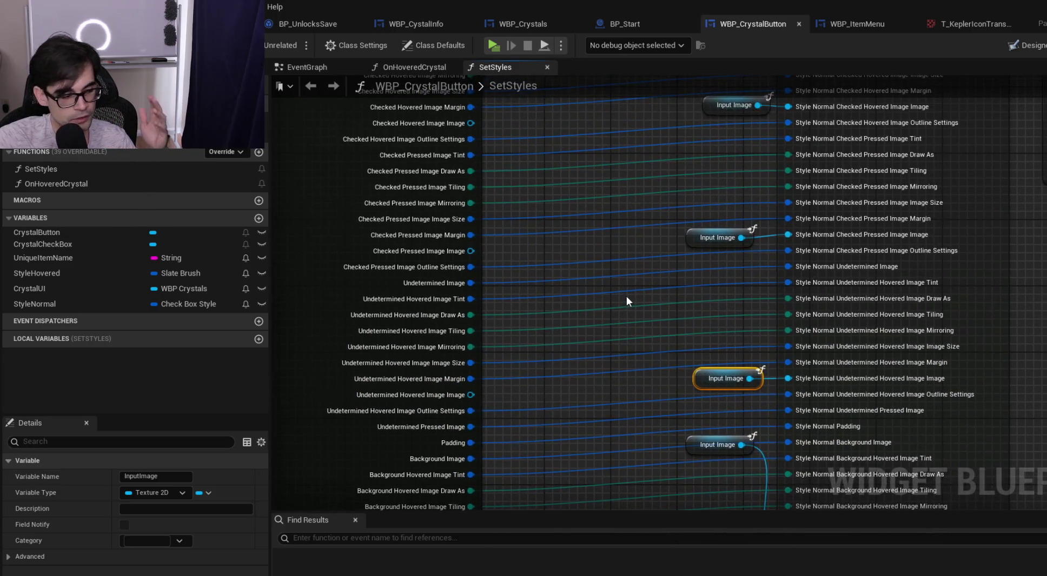
{"action": "left_click_drag", "start_coordinate": [623, 242], "coordinate": [584, 389]}
{"action": "mouse_move", "coordinate": [615, 273]}
{"action": "left_mouse_down"}
{"action": "mouse_move", "coordinate": [605, 411]}
{"action": "mouse_move", "coordinate": [600, 346]}
{"action": "mouse_move", "coordinate": [600, 371]}
{"action": "left_mouse_up"}
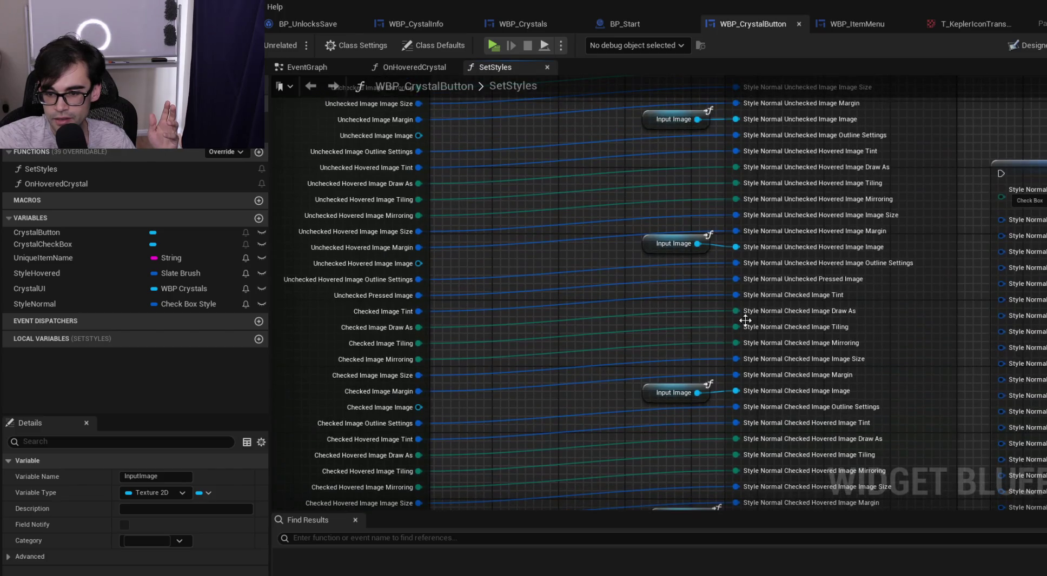
{"action": "left_click", "coordinate": [742, 280], "text": "alt"}
{"action": "right_click", "coordinate": [742, 280]}
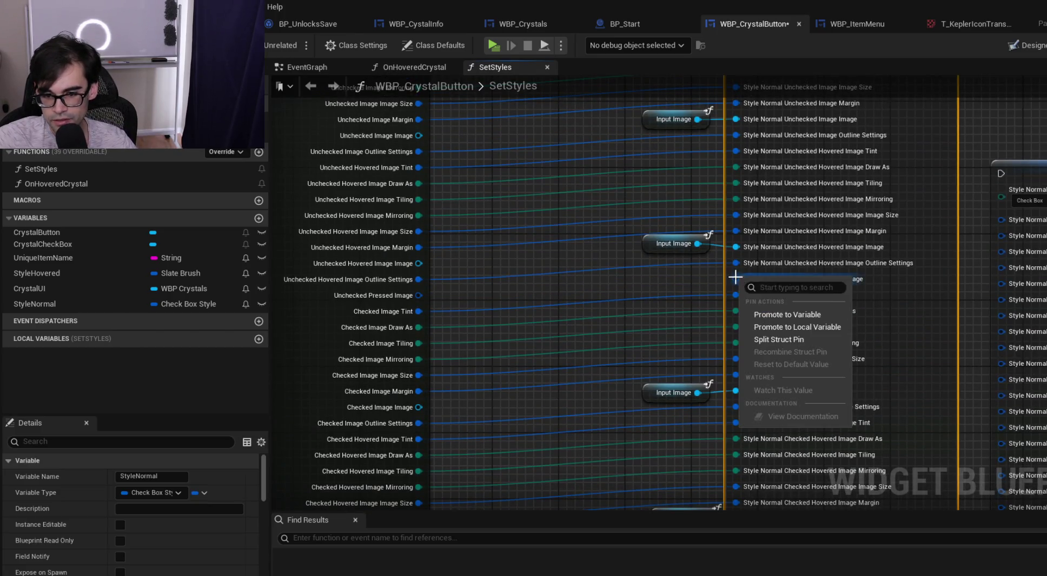
{"action": "left_click", "coordinate": [782, 338]}
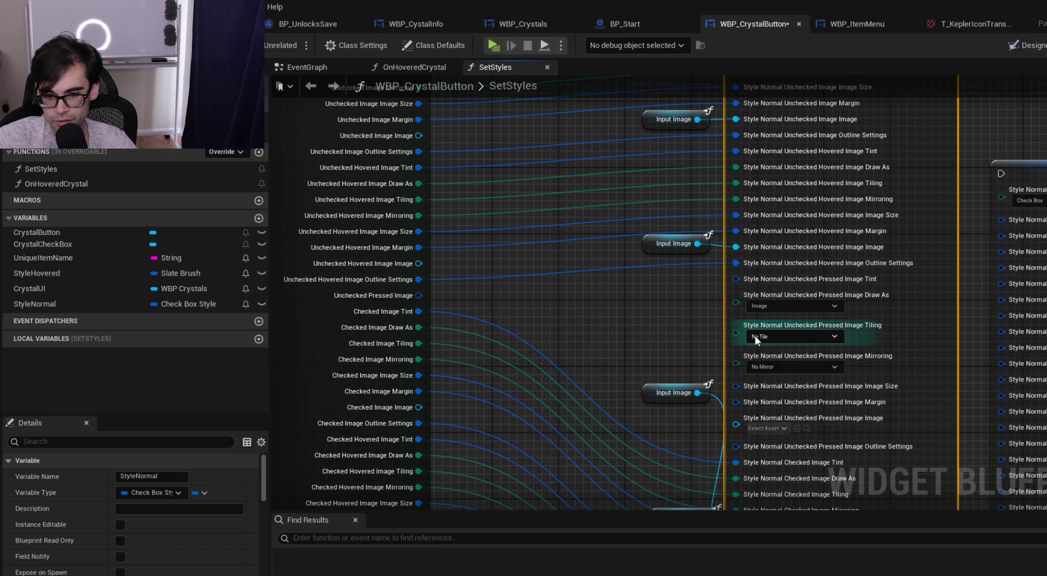
{"action": "right_click", "coordinate": [419, 296]}
{"action": "left_click", "coordinate": [467, 361]}
Connect the Unchecked Pressed Image Tint, Draw As, Tiling, Mirroring, Size and Margin sub-pins
{"action": "left_click_drag", "start_coordinate": [423, 297], "coordinate": [742, 278]}
{"action": "left_click_drag", "start_coordinate": [420, 311], "coordinate": [763, 307]}
{"action": "mouse_move", "coordinate": [419, 328]}
{"action": "left_mouse_down"}
{"action": "mouse_move", "coordinate": [781, 317]}
{"action": "mouse_move", "coordinate": [447, 347]}
{"action": "mouse_move", "coordinate": [763, 324]}
{"action": "left_mouse_up"}
{"action": "left_click_drag", "start_coordinate": [434, 360], "coordinate": [756, 342]}
{"action": "left_click_drag", "start_coordinate": [419, 375], "coordinate": [755, 359]}
Paste a new Input Image node and wire it into the Unchecked Pressed Image pin
{"action": "left_click", "coordinate": [670, 243]}
{"action": "key", "text": "ctrl+c"}
{"action": "key", "text": "ctrl+v"}
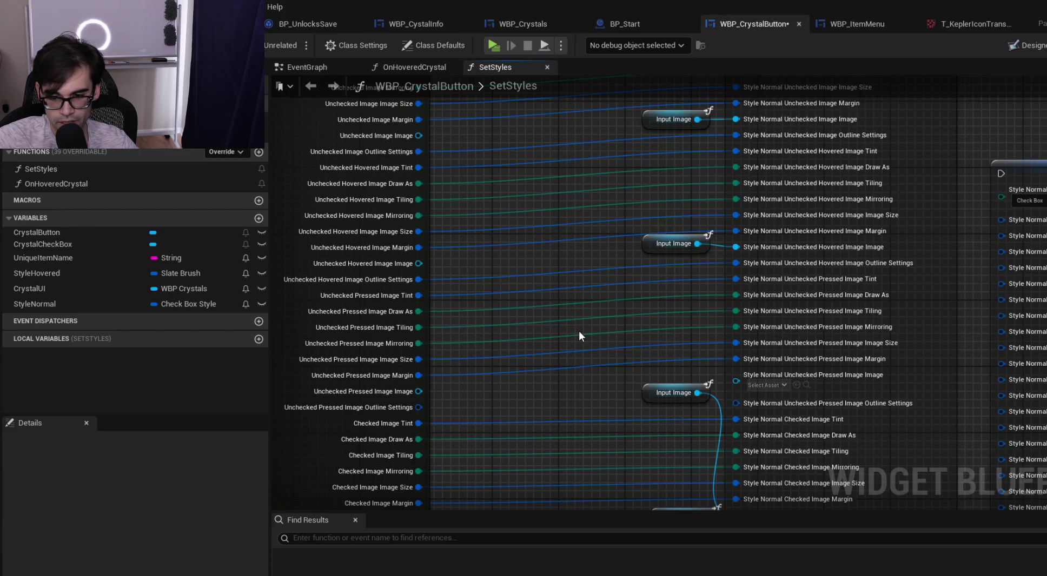
{"action": "mouse_move", "coordinate": [616, 338]}
{"action": "left_mouse_down"}
{"action": "mouse_move", "coordinate": [620, 397]}
{"action": "mouse_move", "coordinate": [739, 381]}
{"action": "left_mouse_up"}
Reposition the stacked Input Image nodes so the Unchecked pins stay clear
{"action": "scroll", "coordinate": [703, 357], "scroll_direction": "down", "scroll_amount": 3}
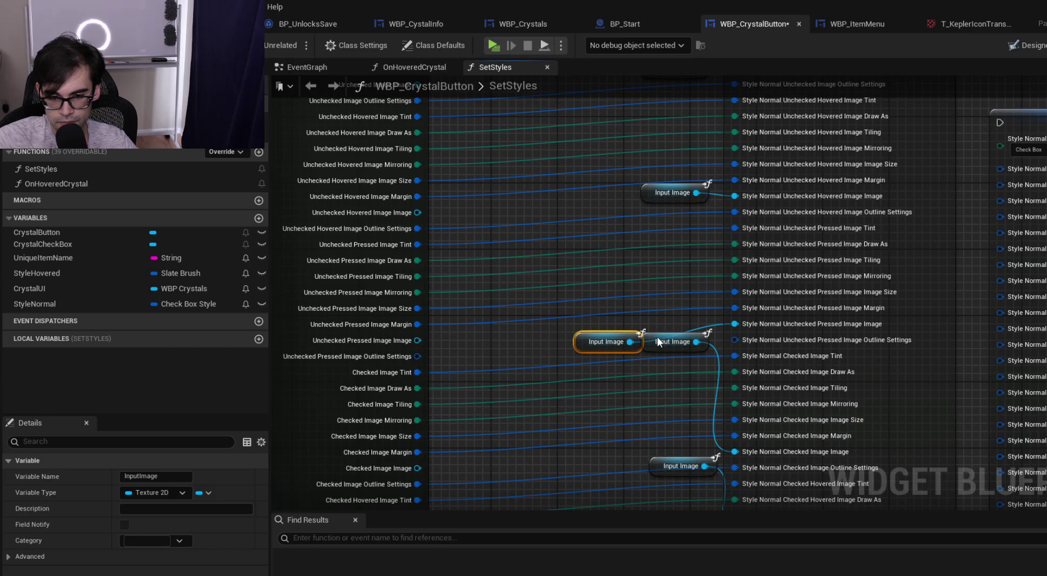
{"action": "scroll", "coordinate": [667, 276], "scroll_direction": "down", "scroll_amount": 4}
{"action": "scroll", "coordinate": [708, 153], "scroll_direction": "down", "scroll_amount": 3}
{"action": "mouse_move", "coordinate": [710, 198]}
{"action": "left_mouse_down"}
{"action": "mouse_move", "coordinate": [724, 492]}
{"action": "mouse_move", "coordinate": [721, 471]}
{"action": "mouse_move", "coordinate": [714, 505]}
{"action": "mouse_move", "coordinate": [711, 324]}
{"action": "left_mouse_up"}
{"action": "scroll", "coordinate": [712, 325], "scroll_direction": "up", "scroll_amount": 3}
{"action": "mouse_move", "coordinate": [675, 179]}
{"action": "left_mouse_down"}
{"action": "mouse_move", "coordinate": [672, 423]}
{"action": "mouse_move", "coordinate": [670, 414]}
{"action": "left_mouse_up"}
{"action": "scroll", "coordinate": [610, 396], "scroll_direction": "down", "scroll_amount": 5}
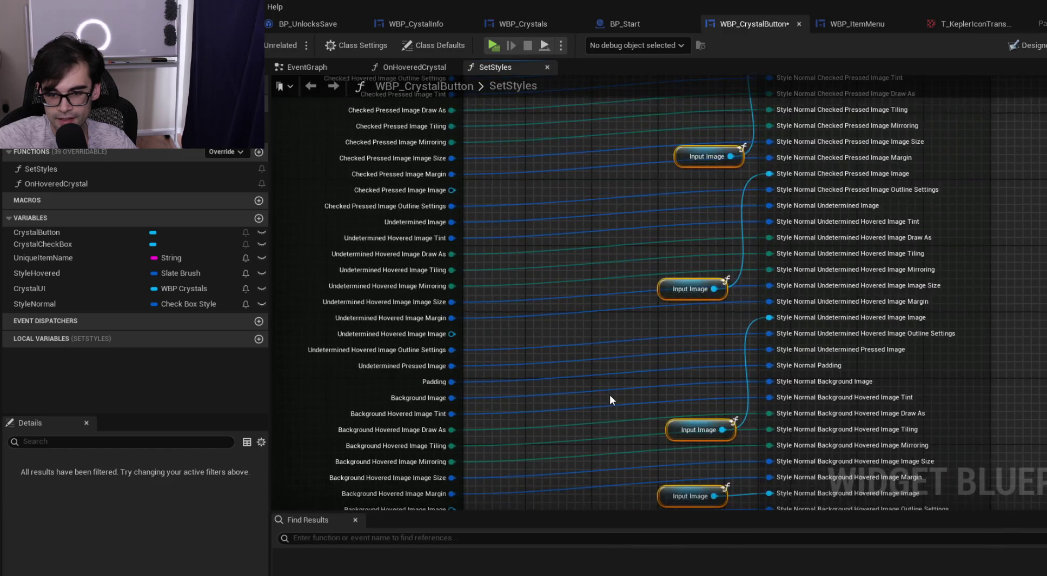
{"action": "scroll", "coordinate": [662, 351], "scroll_direction": "down", "scroll_amount": 1}
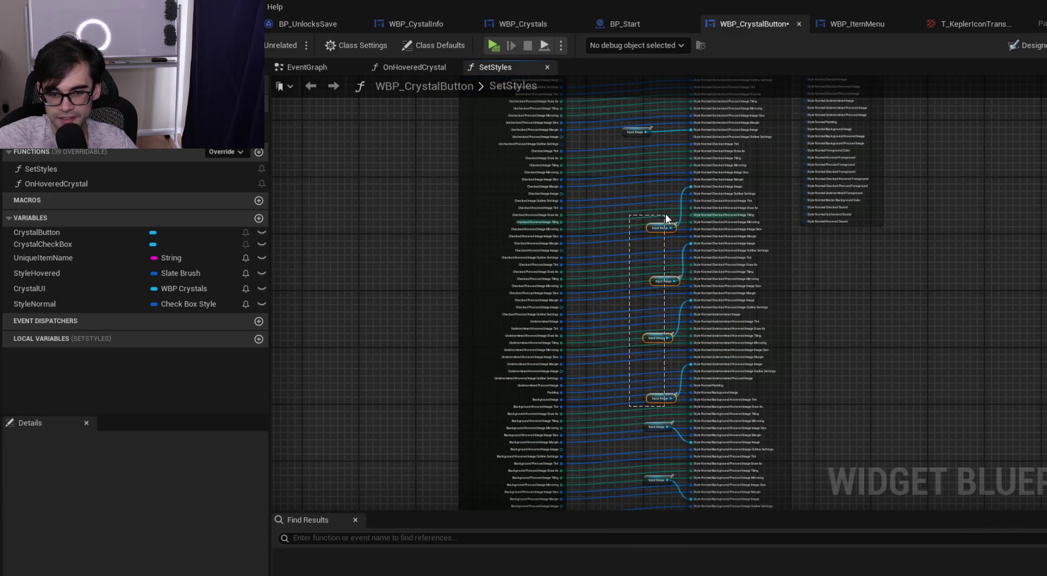
{"action": "scroll", "coordinate": [627, 200], "scroll_direction": "up", "scroll_amount": 3}
{"action": "left_click_drag", "start_coordinate": [626, 202], "coordinate": [639, 399]}
{"action": "mouse_move", "coordinate": [685, 444]}
{"action": "left_mouse_down"}
{"action": "mouse_move", "coordinate": [690, 334]}
{"action": "mouse_move", "coordinate": [622, 364]}
{"action": "mouse_move", "coordinate": [630, 377]}
{"action": "mouse_move", "coordinate": [646, 338]}
{"action": "mouse_move", "coordinate": [684, 346]}
{"action": "left_mouse_up"}
{"action": "left_click", "coordinate": [672, 333]}
Connect the Unchecked Pressed Image Outline Settings pins and tidy the middle Input Image node
{"action": "left_click_drag", "start_coordinate": [457, 377], "coordinate": [780, 361]}
{"action": "left_click_drag", "start_coordinate": [581, 215], "coordinate": [618, 271]}
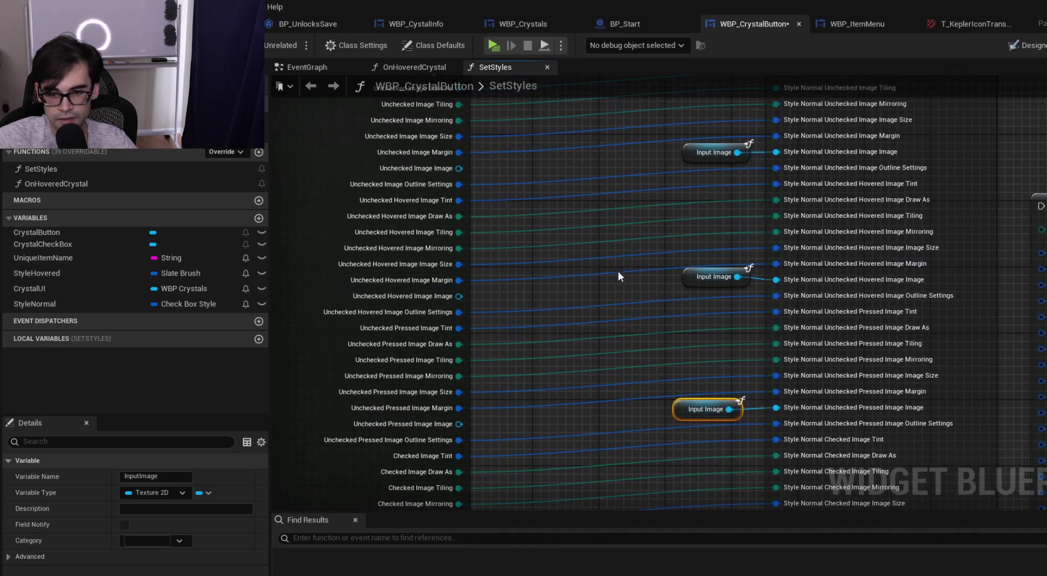
{"action": "left_click_drag", "start_coordinate": [690, 277], "coordinate": [678, 285]}
{"action": "scroll", "coordinate": [661, 227], "scroll_direction": "down", "scroll_amount": 2}
{"action": "left_click_drag", "start_coordinate": [640, 372], "coordinate": [749, 258]}
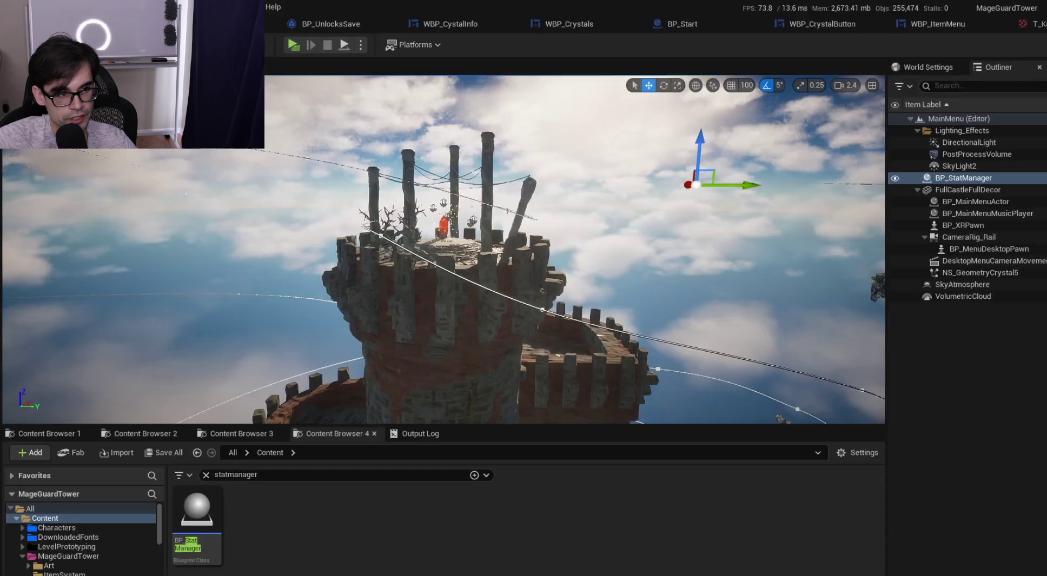
Launch the game and select the purple crystal to show crystal 2 test's Health and Armor
{"action": "left_click", "coordinate": [290, 43]}
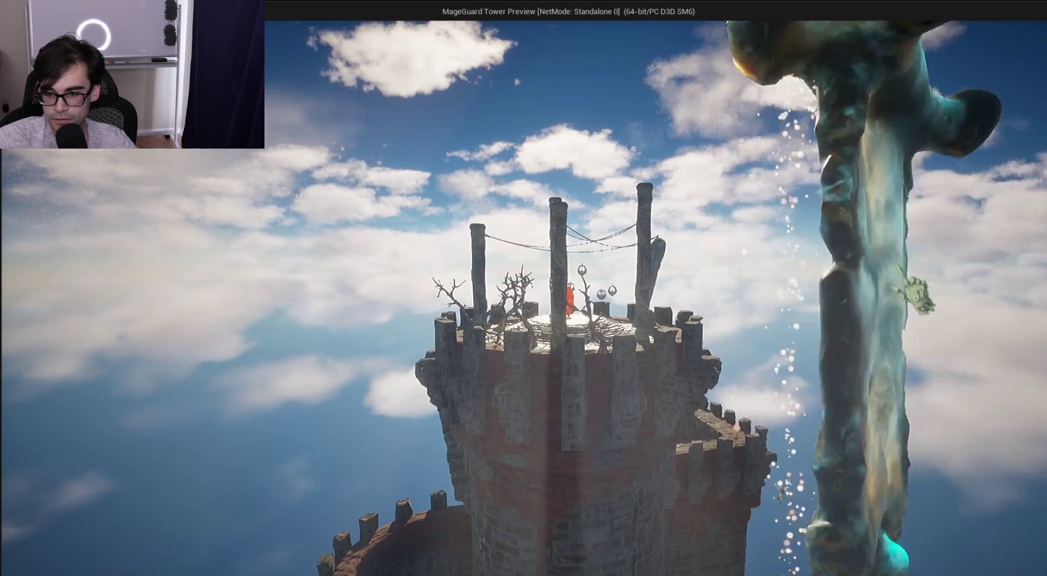
{"action": "left_click", "coordinate": [769, 244]}
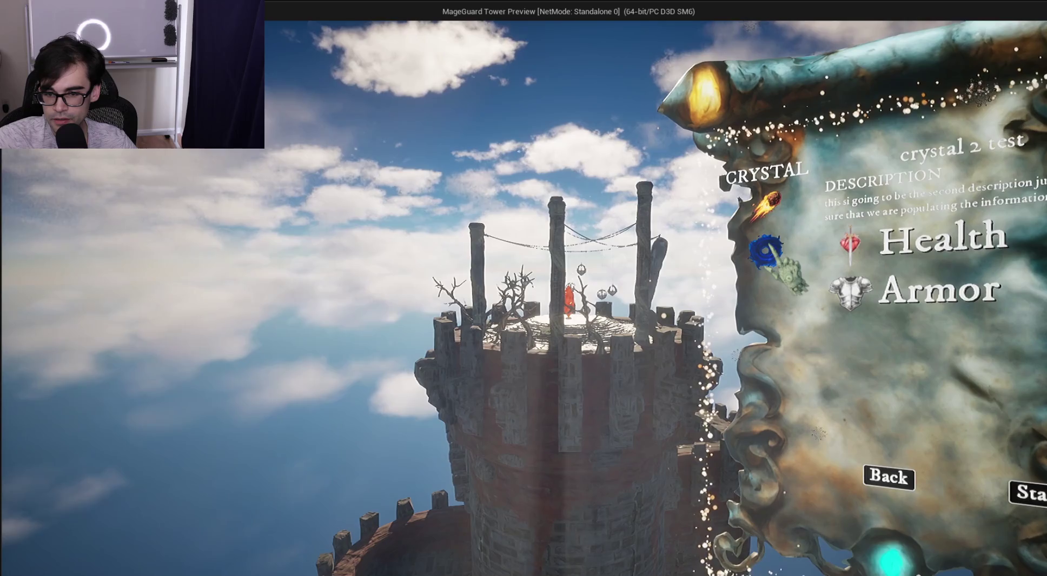
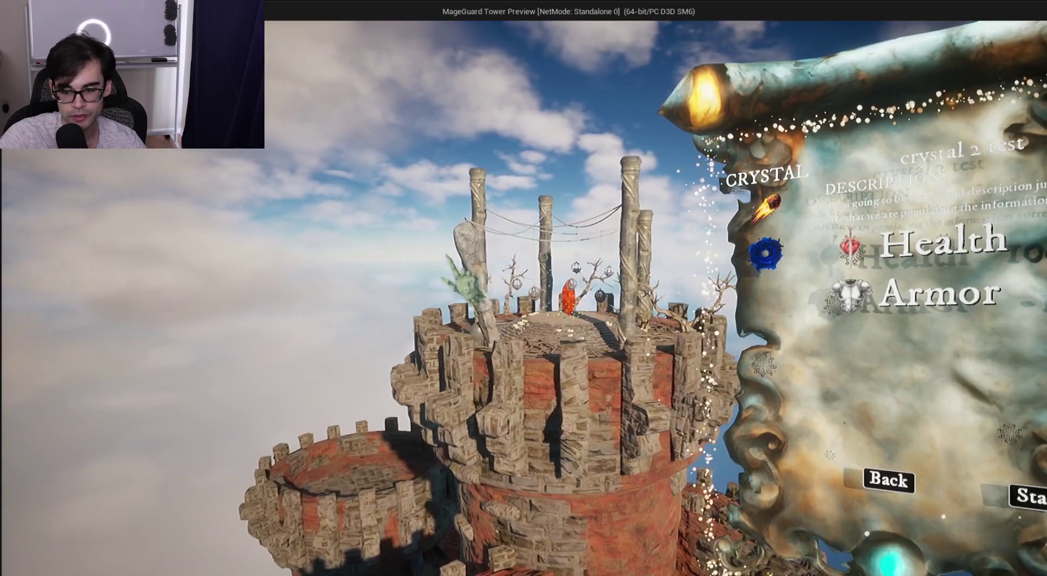
Stop the play session and open WBP_CrystalButton in the widget designer
{"action": "key", "text": "Escape"}
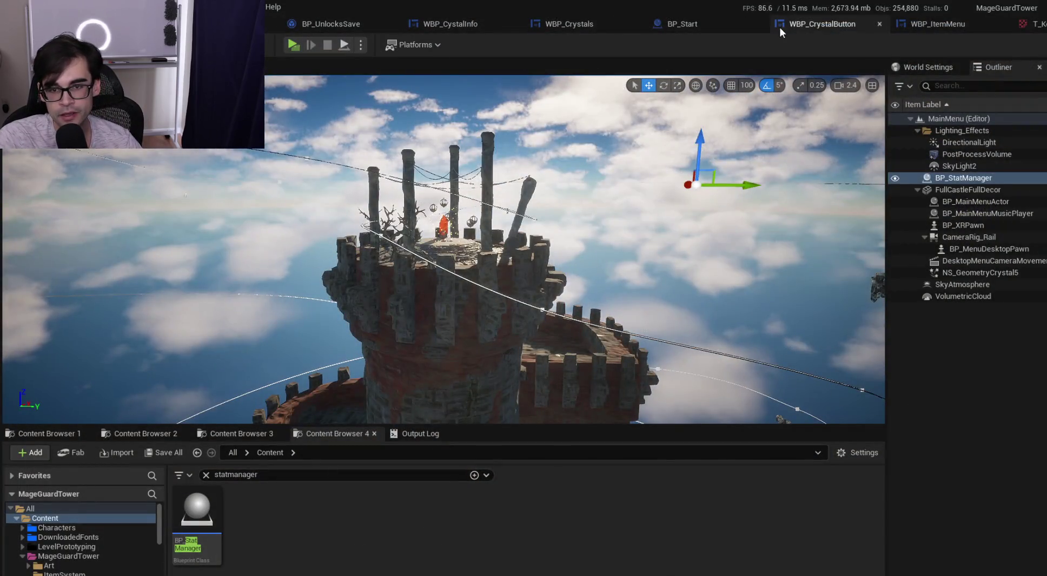
{"action": "left_click", "coordinate": [776, 25]}
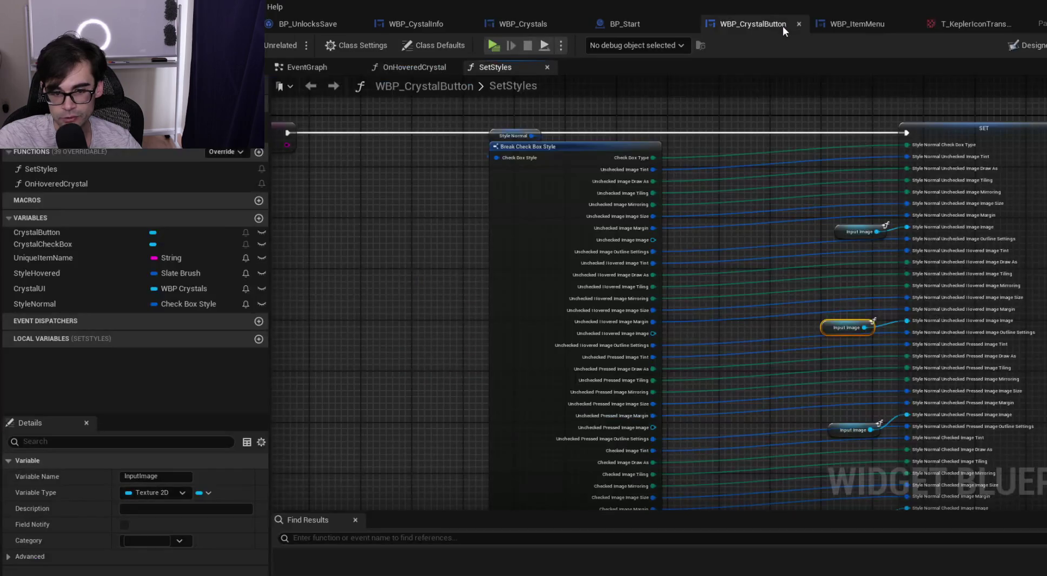
{"action": "left_click", "coordinate": [1017, 46]}
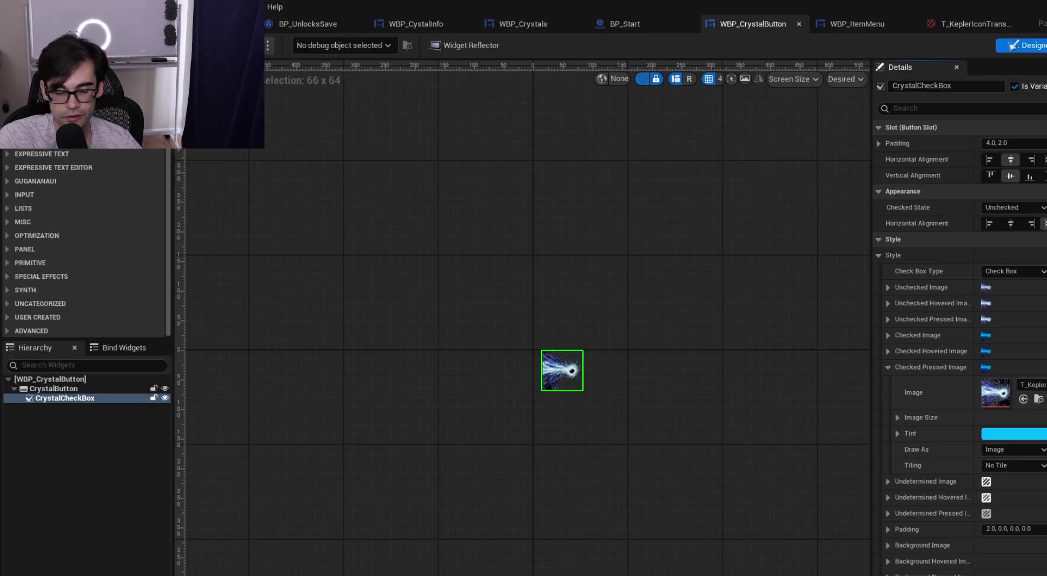
{"action": "left_click", "coordinate": [1042, 47]}
{"action": "left_click", "coordinate": [322, 68]}
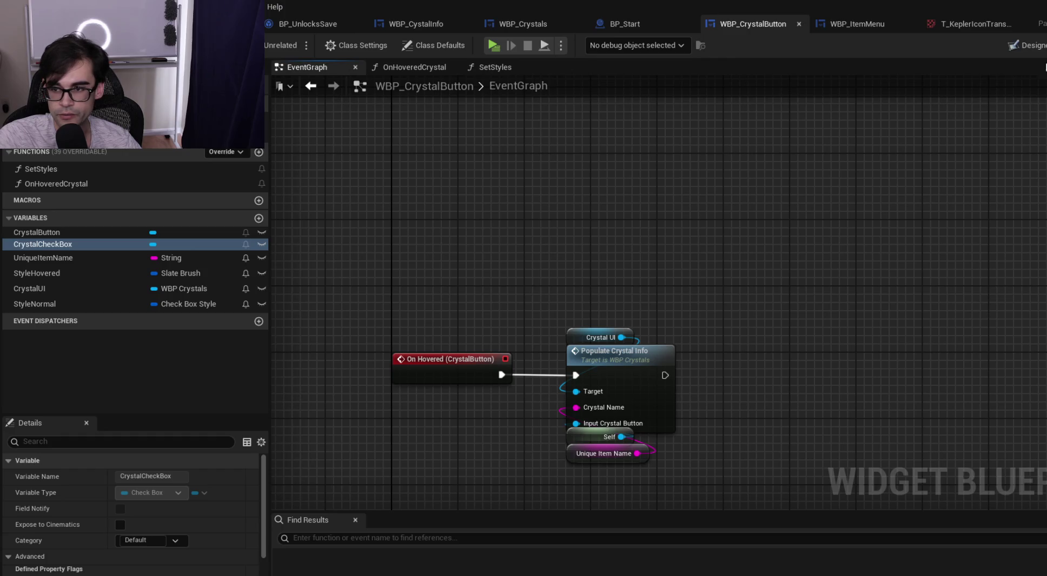
{"action": "left_click", "coordinate": [1042, 51]}
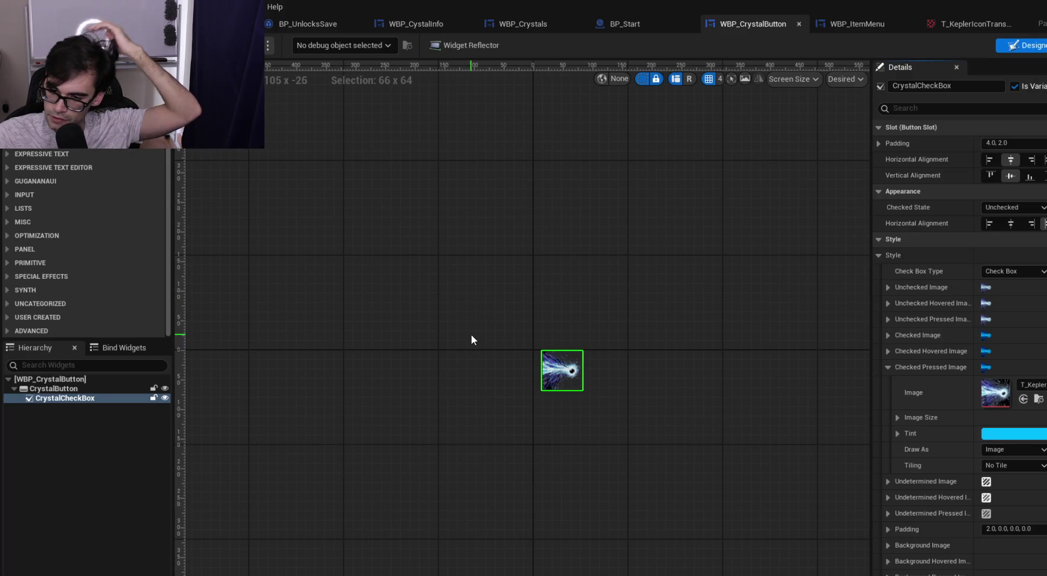
Inspect CrystalCheckBox's Checked Pressed Image style settings and pull a wire from Is Checked
{"action": "left_click", "coordinate": [887, 367]}
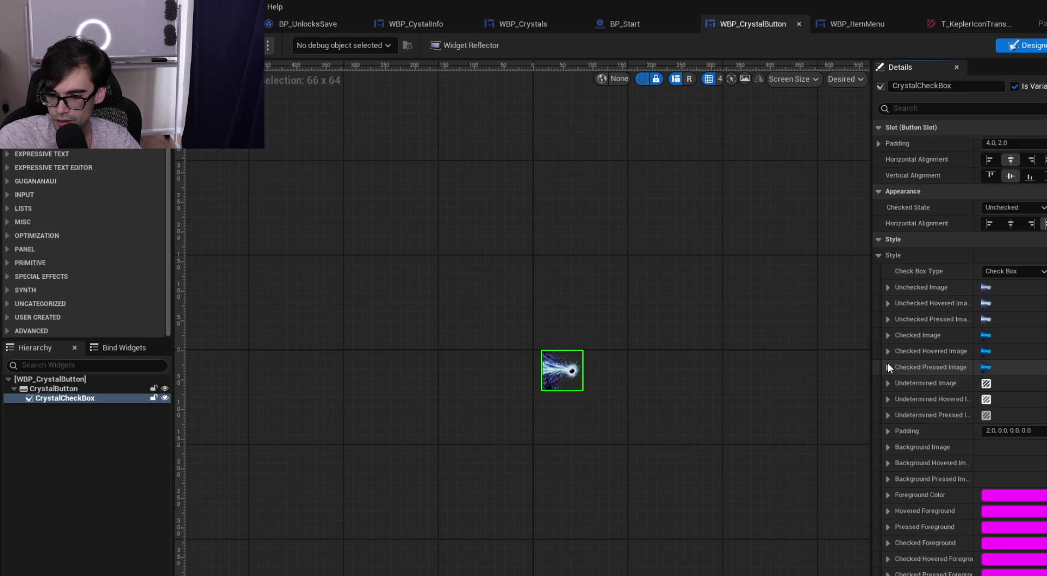
{"action": "left_click", "coordinate": [888, 367]}
{"action": "left_click", "coordinate": [887, 367]}
{"action": "scroll", "coordinate": [936, 427], "scroll_direction": "down", "scroll_amount": 10}
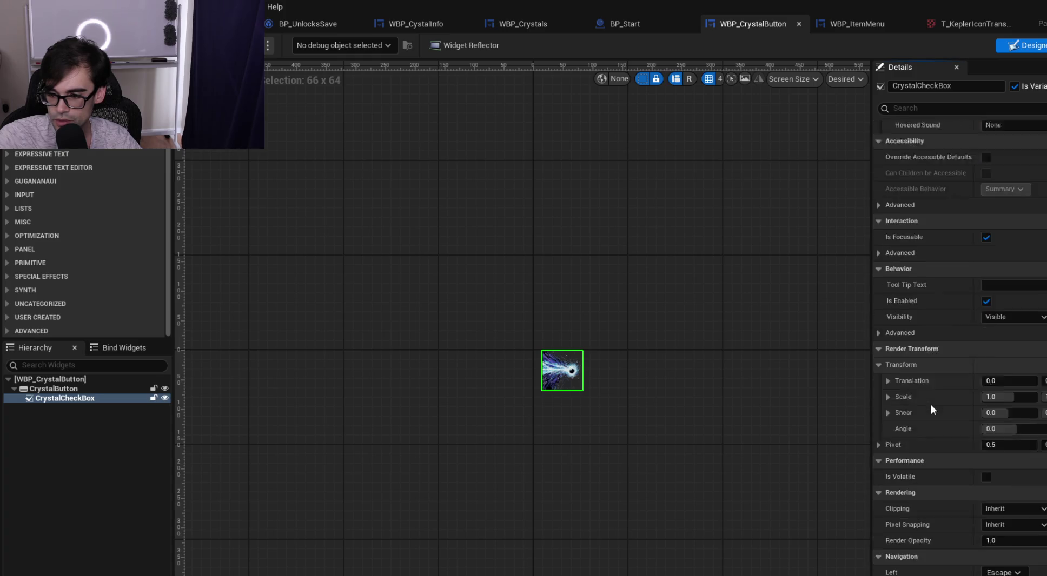
{"action": "scroll", "coordinate": [930, 405], "scroll_direction": "down", "scroll_amount": 3}
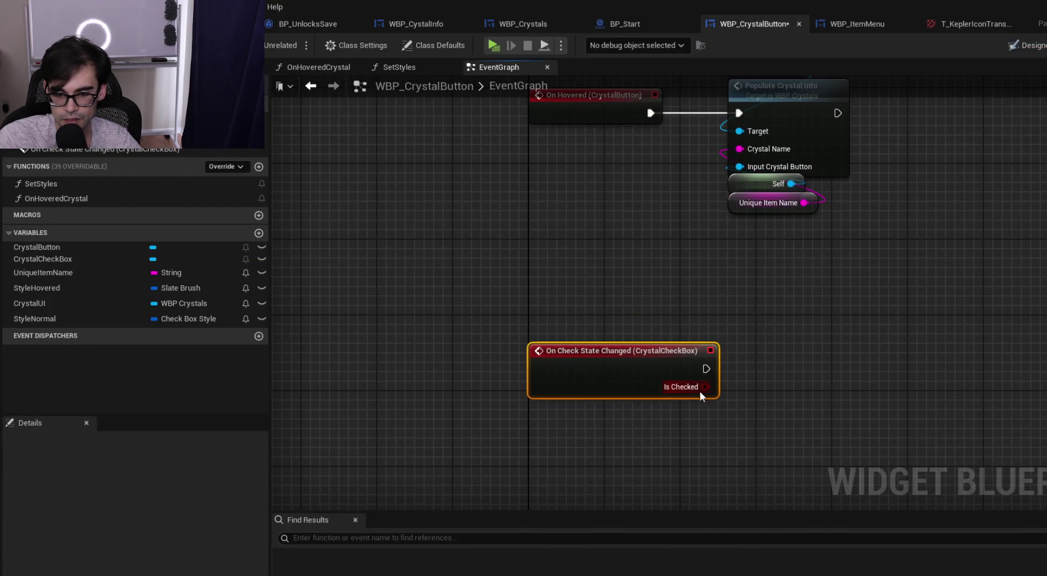
{"action": "left_click_drag", "start_coordinate": [705, 387], "coordinate": [762, 367]}
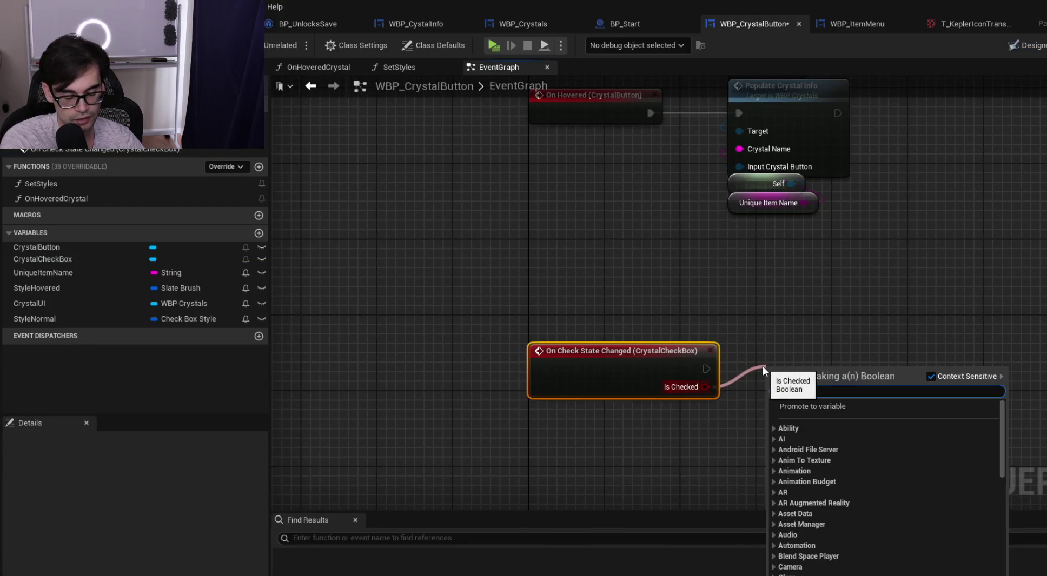
Pull a wire from On Check State Changed's Is Checked pin, then cancel without adding a node
{"action": "left_click", "coordinate": [763, 367]}
{"action": "mouse_move", "coordinate": [789, 271]}
{"action": "left_mouse_down"}
{"action": "mouse_move", "coordinate": [751, 387]}
{"action": "mouse_move", "coordinate": [690, 332]}
{"action": "left_mouse_up"}
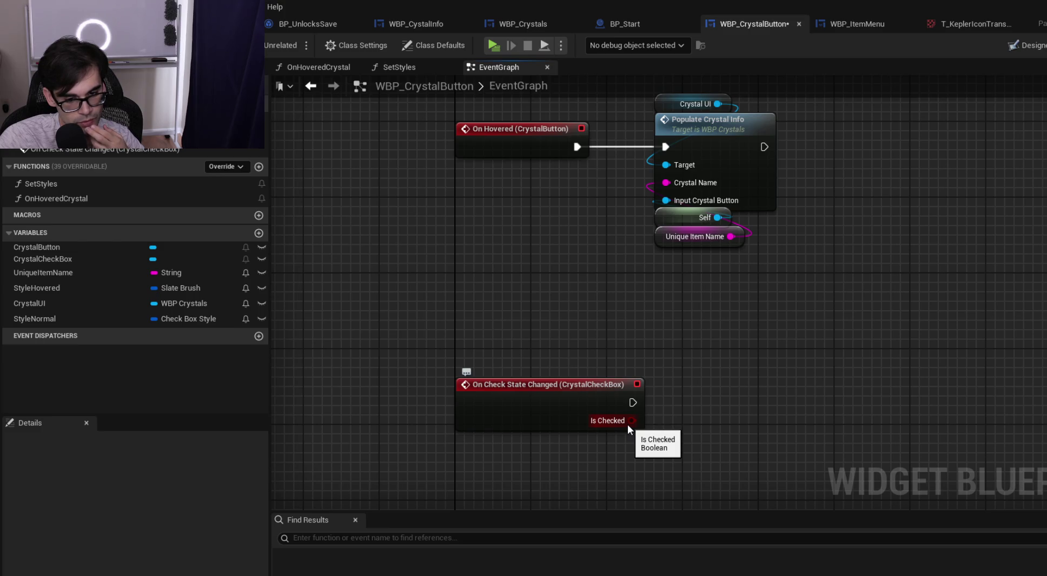
{"action": "left_click_drag", "start_coordinate": [627, 424], "coordinate": [664, 408]}
{"action": "left_click", "coordinate": [635, 331]}
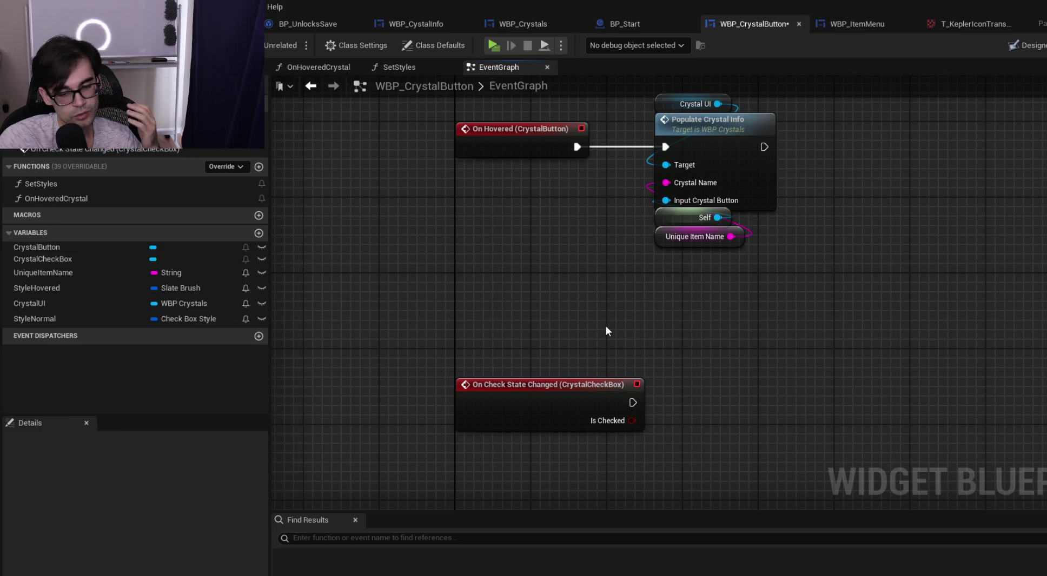
{"action": "left_click_drag", "start_coordinate": [688, 129], "coordinate": [680, 227]}
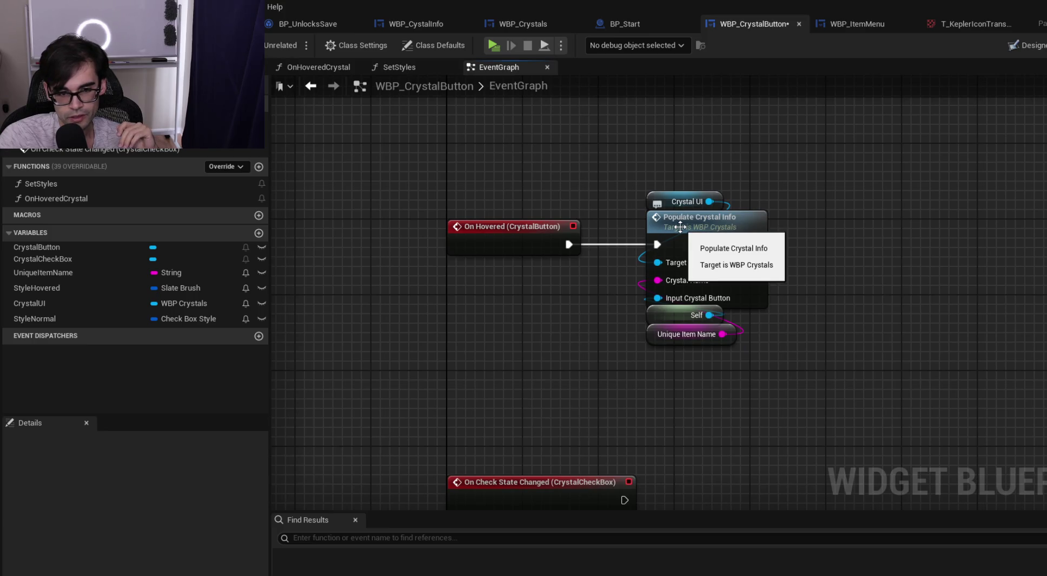
Review SetStyles, then open OnHoveredCrystal and select its two Set Checked State nodes
{"action": "left_click", "coordinate": [411, 72]}
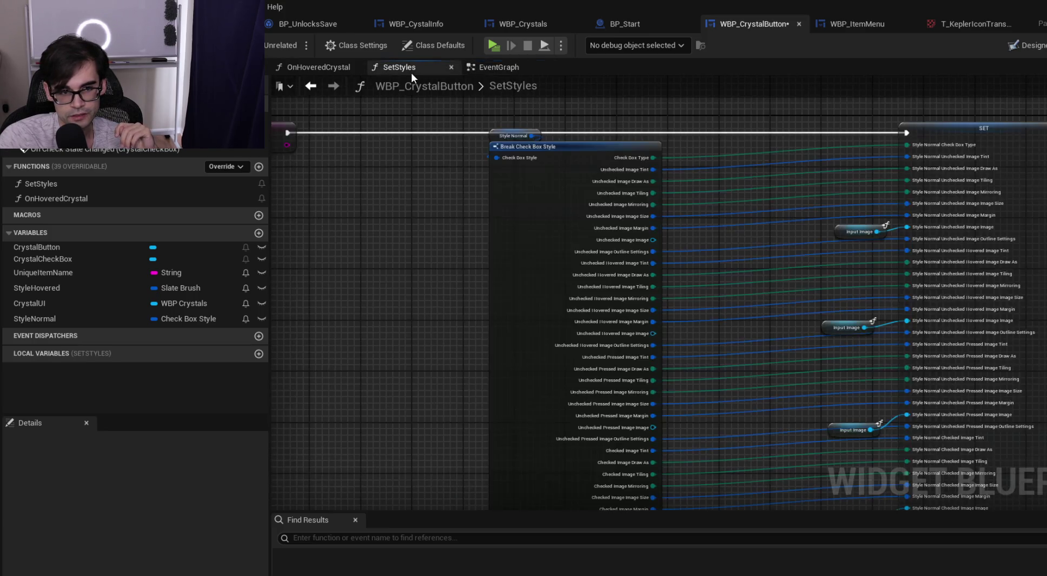
{"action": "left_click_drag", "start_coordinate": [462, 164], "coordinate": [516, 248]}
{"action": "scroll", "coordinate": [516, 248], "scroll_direction": "up", "scroll_amount": 2}
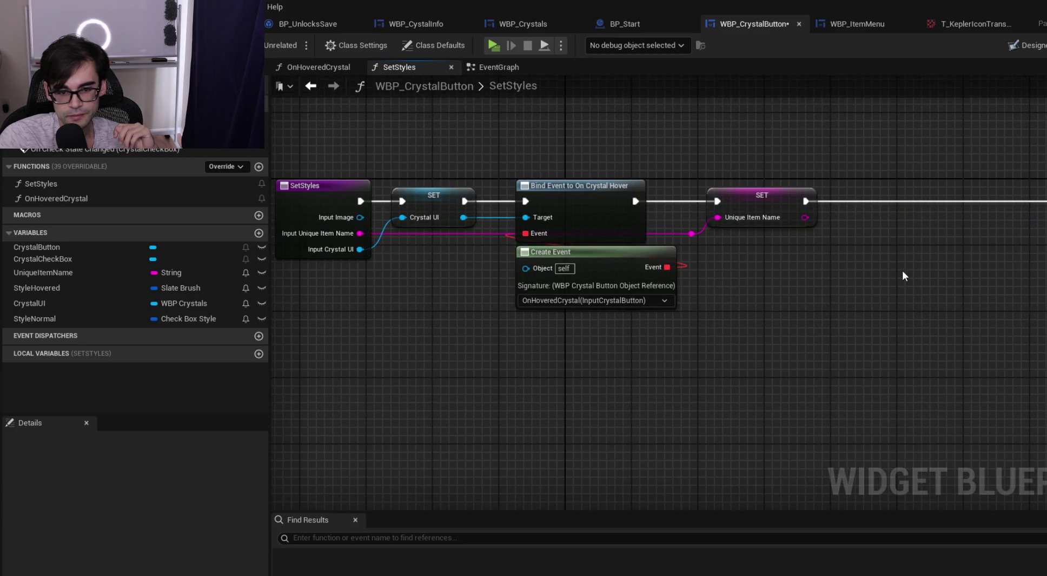
{"action": "scroll", "coordinate": [902, 271], "scroll_direction": "down", "scroll_amount": 2}
{"action": "mouse_move", "coordinate": [926, 271]}
{"action": "left_mouse_down"}
{"action": "mouse_move", "coordinate": [582, 256]}
{"action": "mouse_move", "coordinate": [399, 224]}
{"action": "left_mouse_up"}
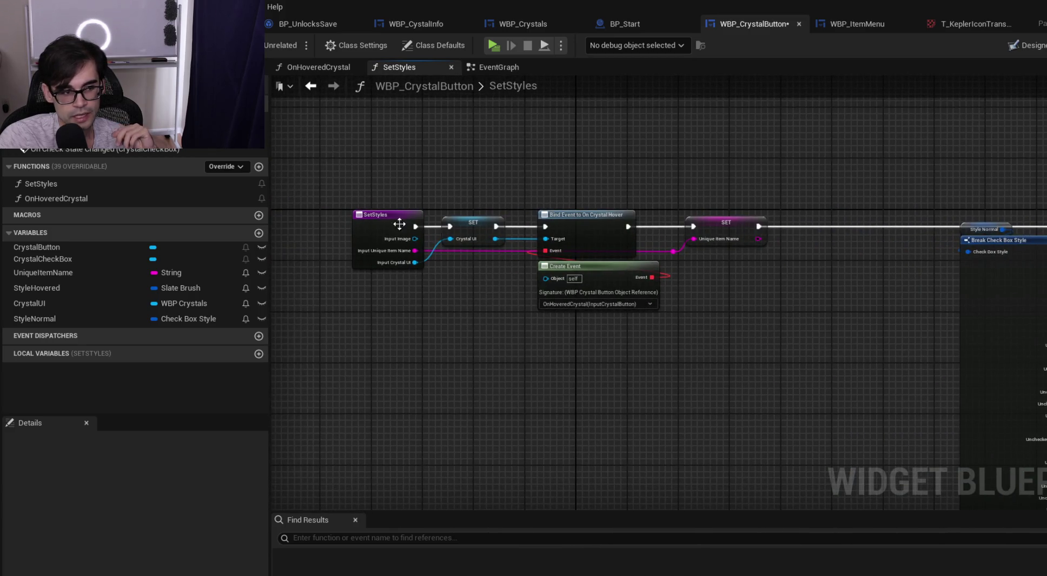
{"action": "double_click", "coordinate": [103, 204]}
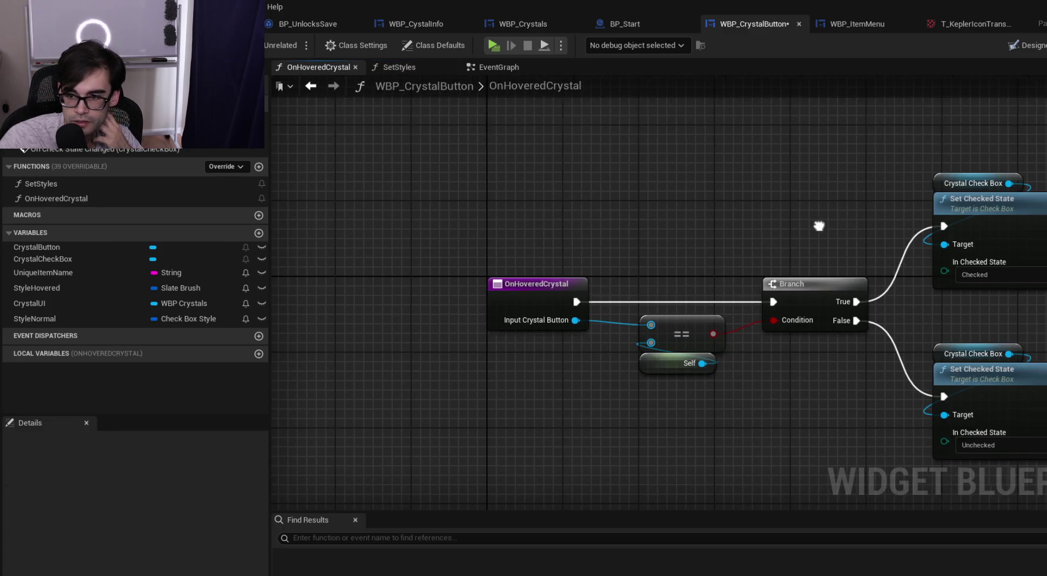
{"action": "scroll", "coordinate": [581, 210], "scroll_direction": "up", "scroll_amount": 2}
{"action": "left_click_drag", "start_coordinate": [690, 139], "coordinate": [955, 473]}
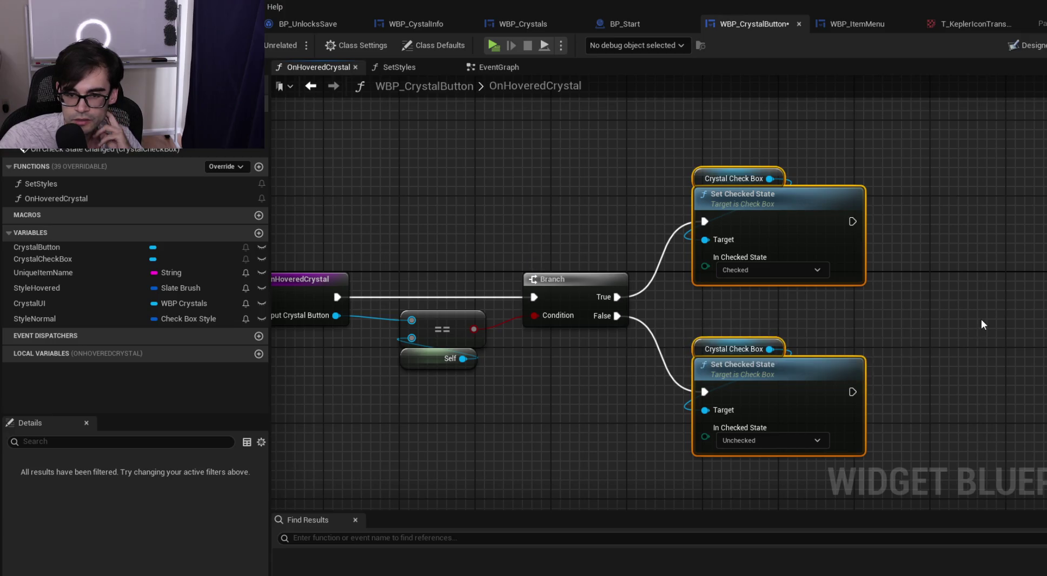
Review the On Check State Changed event and SetStyles' Bind Event and Create Event nodes
{"action": "left_click", "coordinate": [493, 70]}
{"action": "left_click_drag", "start_coordinate": [392, 254], "coordinate": [629, 341]}
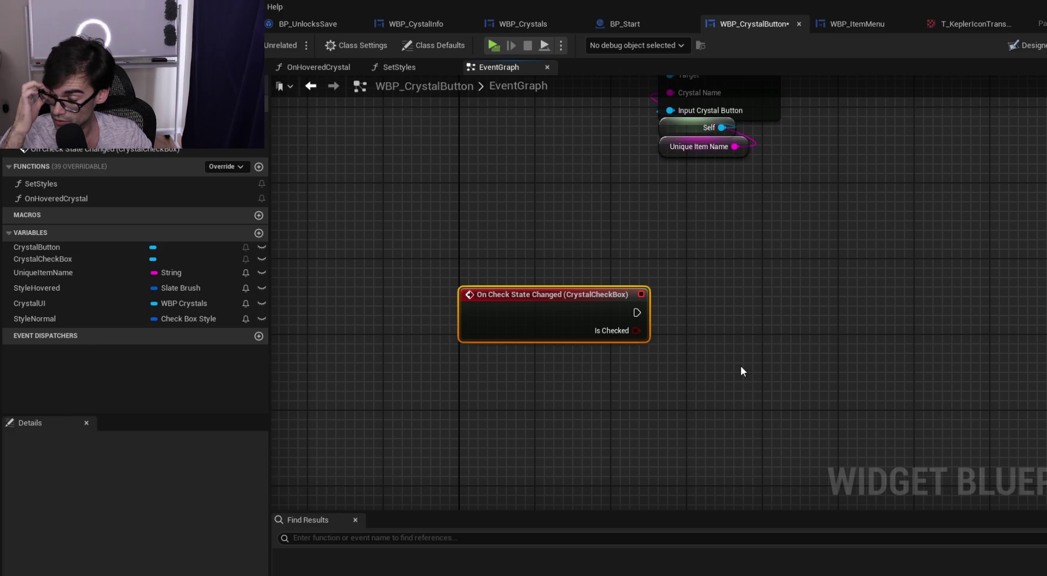
{"action": "left_click_drag", "start_coordinate": [920, 194], "coordinate": [811, 369]}
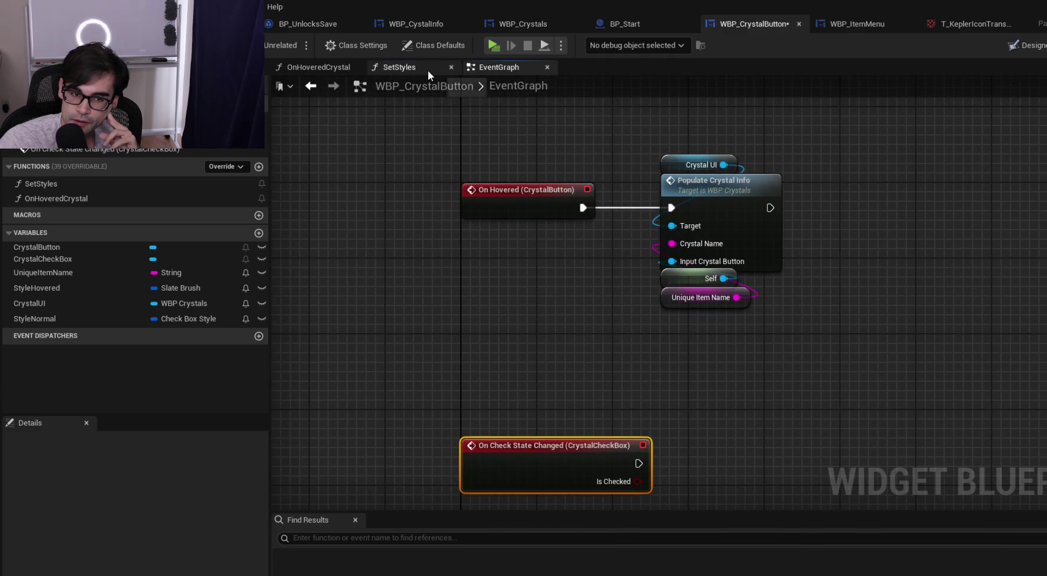
{"action": "left_click", "coordinate": [428, 70]}
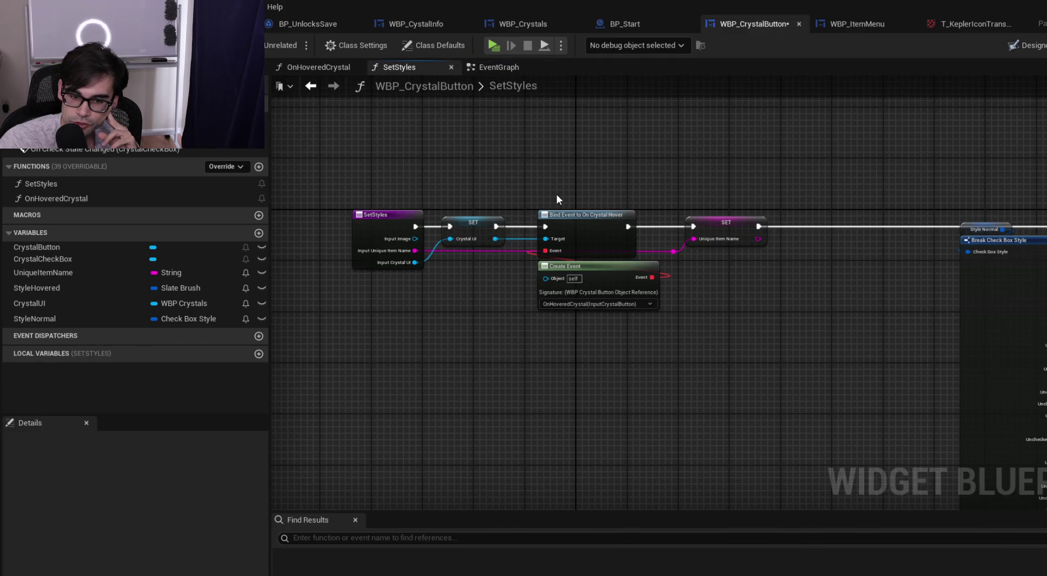
{"action": "left_click_drag", "start_coordinate": [525, 184], "coordinate": [666, 341]}
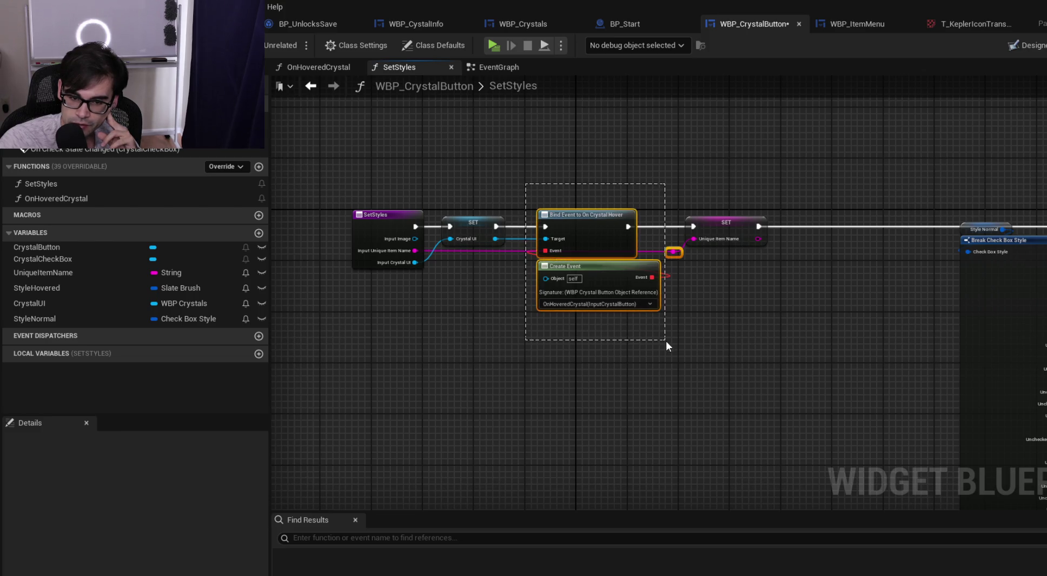
{"action": "left_click", "coordinate": [732, 340]}
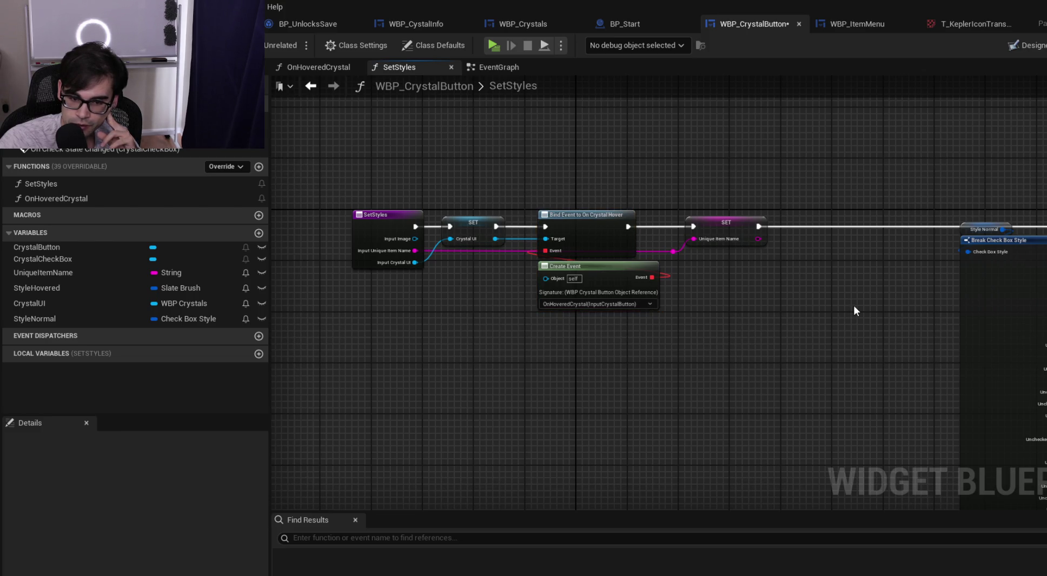
Inspect the lower Set Checked State node in OnHoveredCrystal and add a new variable
{"action": "left_click", "coordinate": [503, 70]}
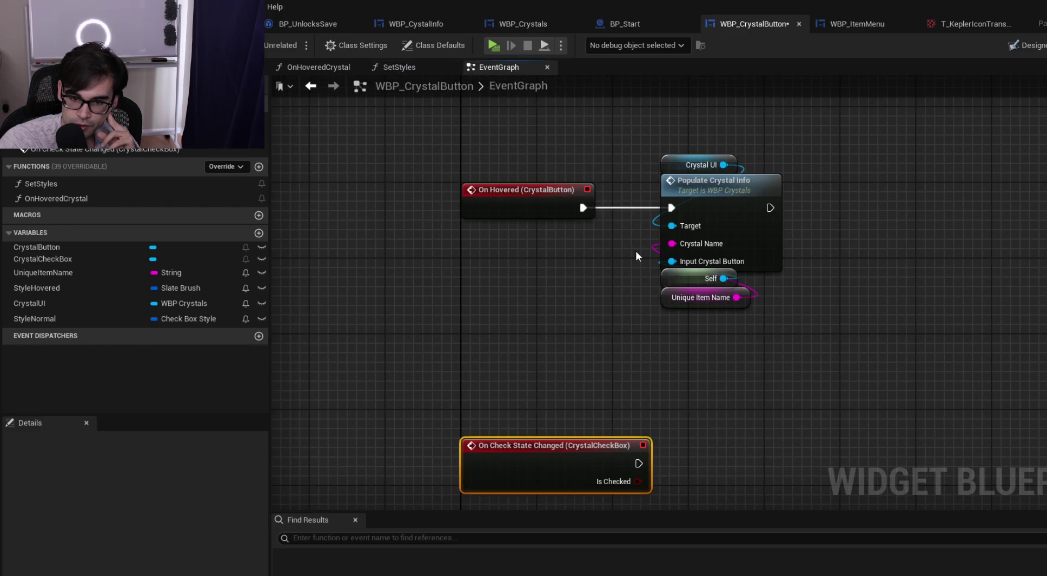
{"action": "scroll", "coordinate": [569, 321], "scroll_direction": "up", "scroll_amount": 2}
{"action": "left_click", "coordinate": [316, 68]}
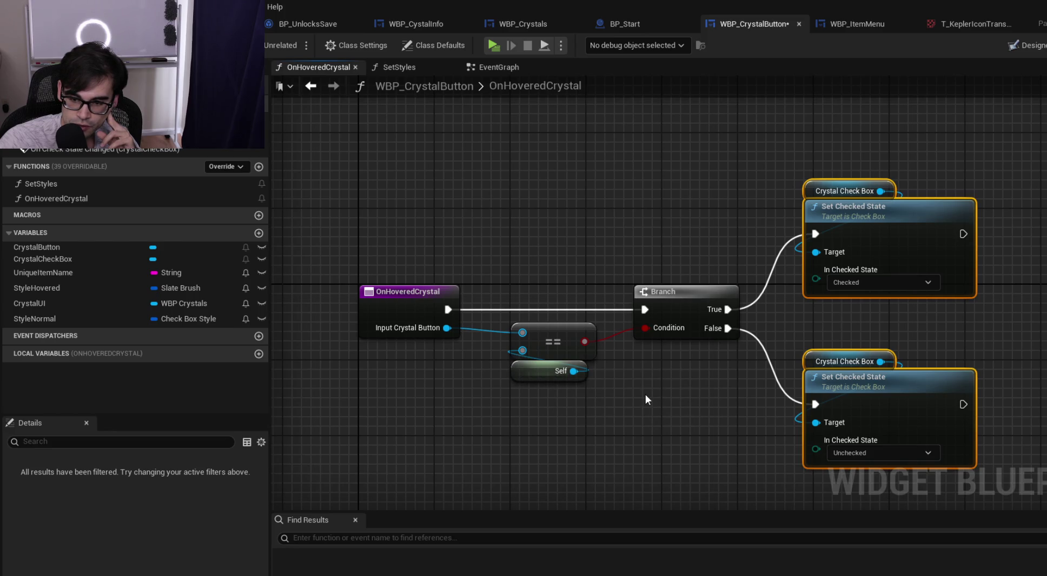
{"action": "left_click_drag", "start_coordinate": [647, 331], "coordinate": [715, 392]}
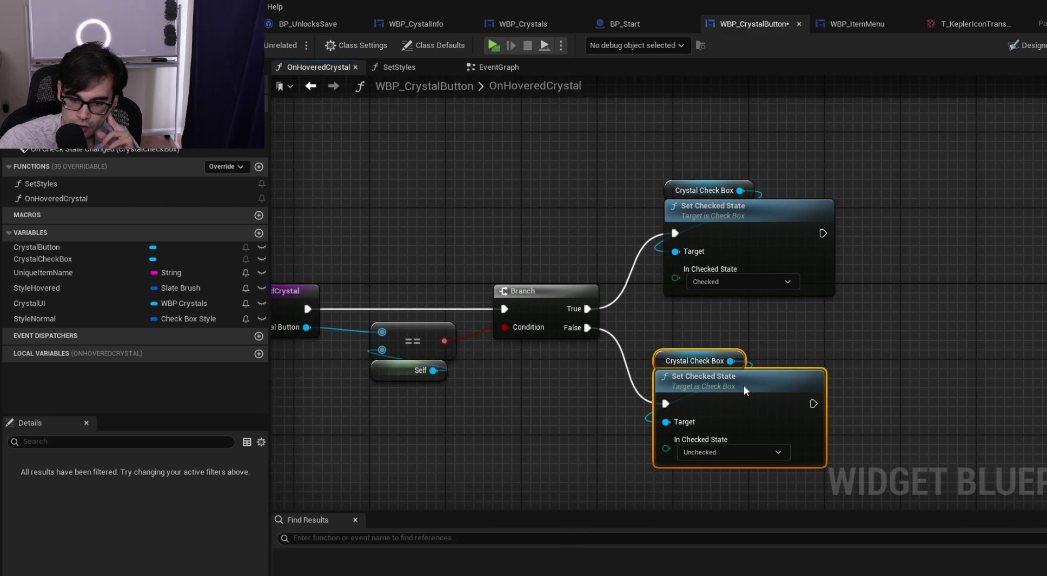
{"action": "left_click", "coordinate": [831, 336]}
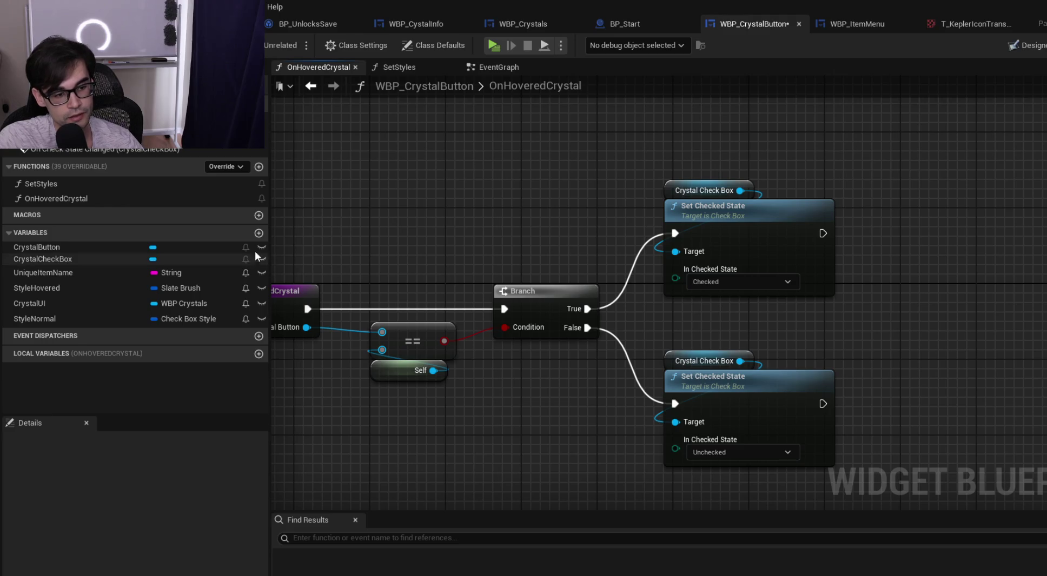
{"action": "left_click", "coordinate": [259, 234]}
Name the new variable bAlreadySet and make it a Boolean
{"action": "type", "text": "bAlreadySet"}
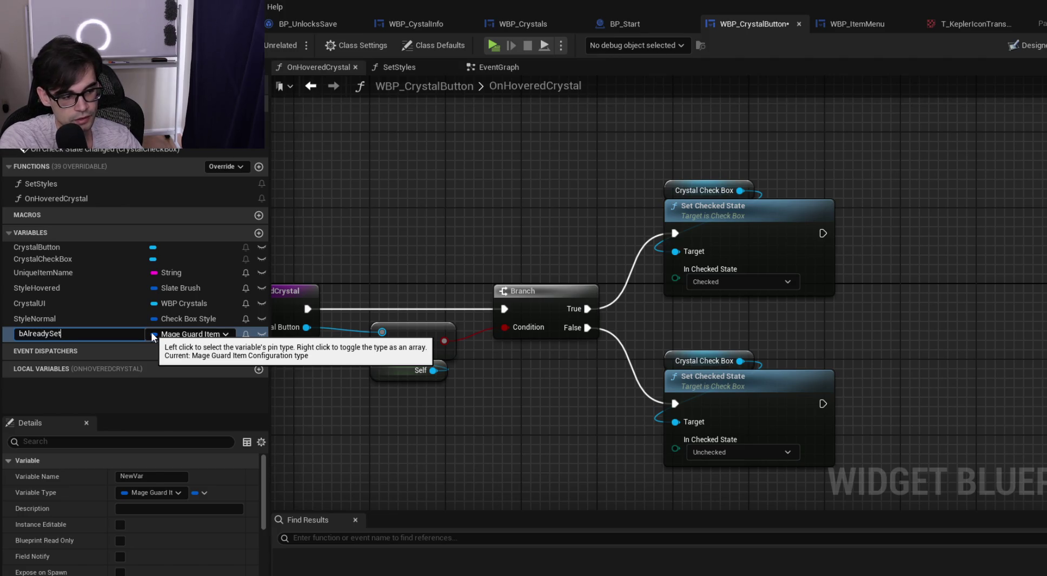
{"action": "key", "text": "Return"}
{"action": "left_click", "coordinate": [203, 332]}
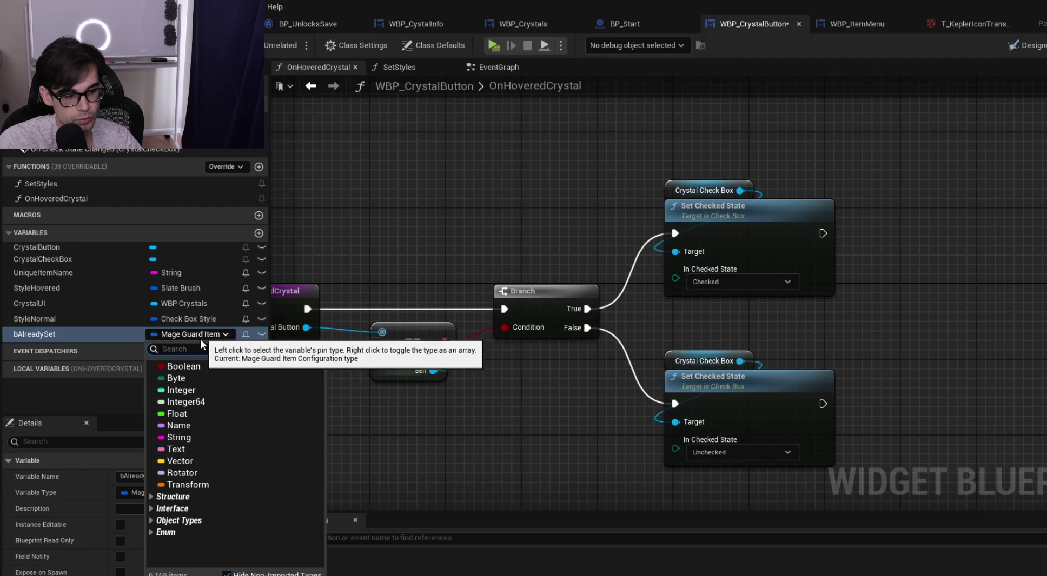
{"action": "left_click", "coordinate": [181, 366]}
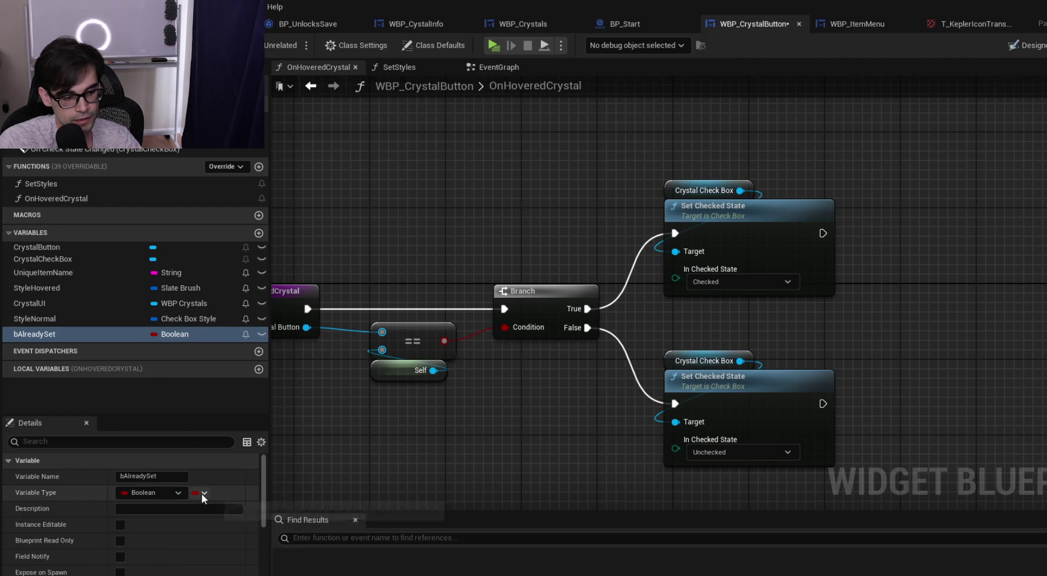
Chain a SET bAlreadySet set to true after the upper Set Checked State node
{"action": "mouse_move", "coordinate": [46, 335]}
{"action": "left_mouse_down"}
{"action": "mouse_move", "coordinate": [868, 163]}
{"action": "mouse_move", "coordinate": [891, 192]}
{"action": "left_mouse_up"}
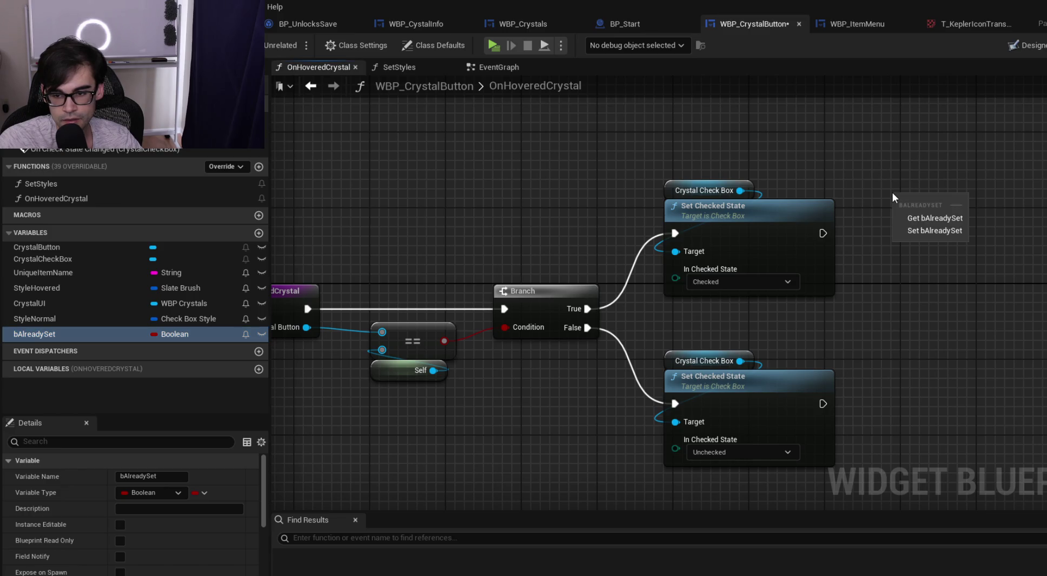
{"action": "left_click", "coordinate": [941, 231]}
{"action": "mouse_move", "coordinate": [822, 233]}
{"action": "left_mouse_down"}
{"action": "mouse_move", "coordinate": [903, 205]}
{"action": "mouse_move", "coordinate": [944, 219]}
{"action": "left_mouse_up"}
{"action": "left_click", "coordinate": [957, 223]}
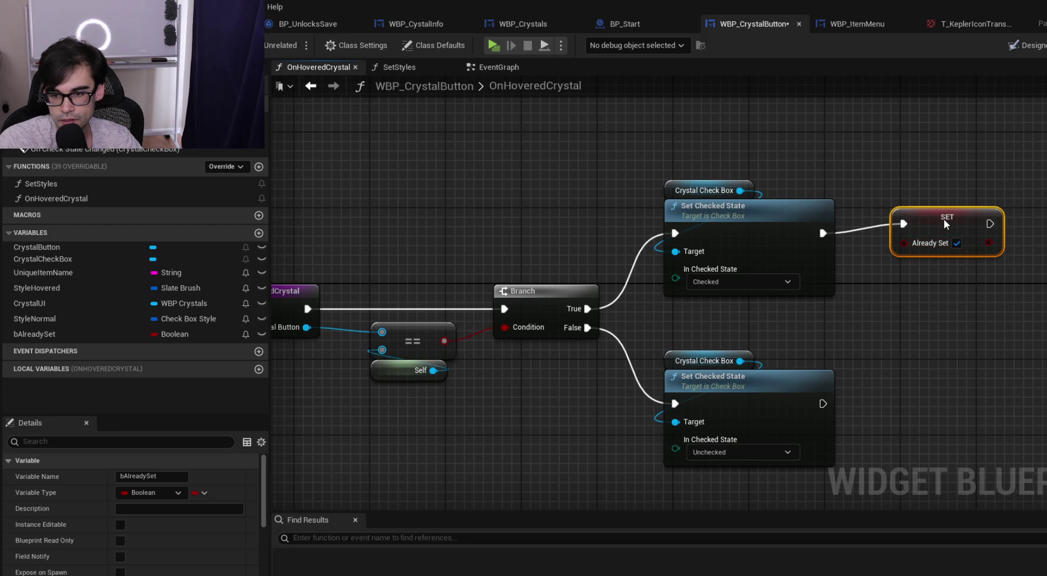
{"action": "left_click", "coordinate": [918, 369]}
{"action": "left_click_drag", "start_coordinate": [918, 369], "coordinate": [876, 318]}
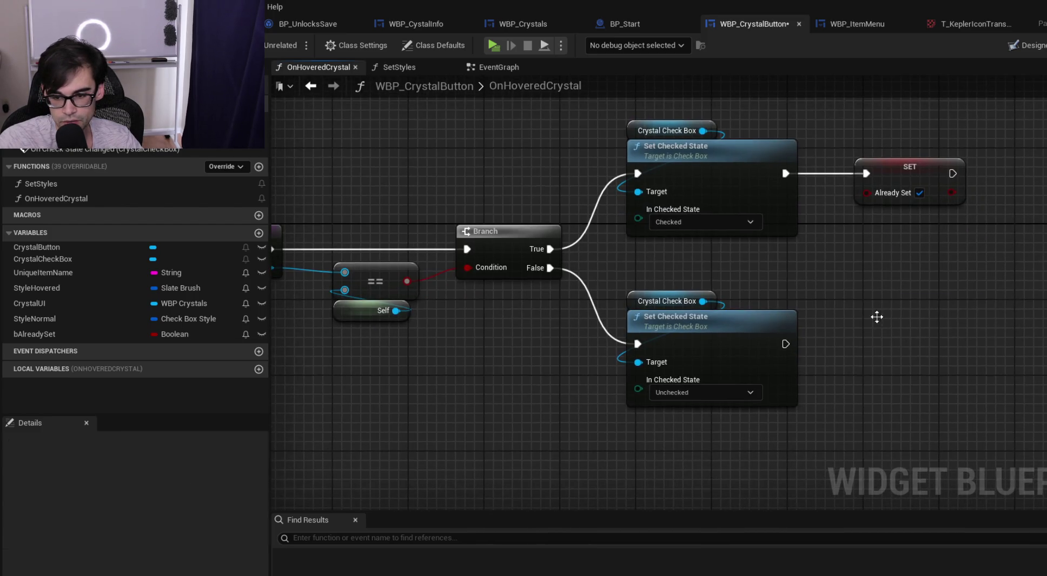
Paste a bAlreadySet setter set to false after the lower Set Checked State, and save
{"action": "key", "text": "ctrl+v"}
{"action": "mouse_move", "coordinate": [785, 344]}
{"action": "left_mouse_down"}
{"action": "mouse_move", "coordinate": [883, 328]}
{"action": "mouse_move", "coordinate": [875, 334]}
{"action": "left_mouse_up"}
{"action": "left_click_drag", "start_coordinate": [919, 309], "coordinate": [914, 338]}
{"action": "left_click", "coordinate": [919, 363]}
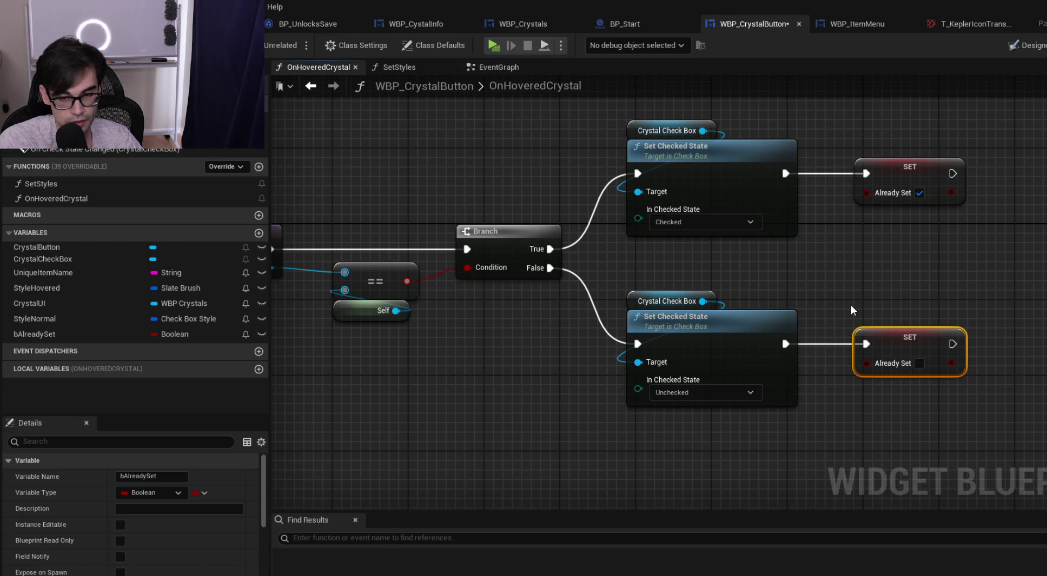
{"action": "key", "text": "ctrl+s"}
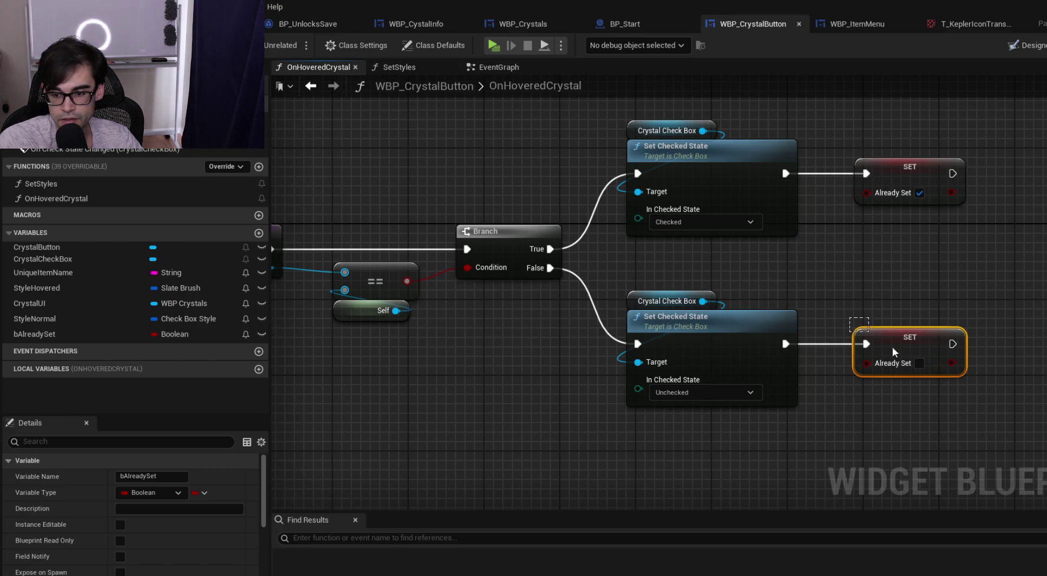
{"action": "left_click", "coordinate": [510, 68]}
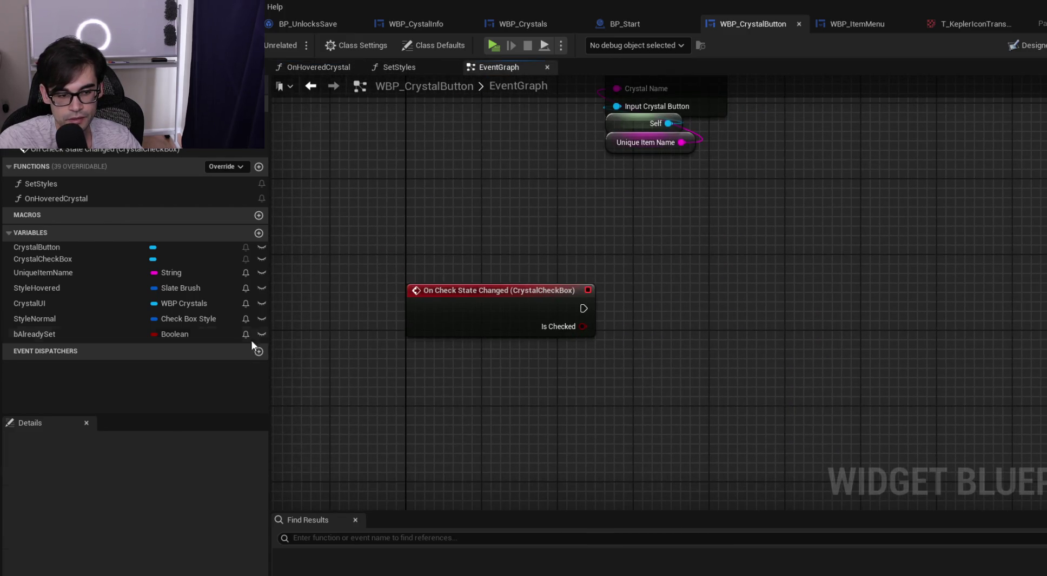
Add an Already Set getter and a Branch off the Is Checked output
{"action": "left_click_drag", "start_coordinate": [73, 330], "coordinate": [566, 228]}
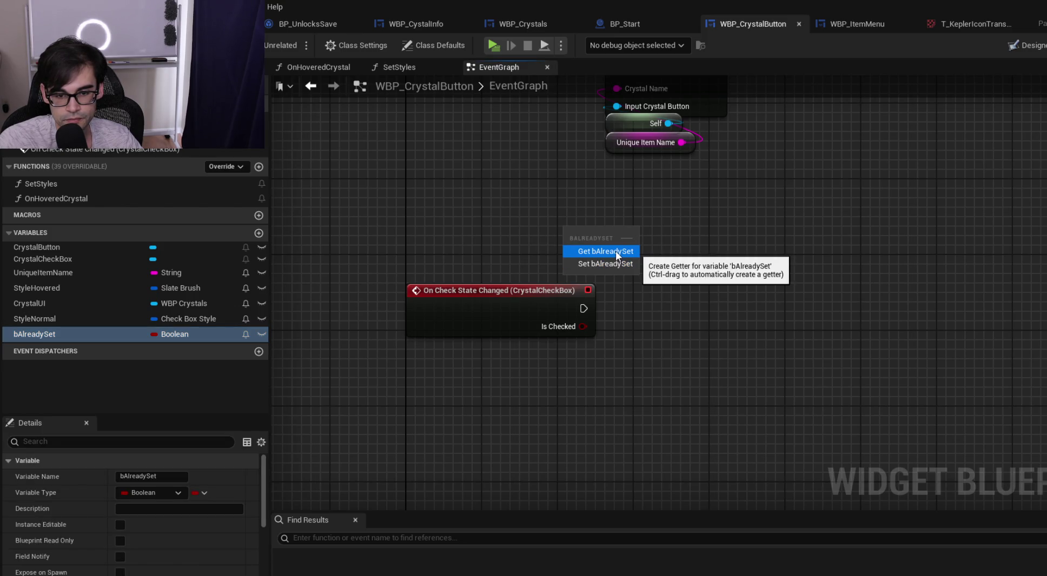
{"action": "left_click", "coordinate": [615, 251]}
{"action": "mouse_move", "coordinate": [558, 218]}
{"action": "left_mouse_down"}
{"action": "mouse_move", "coordinate": [633, 350]}
{"action": "mouse_move", "coordinate": [627, 379]}
{"action": "left_mouse_up"}
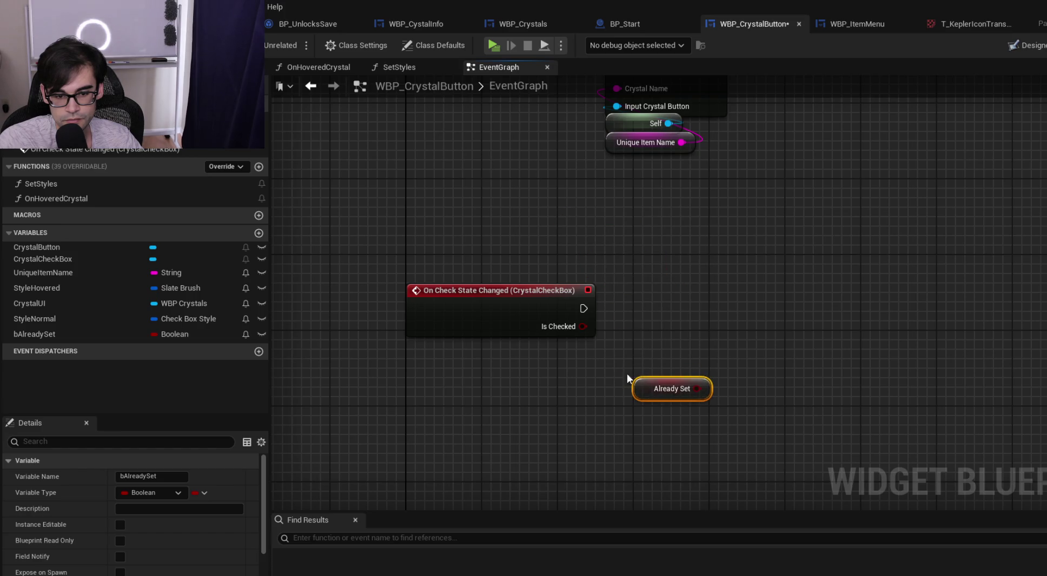
{"action": "left_click_drag", "start_coordinate": [583, 327], "coordinate": [638, 314]}
{"action": "type", "text": "branch"}
{"action": "key", "text": "Return"}
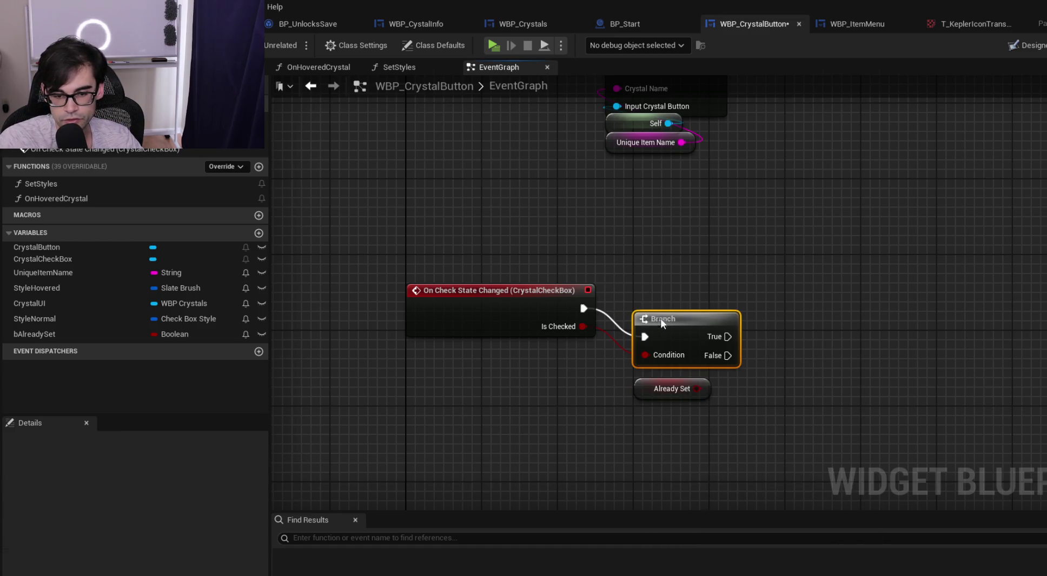
{"action": "left_click_drag", "start_coordinate": [661, 323], "coordinate": [654, 294]}
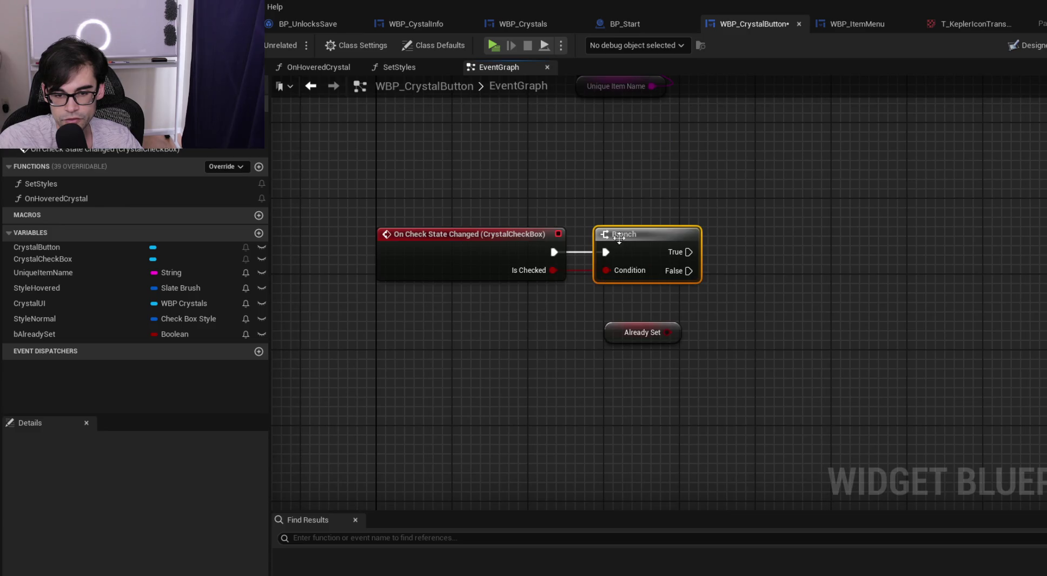
{"action": "left_click_drag", "start_coordinate": [618, 237], "coordinate": [732, 227]}
{"action": "left_click_drag", "start_coordinate": [609, 331], "coordinate": [484, 340]}
Drop a trial AND node and wire Is Checked straight into the Branch condition
{"action": "left_click_drag", "start_coordinate": [553, 270], "coordinate": [586, 294]}
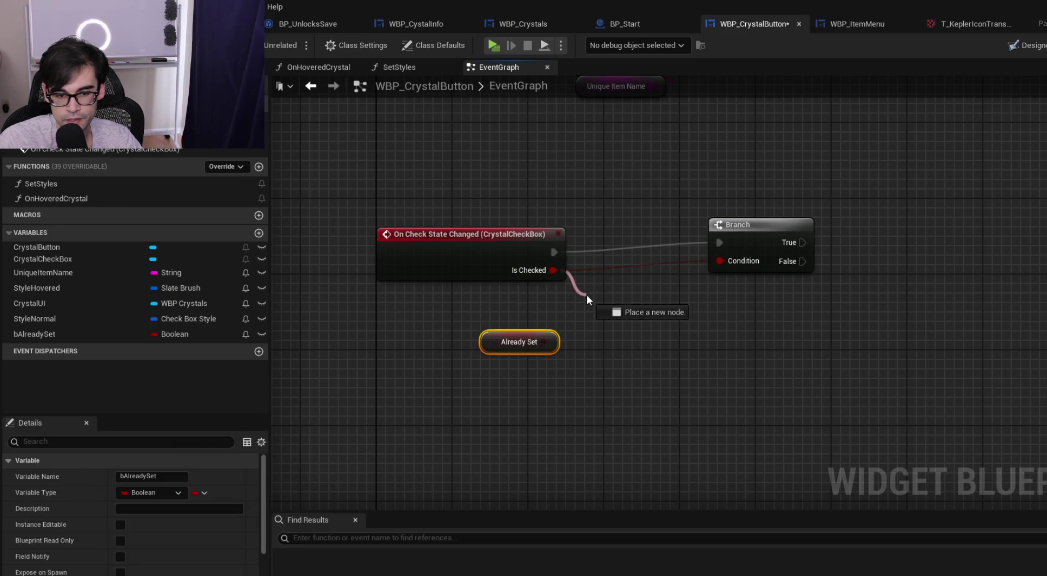
{"action": "type", "text": "and"}
{"action": "key", "text": "Return"}
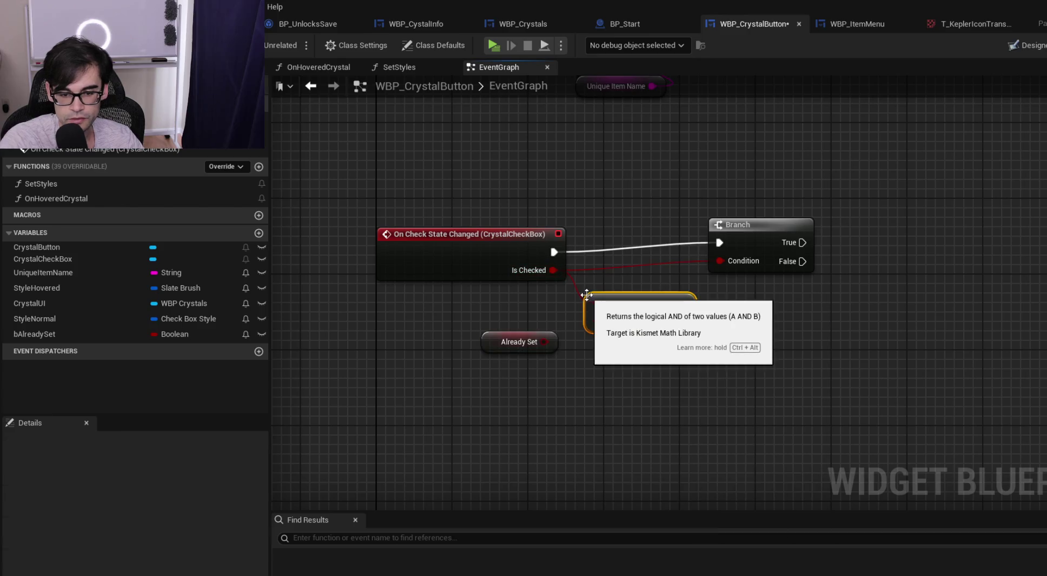
{"action": "left_click_drag", "start_coordinate": [544, 342], "coordinate": [586, 327]}
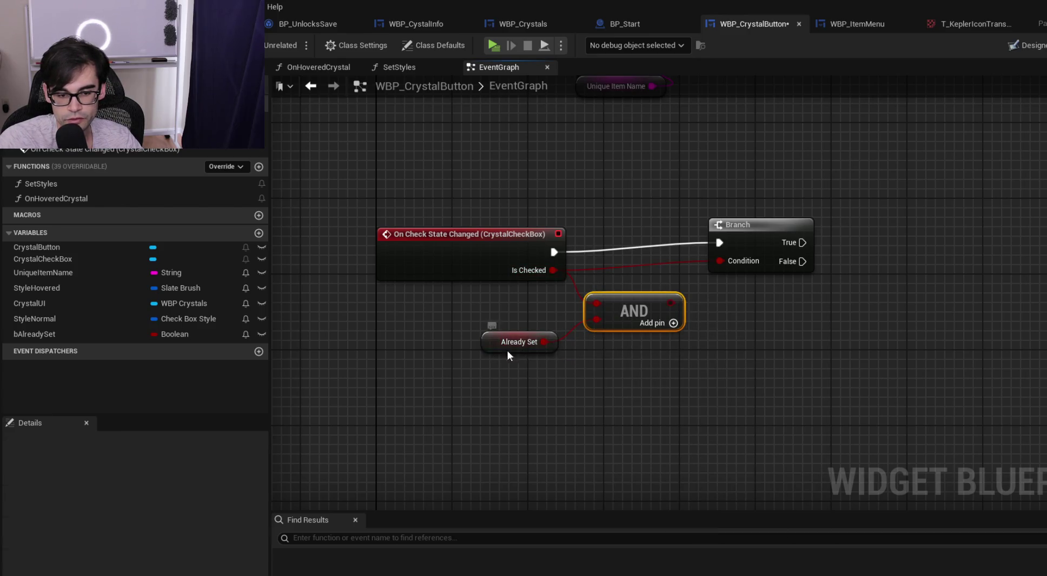
{"action": "left_click_drag", "start_coordinate": [507, 351], "coordinate": [606, 349]}
{"action": "mouse_move", "coordinate": [671, 303]}
{"action": "left_mouse_down"}
{"action": "mouse_move", "coordinate": [727, 263]}
{"action": "mouse_move", "coordinate": [733, 244]}
{"action": "left_mouse_up"}
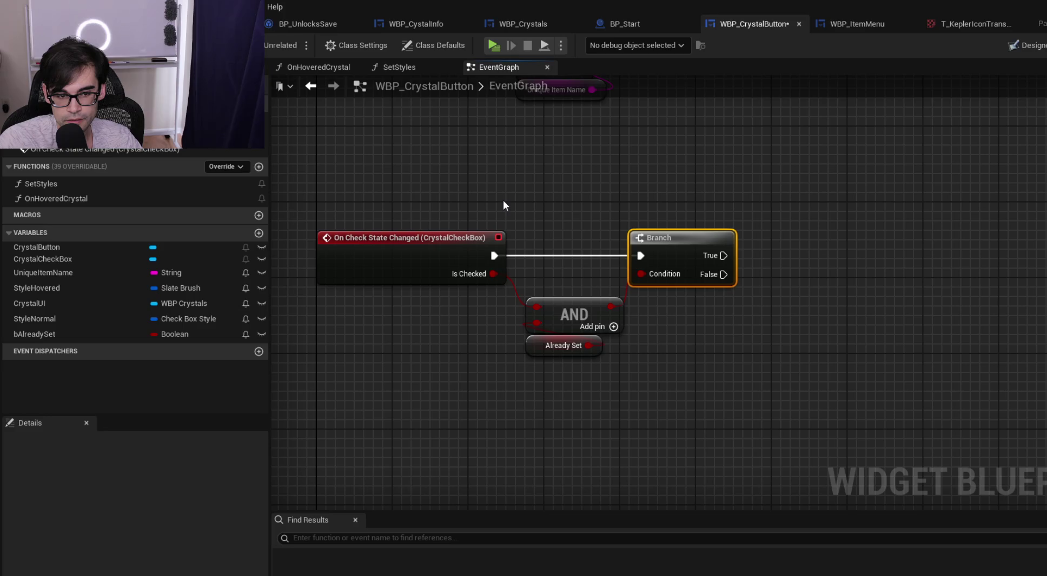
{"action": "mouse_move", "coordinate": [492, 274]}
{"action": "left_mouse_down"}
{"action": "mouse_move", "coordinate": [536, 307]}
{"action": "mouse_move", "coordinate": [565, 363]}
{"action": "left_mouse_up"}
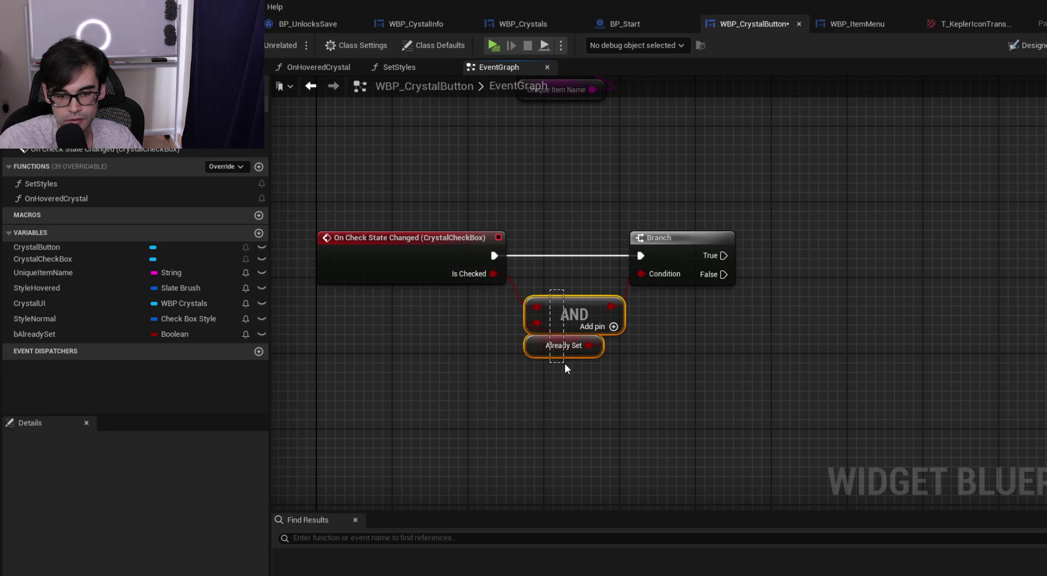
{"action": "key", "text": "Delete"}
{"action": "left_click_drag", "start_coordinate": [493, 274], "coordinate": [642, 275]}
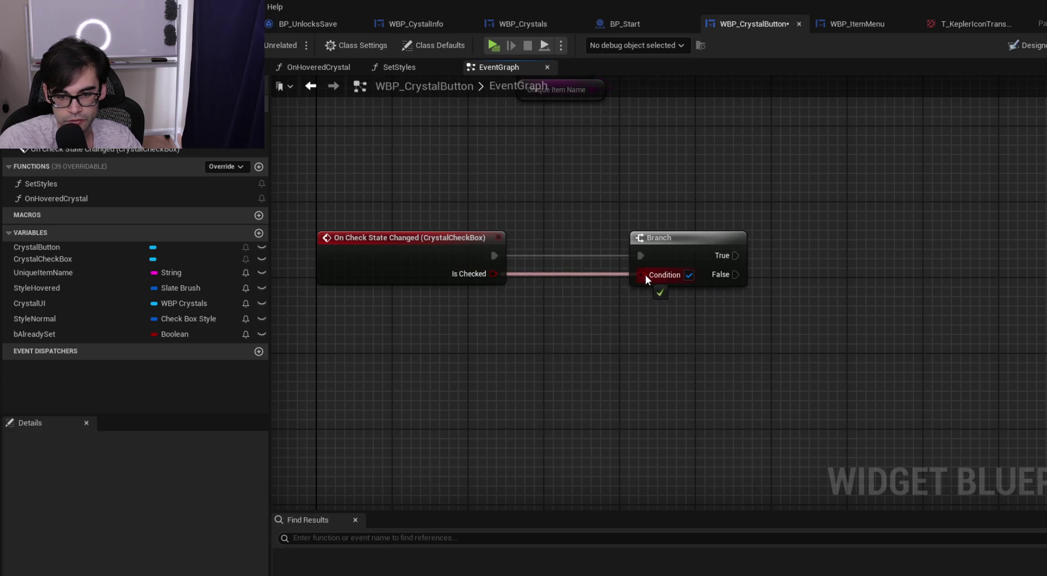
{"action": "left_click_drag", "start_coordinate": [676, 245], "coordinate": [600, 248]}
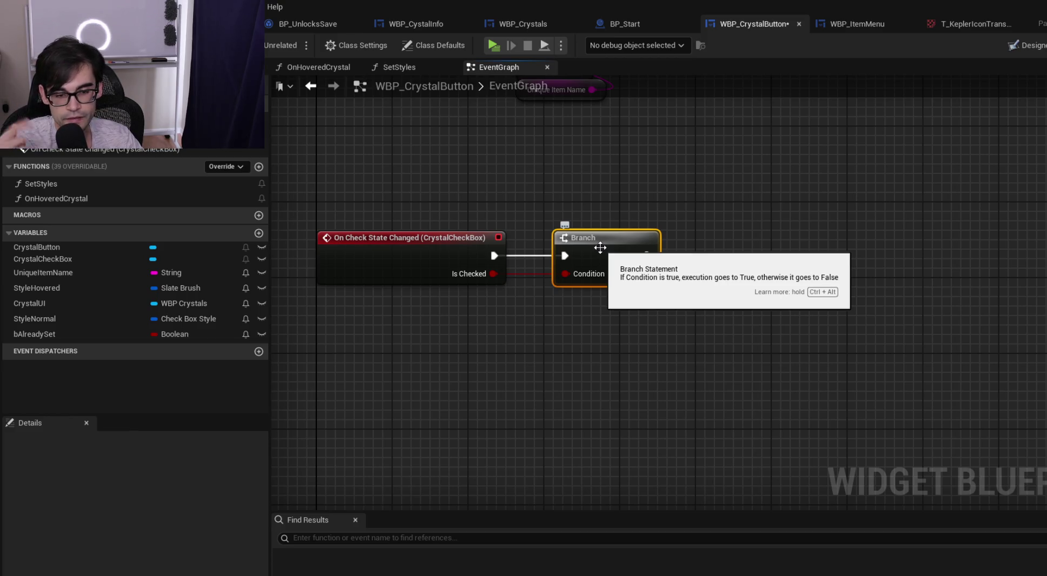
{"action": "left_click_drag", "start_coordinate": [705, 180], "coordinate": [623, 230]}
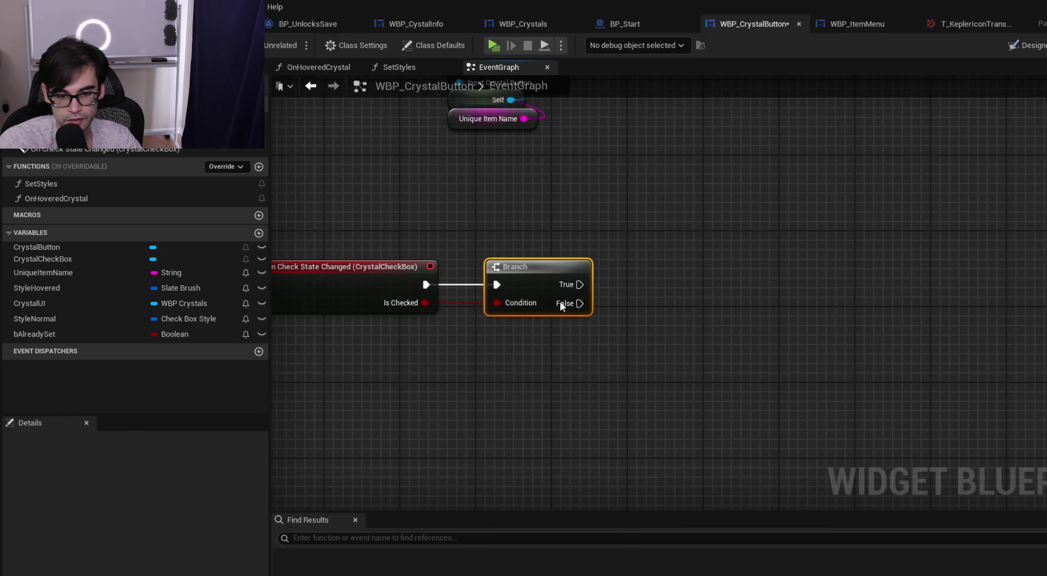
Add a second Branch driven by Already Set on the first Branch's False path
{"action": "mouse_move", "coordinate": [110, 333]}
{"action": "left_mouse_down"}
{"action": "mouse_move", "coordinate": [560, 340]}
{"action": "mouse_move", "coordinate": [659, 313]}
{"action": "left_mouse_up"}
{"action": "left_click", "coordinate": [608, 360]}
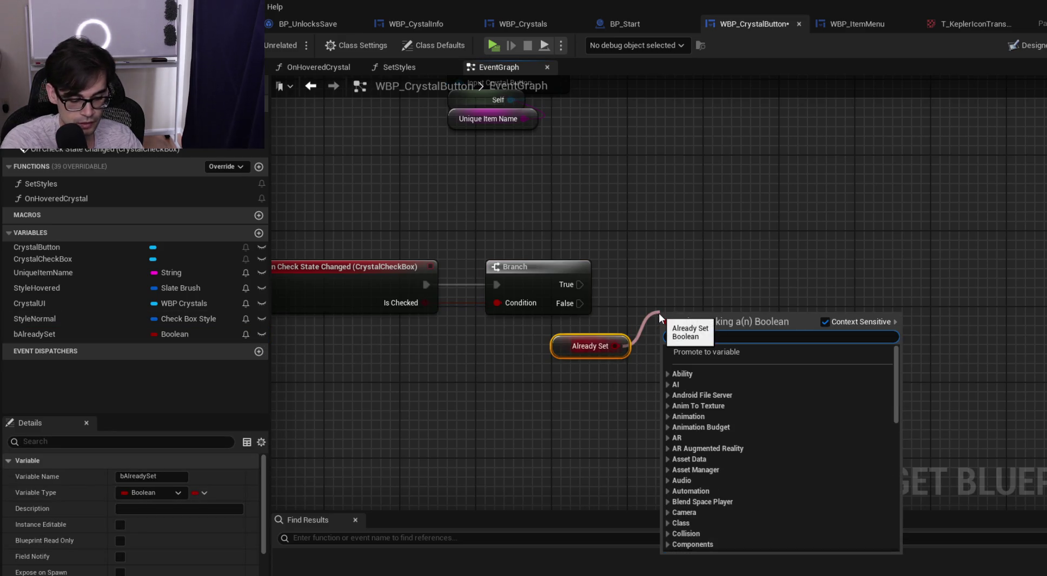
{"action": "type", "text": "branch"}
{"action": "key", "text": "Return"}
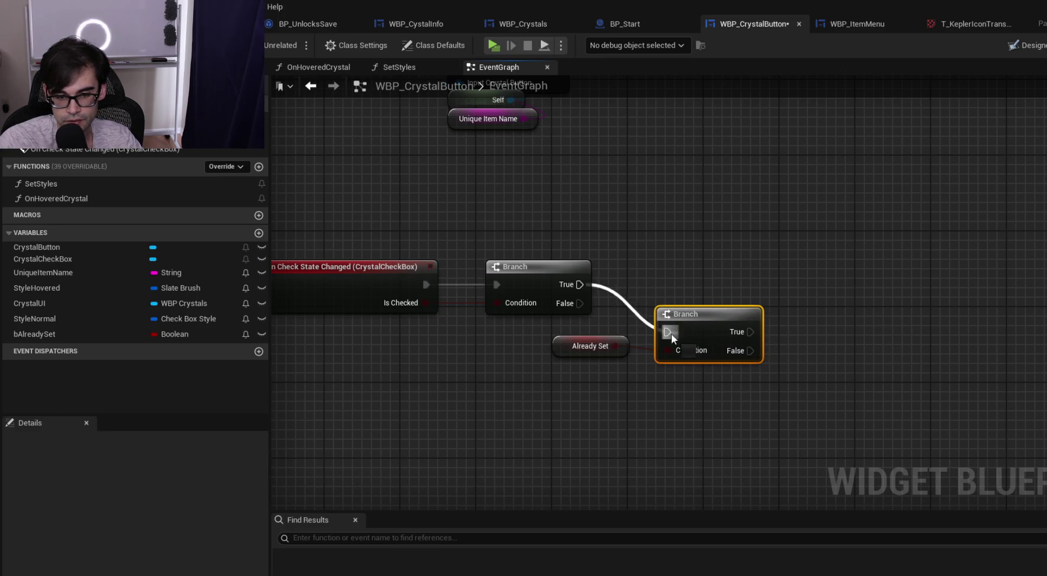
{"action": "mouse_move", "coordinate": [580, 304]}
{"action": "left_mouse_down"}
{"action": "mouse_move", "coordinate": [693, 335]}
{"action": "mouse_move", "coordinate": [702, 278]}
{"action": "mouse_move", "coordinate": [703, 294]}
{"action": "left_mouse_up"}
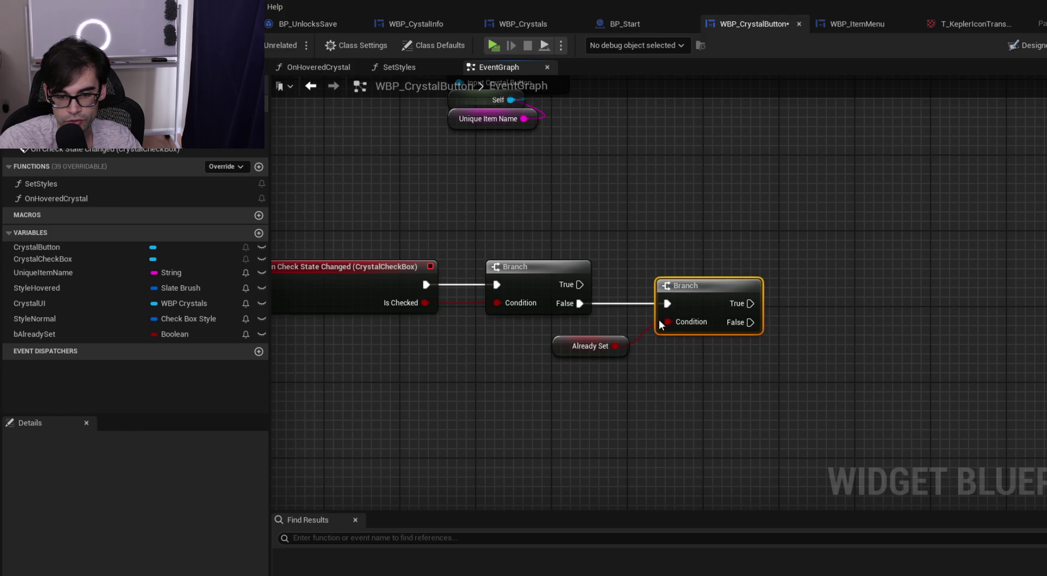
{"action": "left_click_drag", "start_coordinate": [554, 353], "coordinate": [670, 350]}
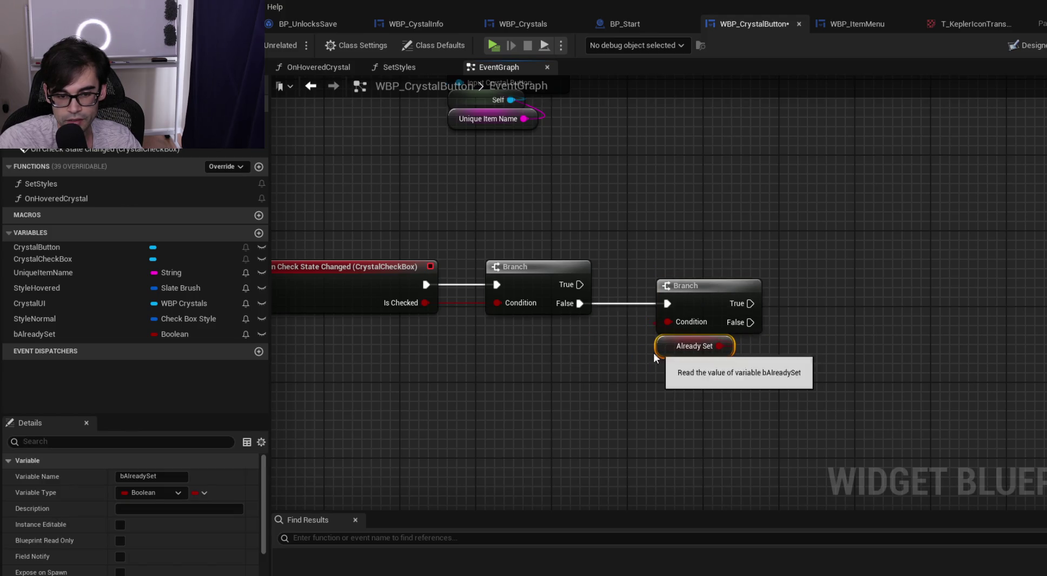
{"action": "mouse_move", "coordinate": [512, 202]}
{"action": "left_mouse_down"}
{"action": "mouse_move", "coordinate": [612, 310]}
{"action": "mouse_move", "coordinate": [630, 353]}
{"action": "left_mouse_up"}
Paste OnHoveredCrystal's checked Set Checked State onto the second Branch's True path
{"action": "left_click", "coordinate": [330, 69]}
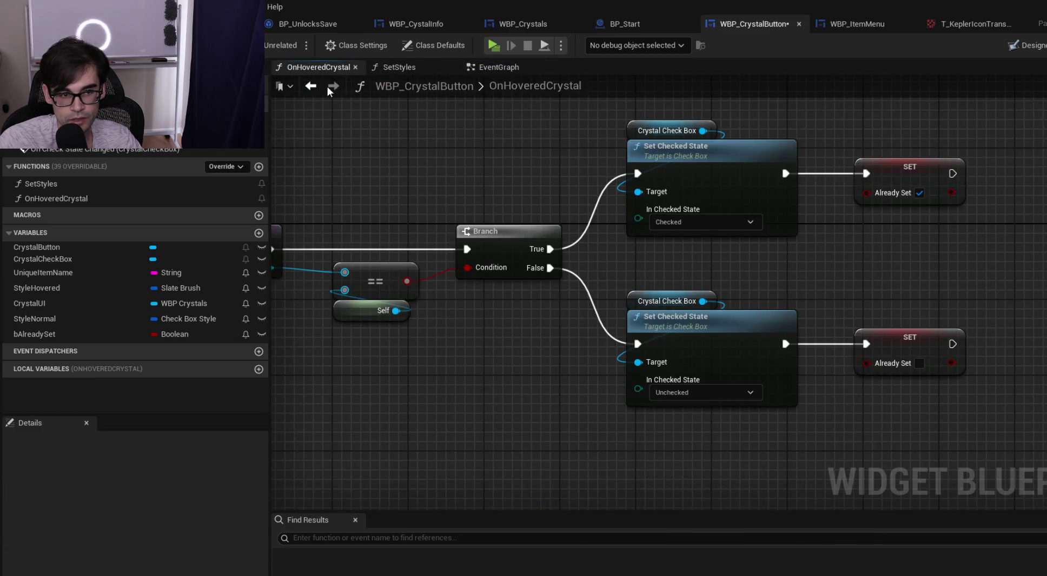
{"action": "left_click_drag", "start_coordinate": [819, 263], "coordinate": [799, 288]}
{"action": "left_click_drag", "start_coordinate": [698, 259], "coordinate": [636, 134]}
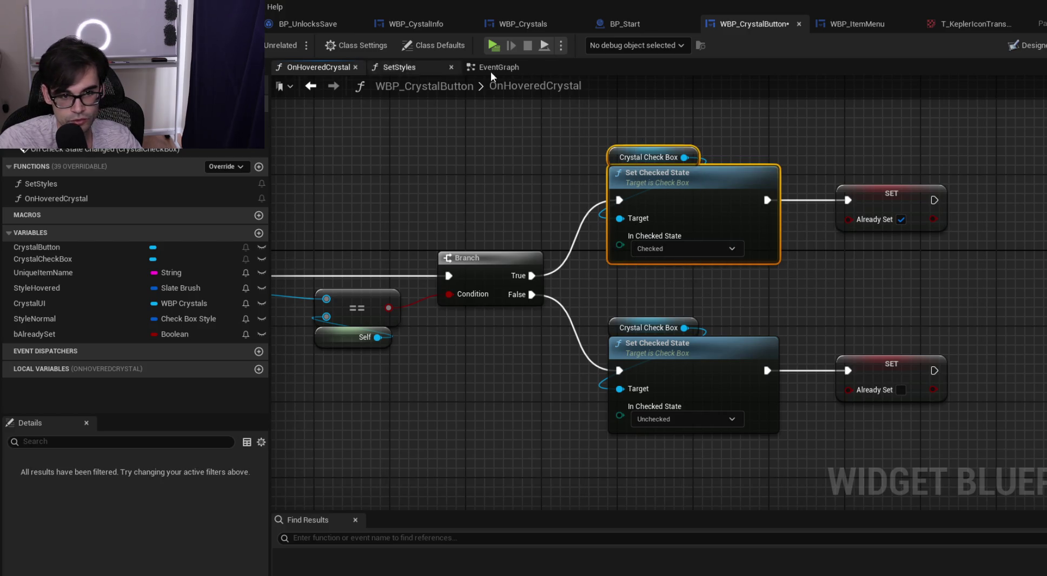
{"action": "left_click", "coordinate": [498, 67]}
{"action": "key", "text": "ctrl+v"}
{"action": "mouse_move", "coordinate": [622, 299]}
{"action": "left_mouse_down"}
{"action": "mouse_move", "coordinate": [749, 328]}
{"action": "mouse_move", "coordinate": [784, 291]}
{"action": "left_mouse_up"}
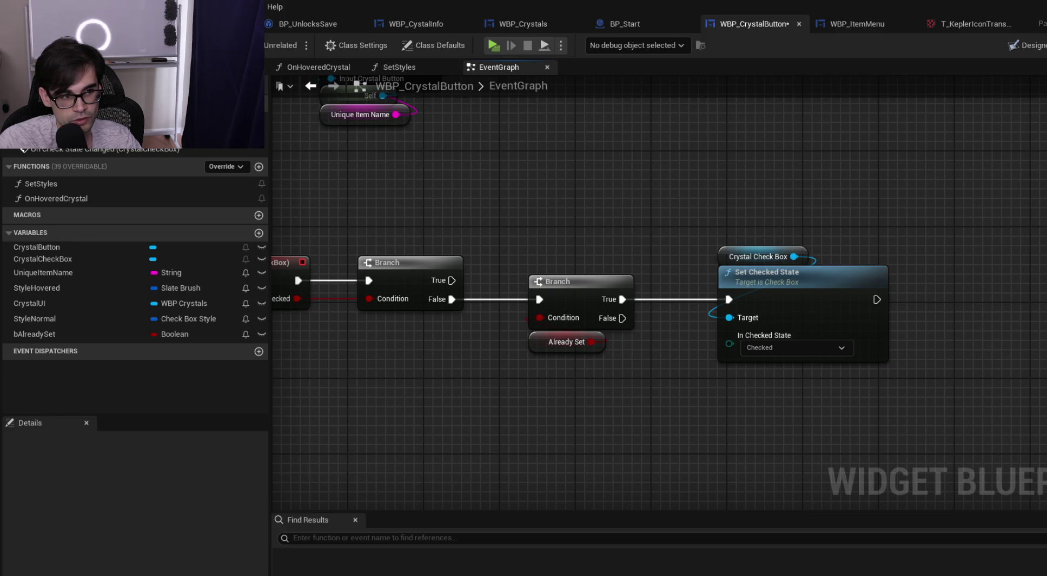
{"action": "left_click", "coordinate": [227, 24]}
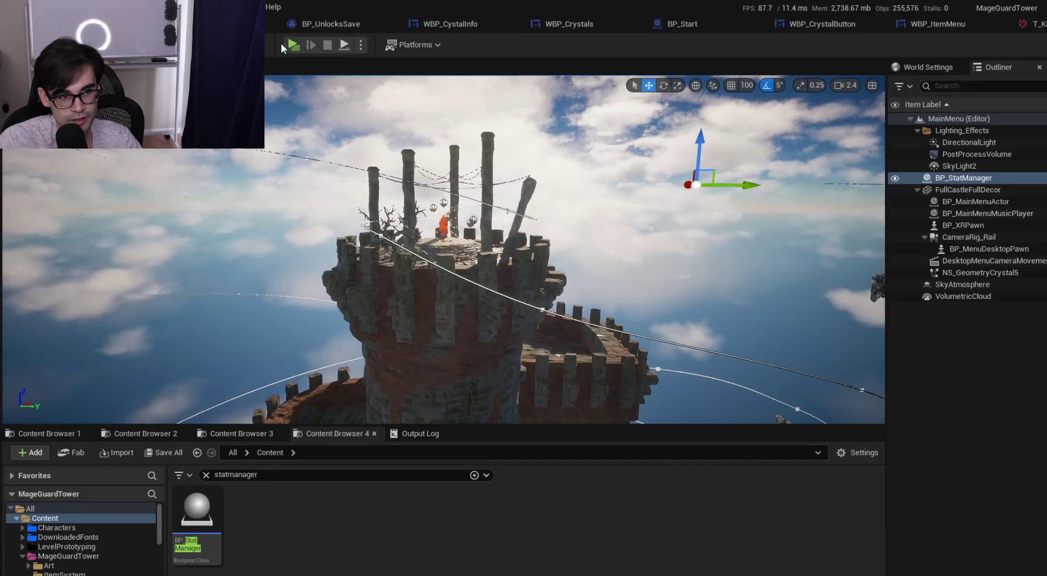
Play-test the crystal menu, then stop and go back to the WBP_CrystalButton graph
{"action": "left_click", "coordinate": [293, 44]}
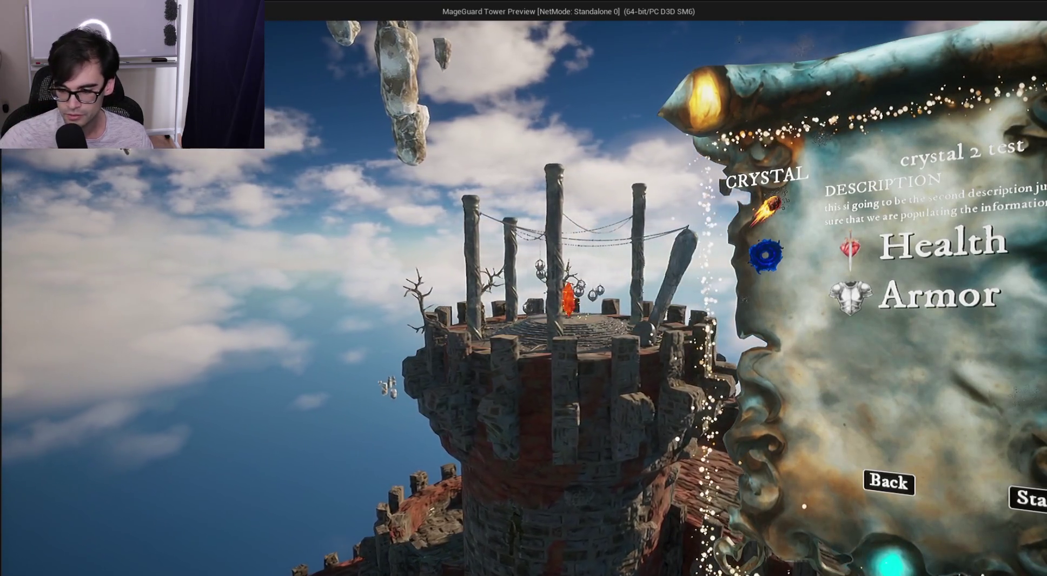
{"action": "key", "text": "Escape"}
{"action": "left_click", "coordinate": [715, 22]}
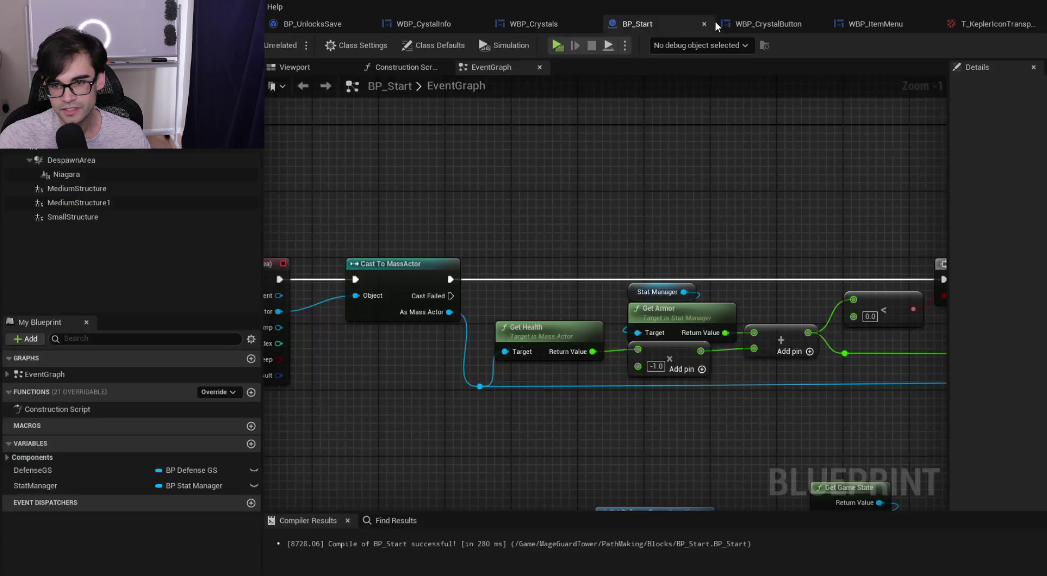
{"action": "left_click", "coordinate": [771, 24]}
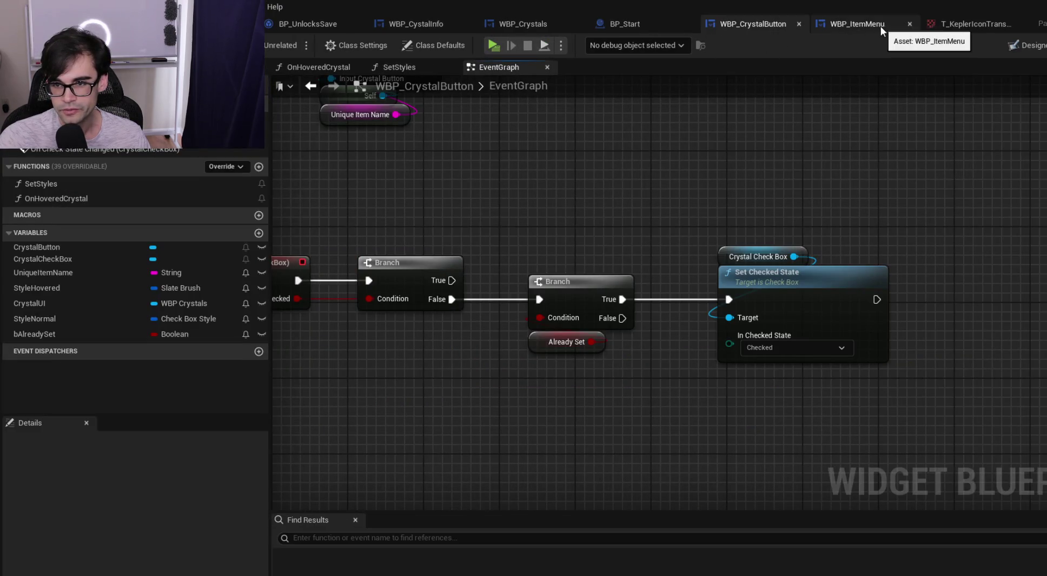
Wrap the two Branches and the setter in a comment titled 'Spaghetti'
{"action": "scroll", "coordinate": [771, 187], "scroll_direction": "down", "scroll_amount": 2}
{"action": "left_click_drag", "start_coordinate": [508, 246], "coordinate": [756, 379]}
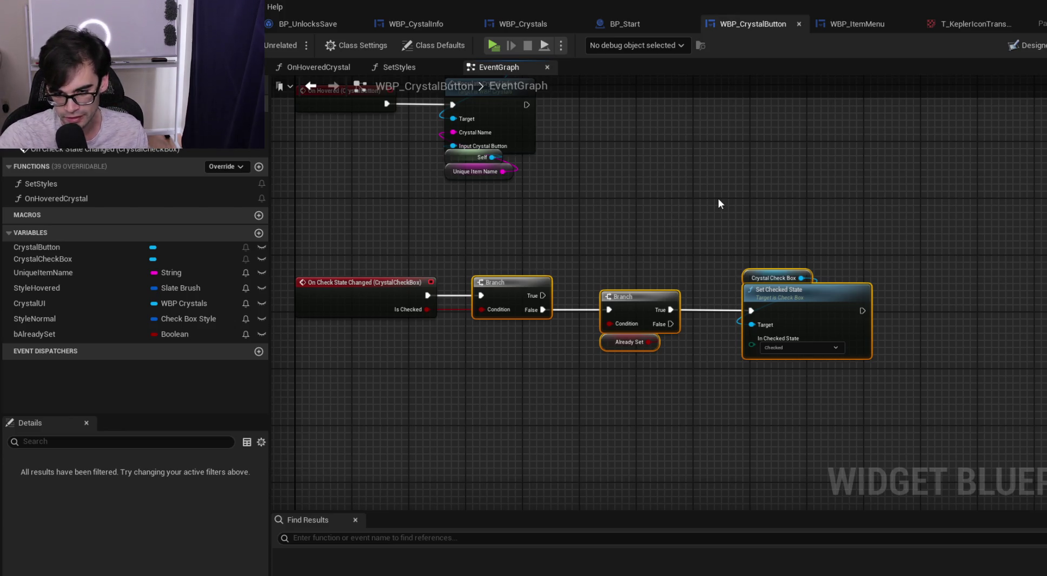
{"action": "right_click", "coordinate": [803, 294]}
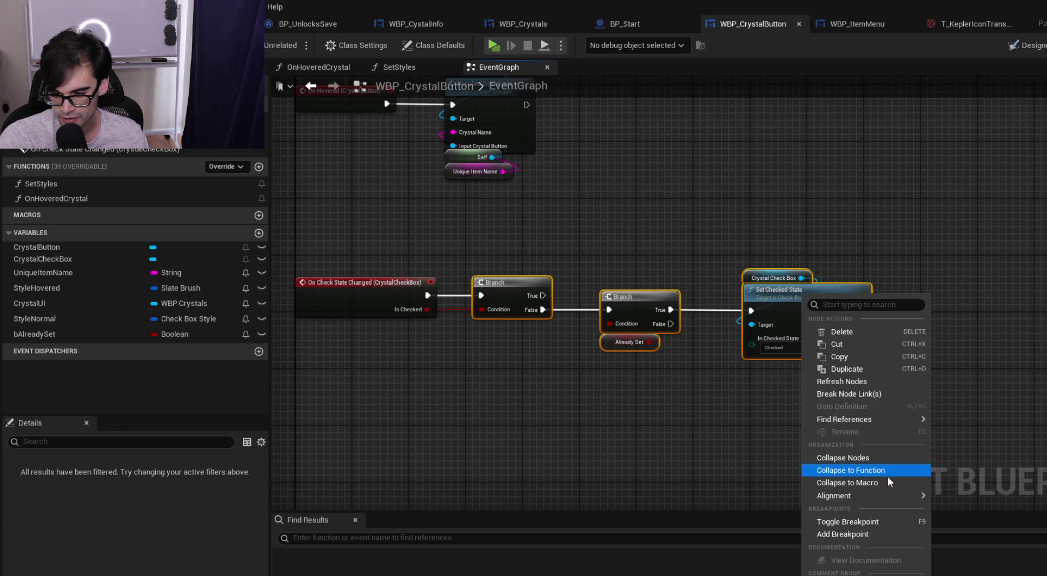
{"action": "key", "text": "Escape"}
{"action": "type", "text": "cSpgat"}
{"action": "key", "text": "BackSpace"}
{"action": "key", "text": "BackSpace"}
{"action": "key", "text": "BackSpace"}
{"action": "type", "text": "aghetti"}
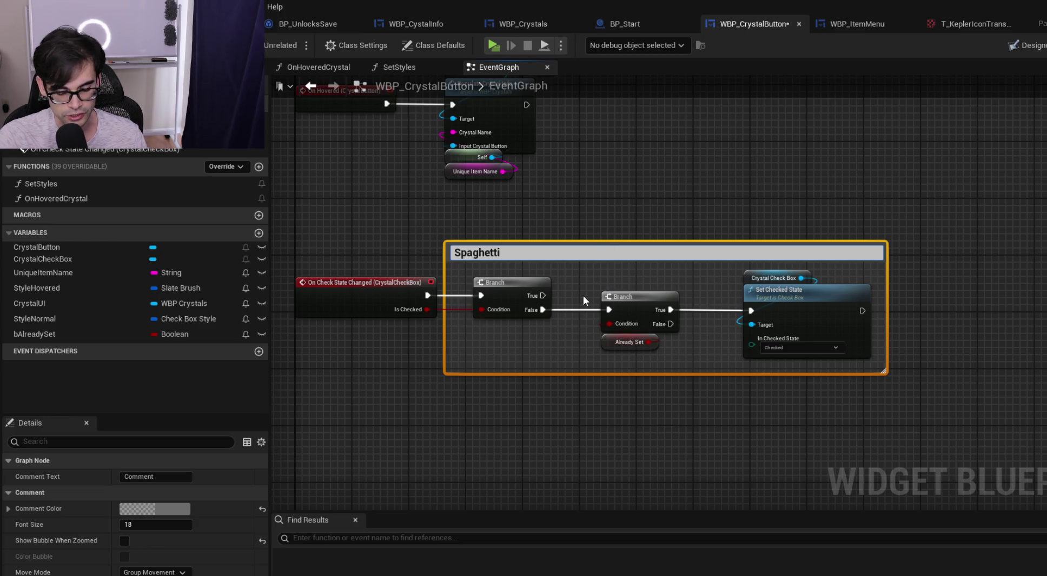
{"action": "left_click", "coordinate": [618, 238]}
Tint the Spaghetti comment dark red through Comment Color, then review the grouped nodes
{"action": "left_click", "coordinate": [629, 252]}
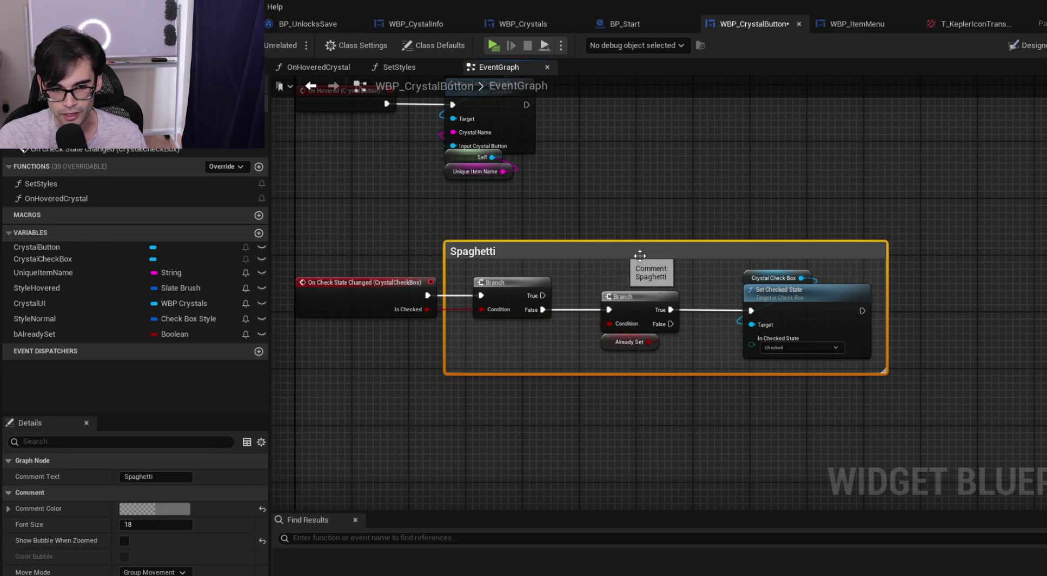
{"action": "right_click", "coordinate": [671, 252]}
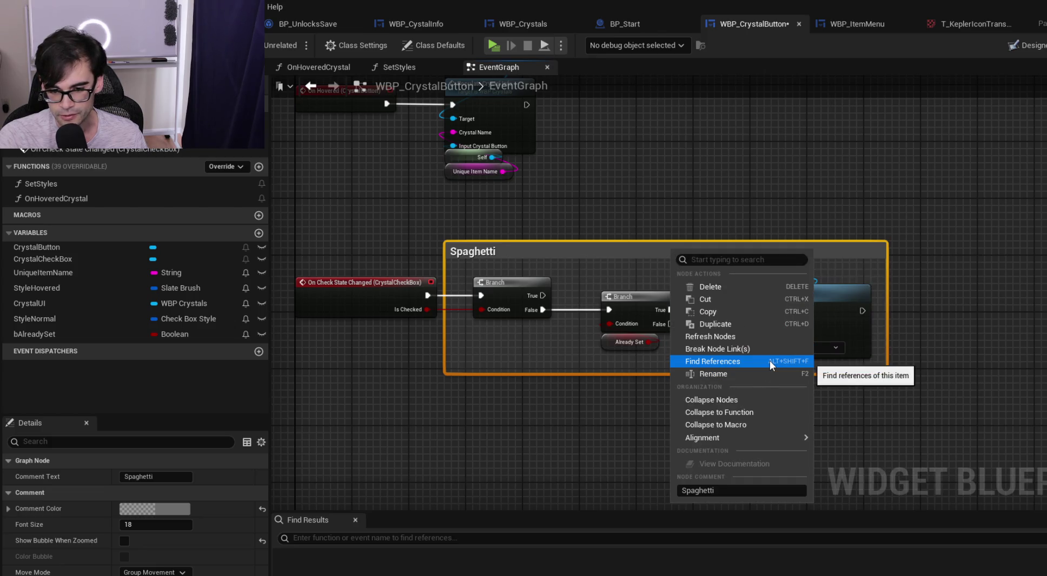
{"action": "mouse_move", "coordinate": [784, 439]}
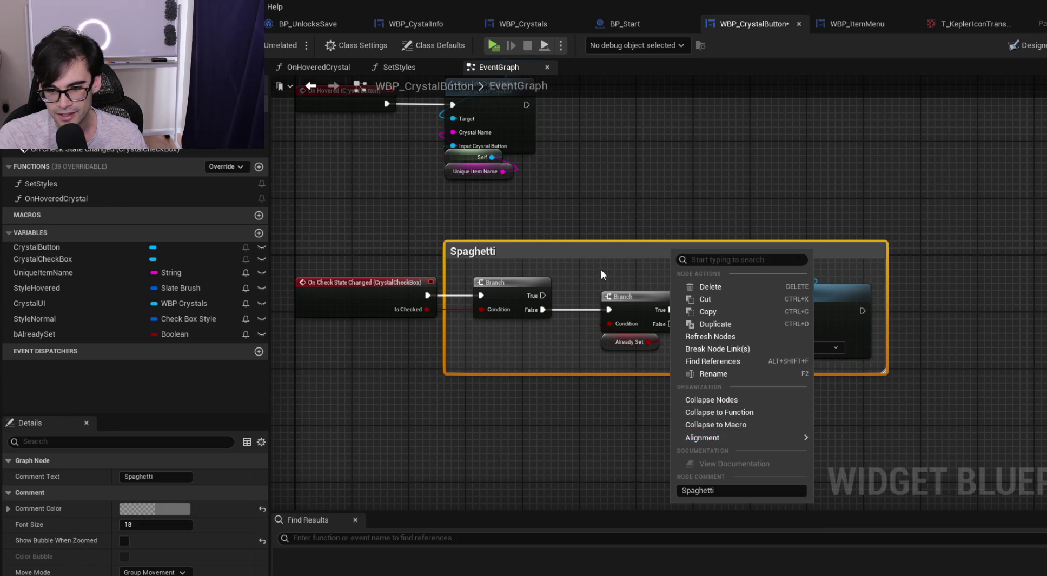
{"action": "left_click", "coordinate": [586, 265]}
{"action": "left_click", "coordinate": [163, 506]}
{"action": "left_click_drag", "start_coordinate": [310, 418], "coordinate": [323, 403]}
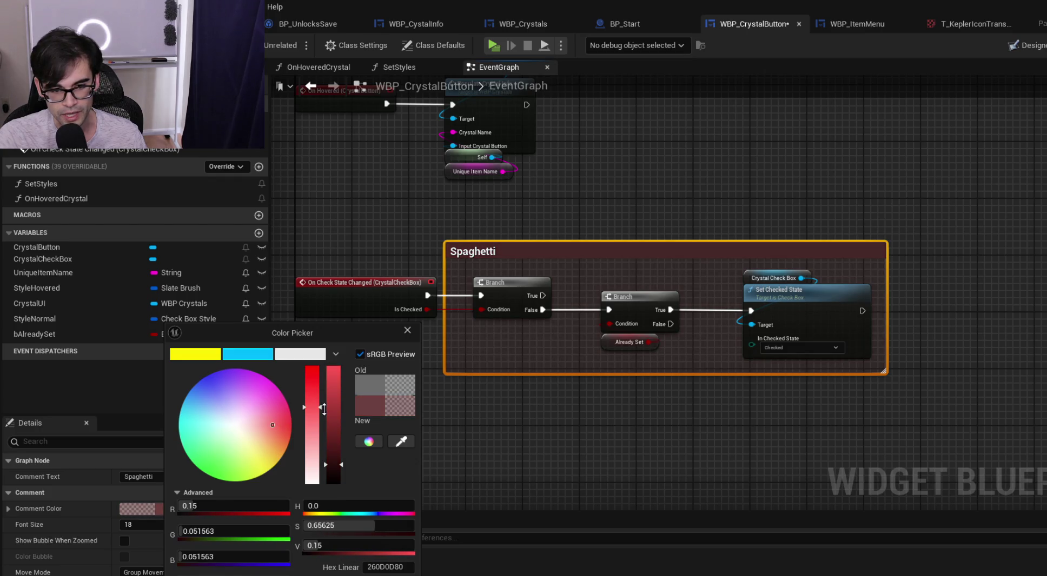
{"action": "left_click", "coordinate": [454, 239]}
{"action": "mouse_move", "coordinate": [414, 219]}
{"action": "left_mouse_down"}
{"action": "mouse_move", "coordinate": [417, 261]}
{"action": "mouse_move", "coordinate": [833, 316]}
{"action": "mouse_move", "coordinate": [971, 407]}
{"action": "mouse_move", "coordinate": [303, 238]}
{"action": "left_mouse_up"}
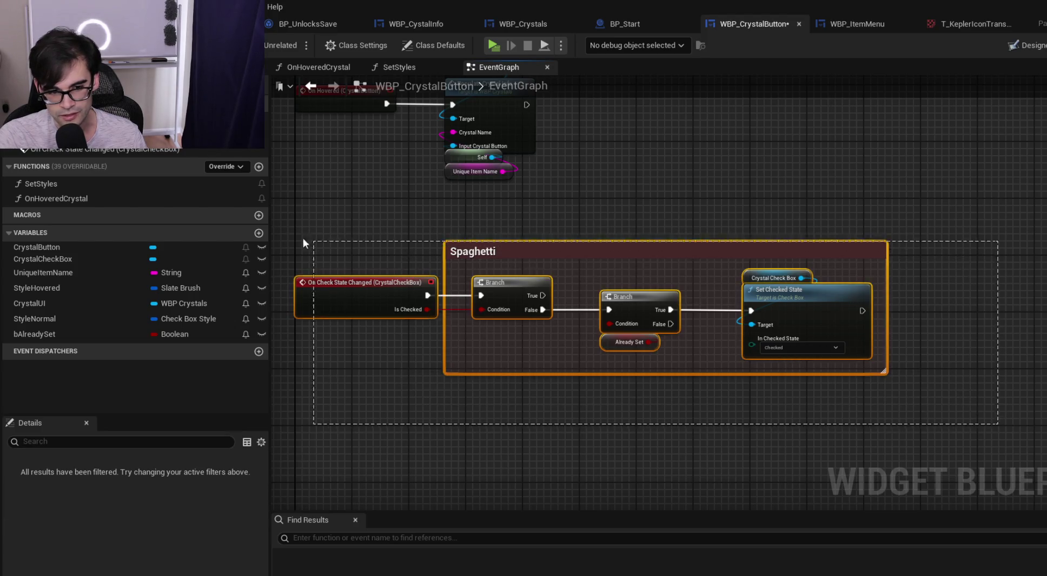
{"action": "left_click_drag", "start_coordinate": [448, 224], "coordinate": [504, 224]}
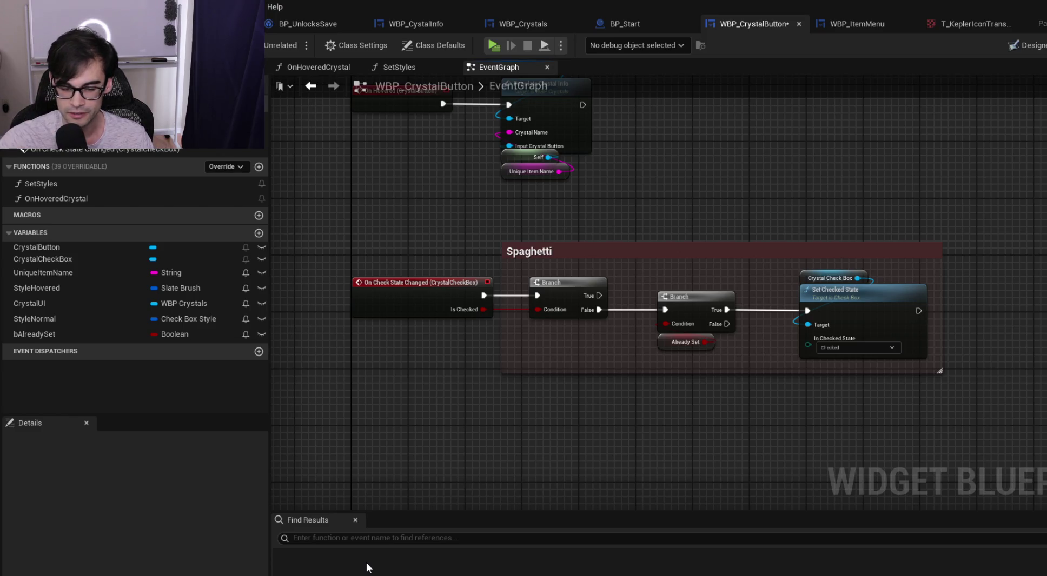
{"action": "mouse_move", "coordinate": [297, 219]}
{"action": "left_mouse_down"}
{"action": "mouse_move", "coordinate": [960, 438]}
{"action": "mouse_move", "coordinate": [977, 427]}
{"action": "left_mouse_up"}
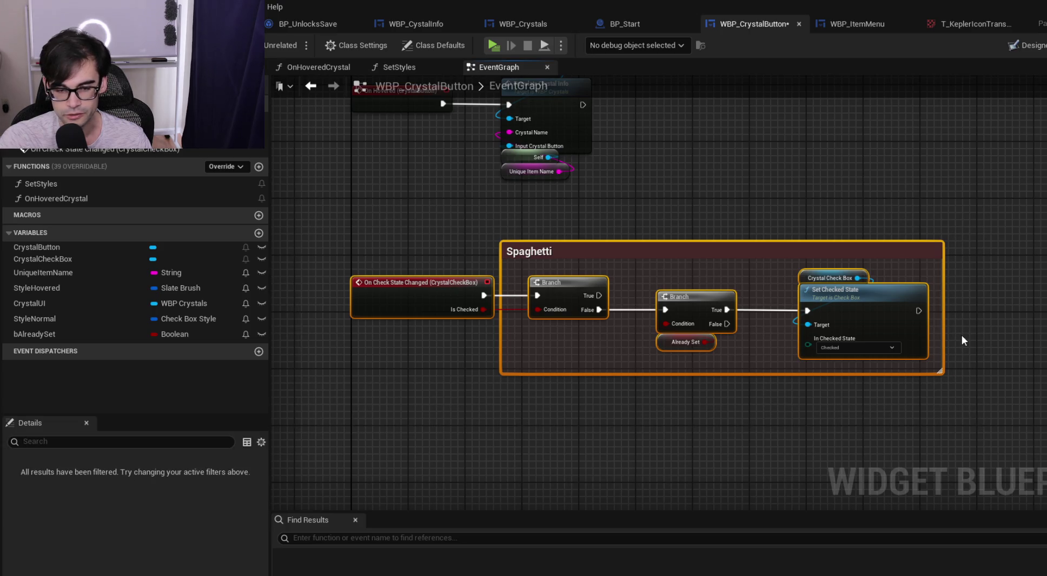
{"action": "left_click", "coordinate": [962, 335]}
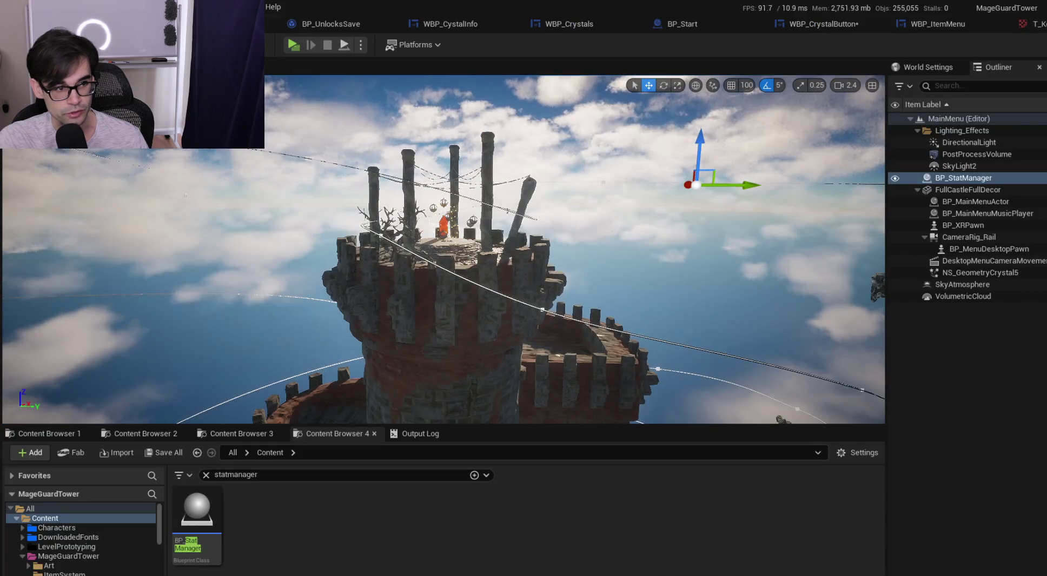
{"action": "left_click", "coordinate": [805, 23]}
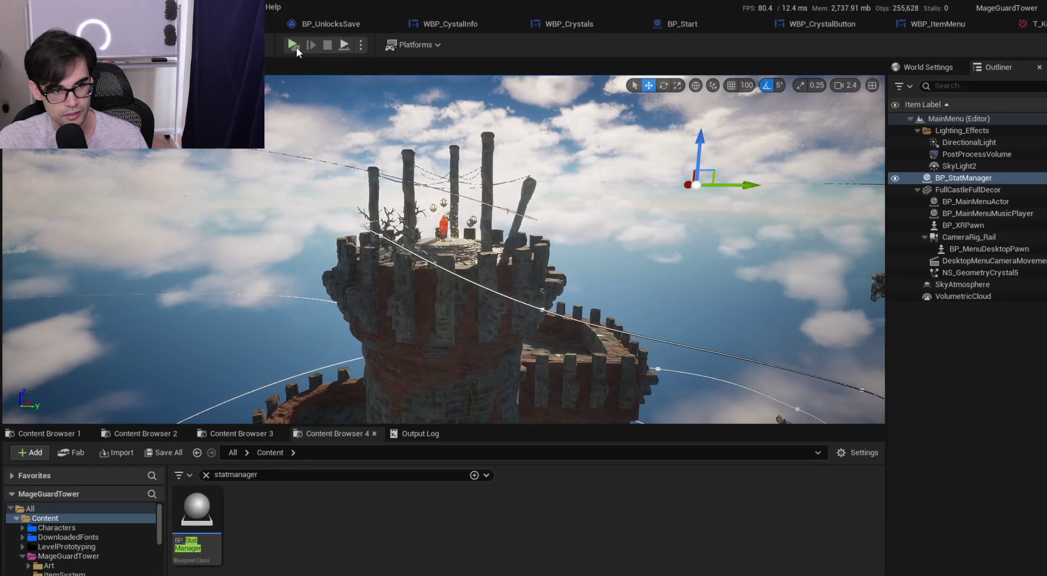
{"action": "left_click", "coordinate": [297, 47]}
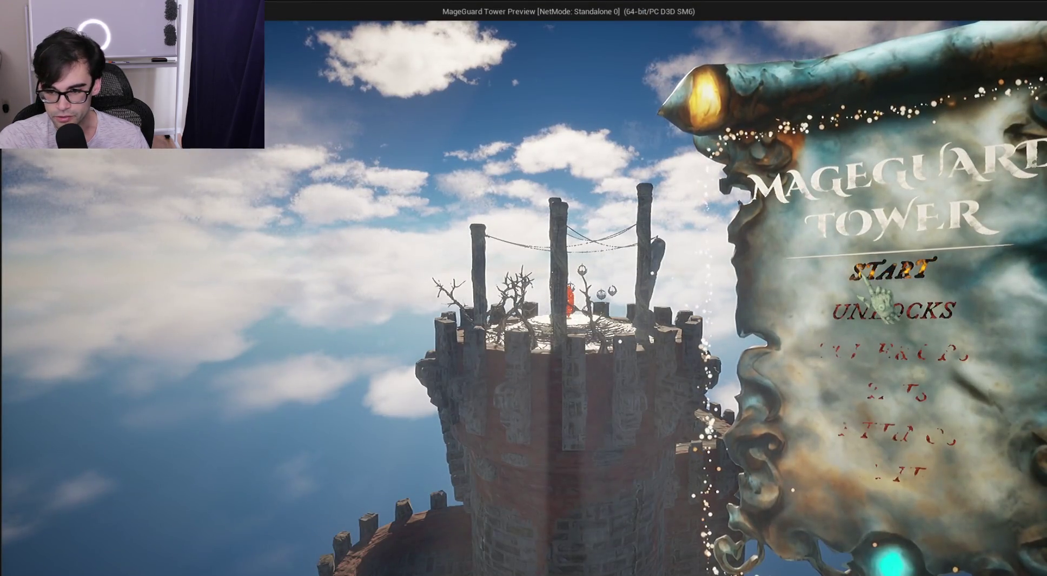
{"action": "left_click", "coordinate": [876, 267]}
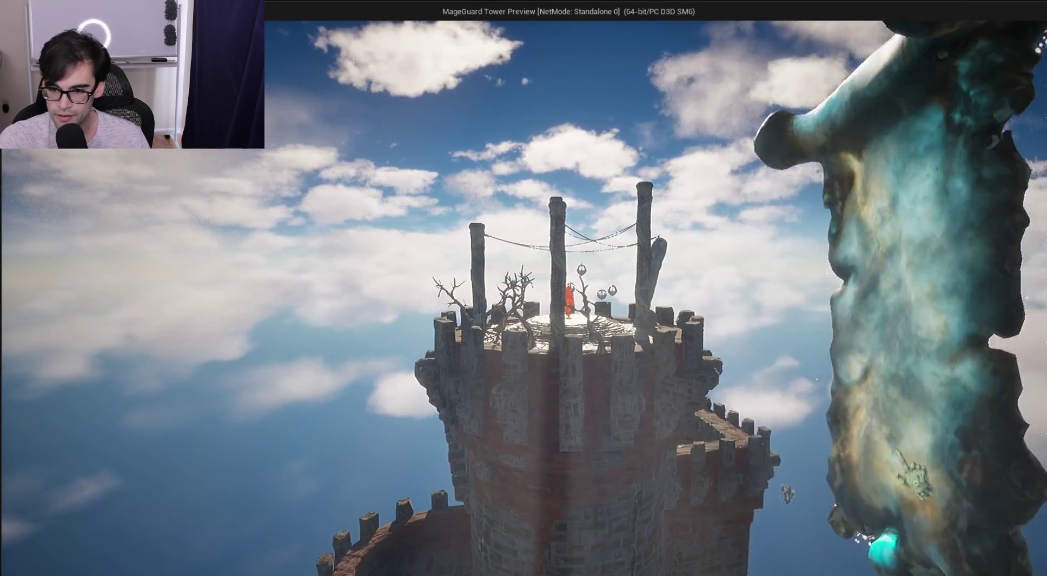
{"action": "mouse_move", "coordinate": [781, 240]}
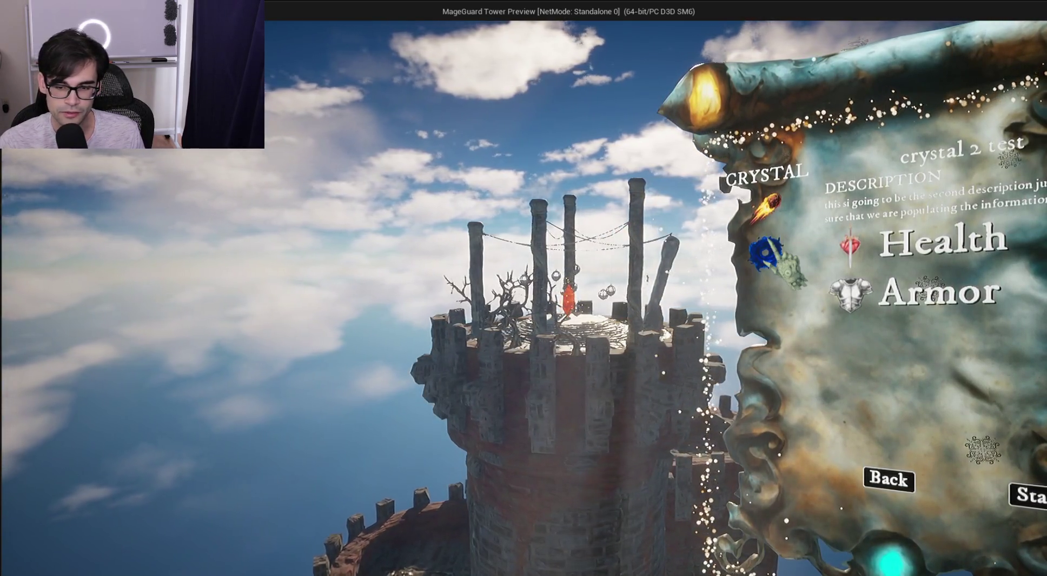
{"action": "mouse_move", "coordinate": [779, 219]}
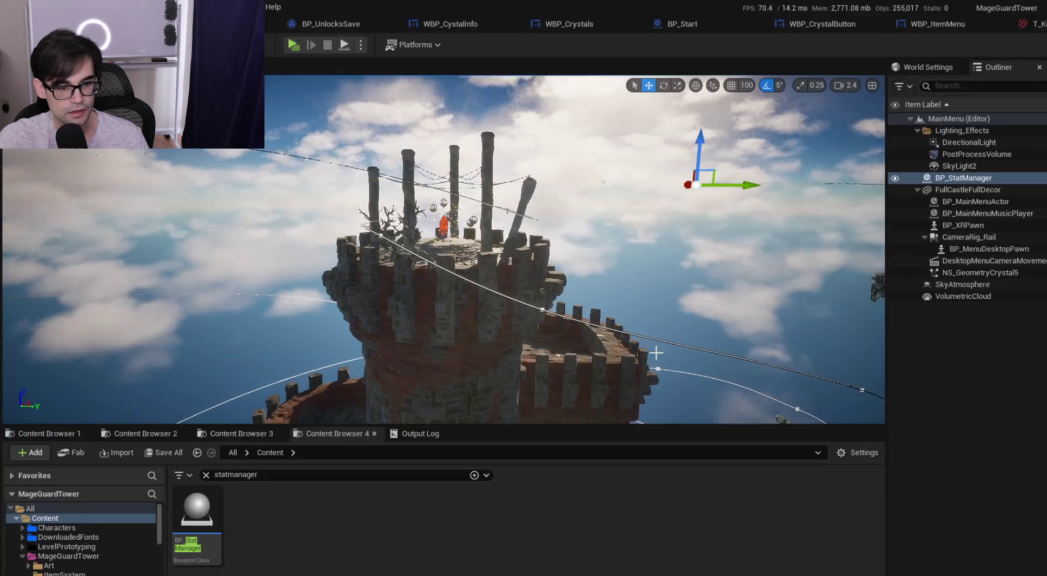
{"action": "left_click", "coordinate": [454, 24]}
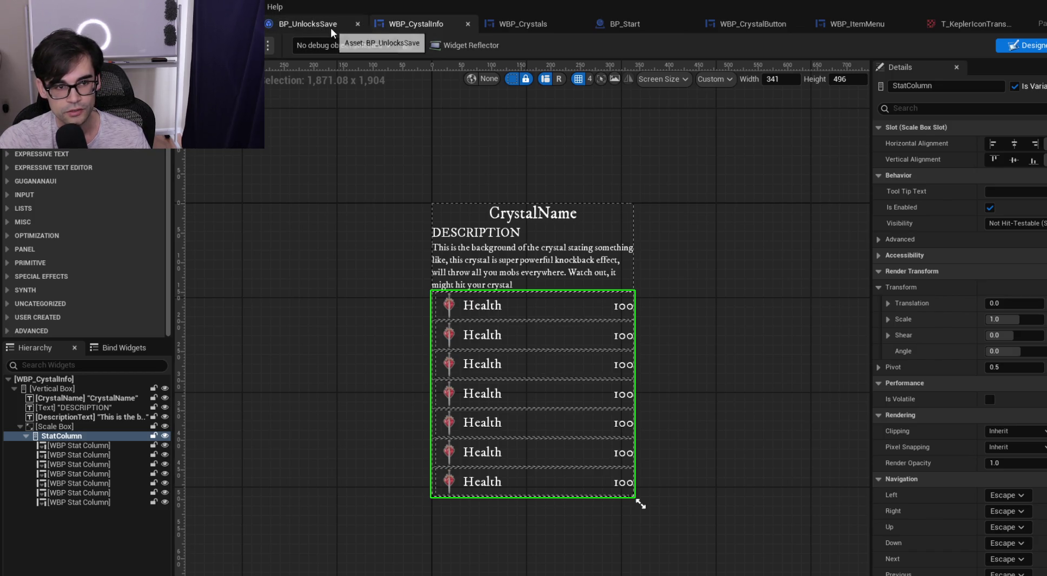
In WBP_Crystals' PopulateCrystalButton, select the Crystal Column getter feeding Add Child to Vertical Box
{"action": "left_click", "coordinate": [500, 24]}
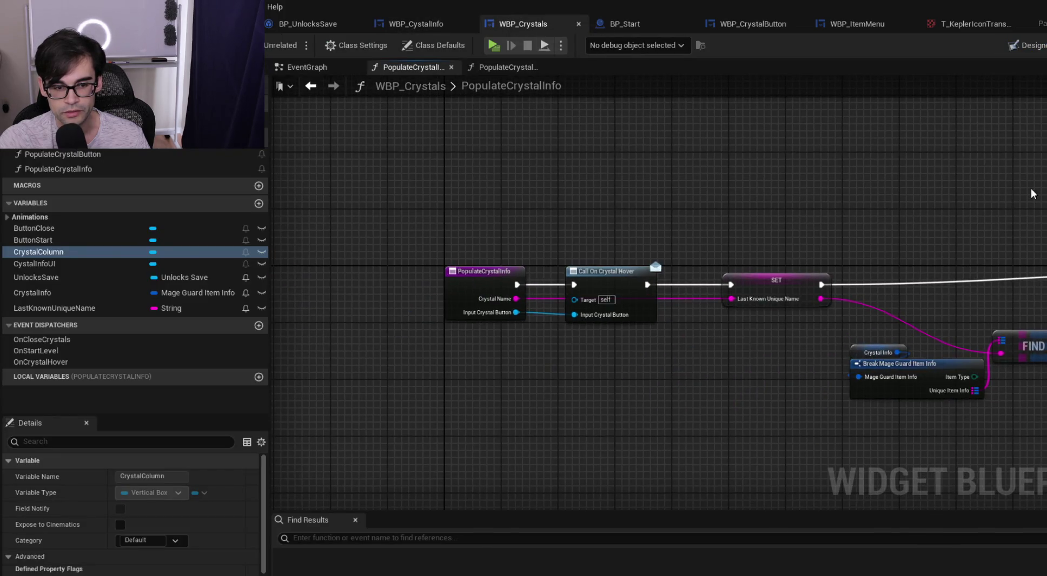
{"action": "left_click", "coordinate": [503, 67]}
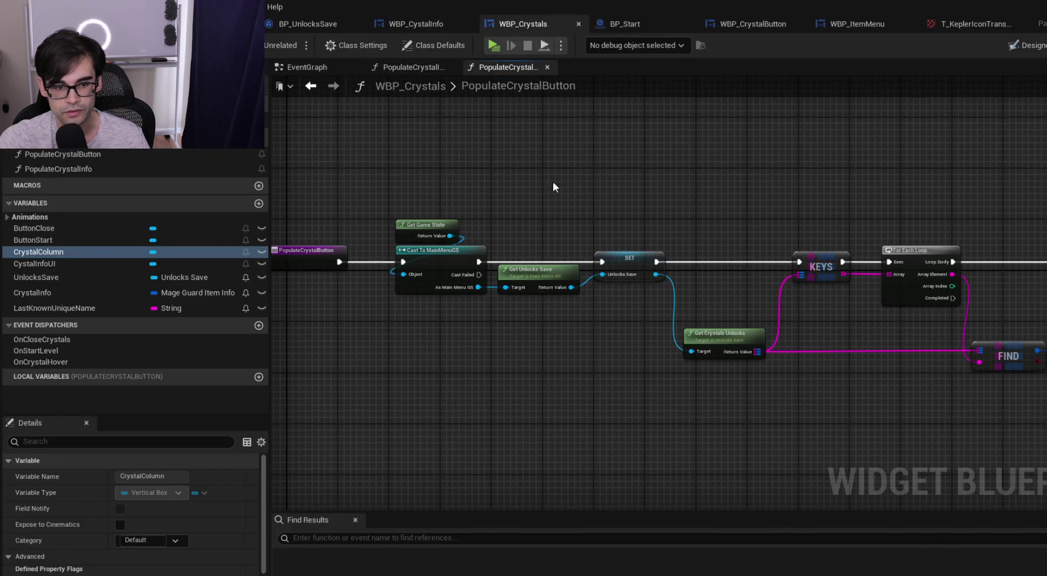
{"action": "left_click", "coordinate": [414, 66]}
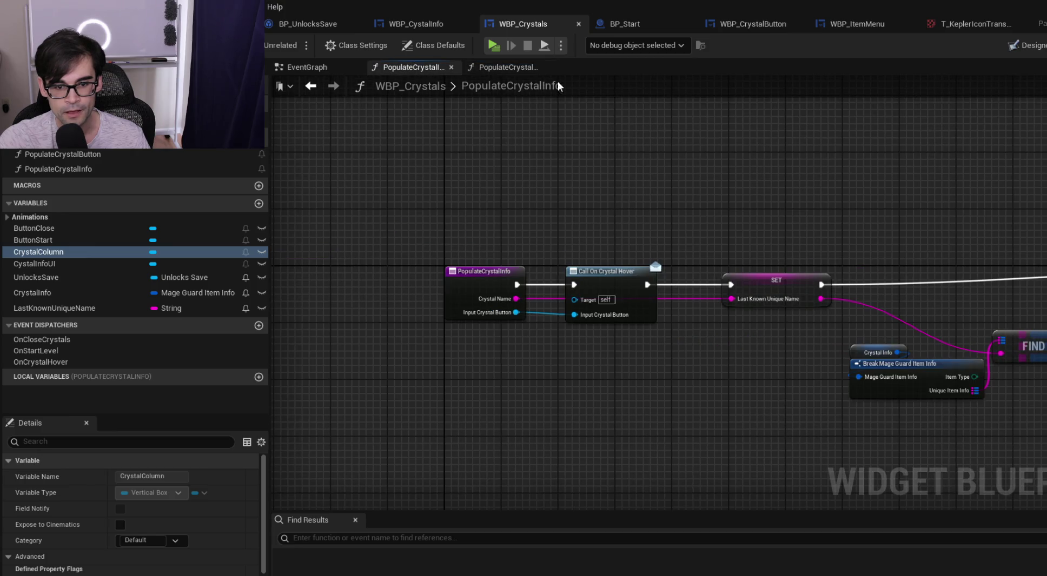
{"action": "left_click", "coordinate": [514, 66]}
{"action": "left_click_drag", "start_coordinate": [929, 211], "coordinate": [547, 204]}
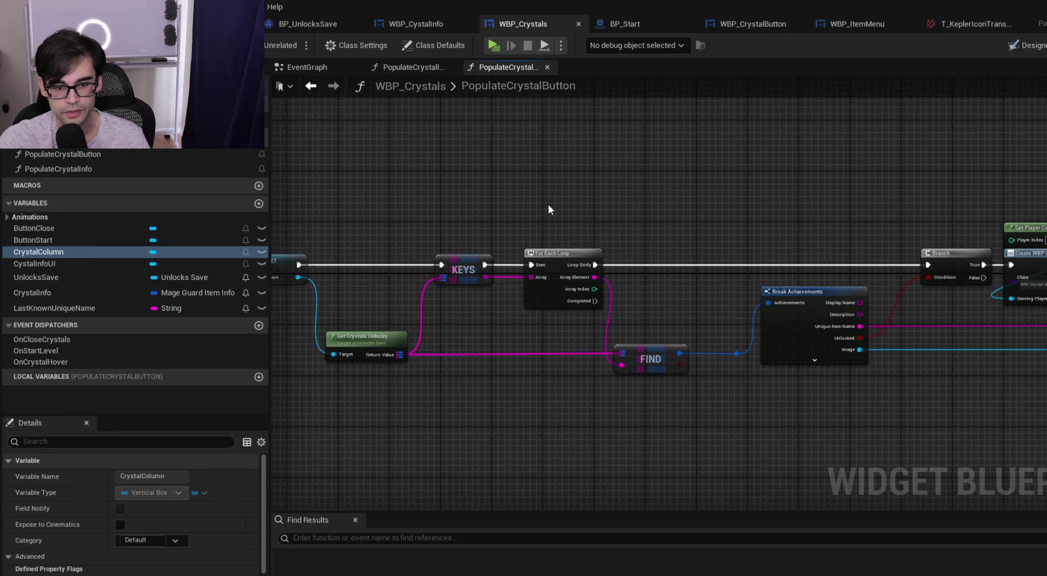
{"action": "left_click_drag", "start_coordinate": [808, 204], "coordinate": [695, 196]}
{"action": "mouse_move", "coordinate": [789, 180]}
{"action": "left_mouse_down"}
{"action": "mouse_move", "coordinate": [779, 181]}
{"action": "mouse_move", "coordinate": [804, 239]}
{"action": "mouse_move", "coordinate": [771, 215]}
{"action": "mouse_move", "coordinate": [784, 203]}
{"action": "mouse_move", "coordinate": [545, 217]}
{"action": "mouse_move", "coordinate": [529, 251]}
{"action": "left_mouse_up"}
{"action": "left_click_drag", "start_coordinate": [852, 229], "coordinate": [729, 212]}
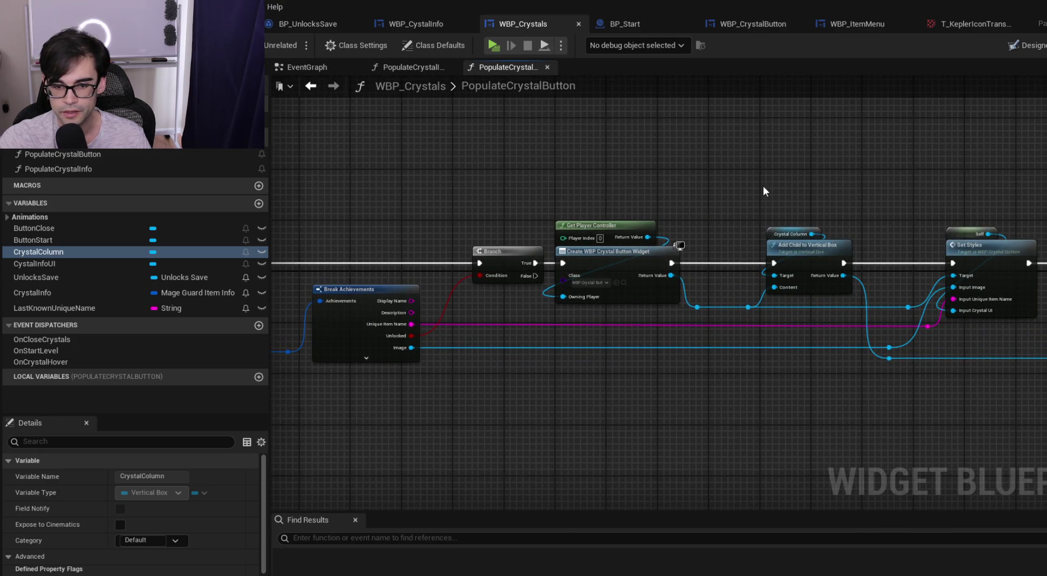
{"action": "left_click", "coordinate": [768, 234]}
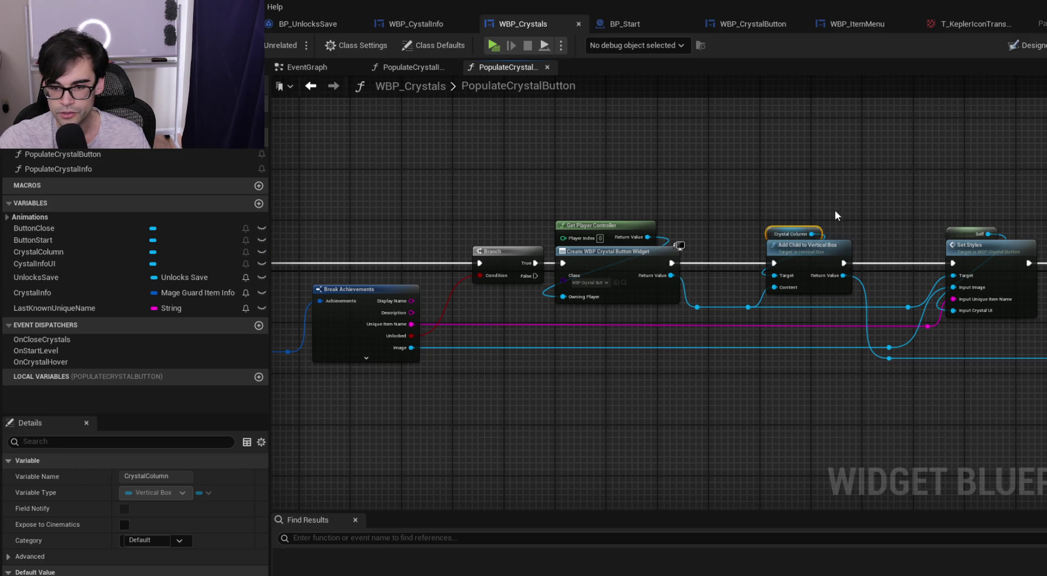
{"action": "scroll", "coordinate": [790, 270], "scroll_direction": "up", "scroll_amount": 2}
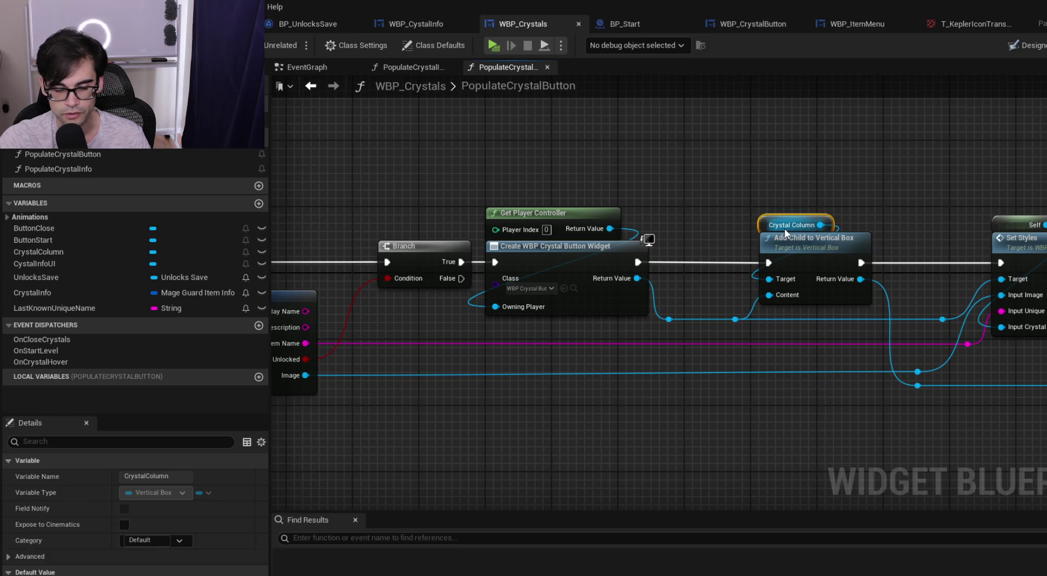
Move the Crystal Column getter and attach a Get Child At node to it
{"action": "key", "text": "ctrl+x"}
{"action": "key", "text": "ctrl+v"}
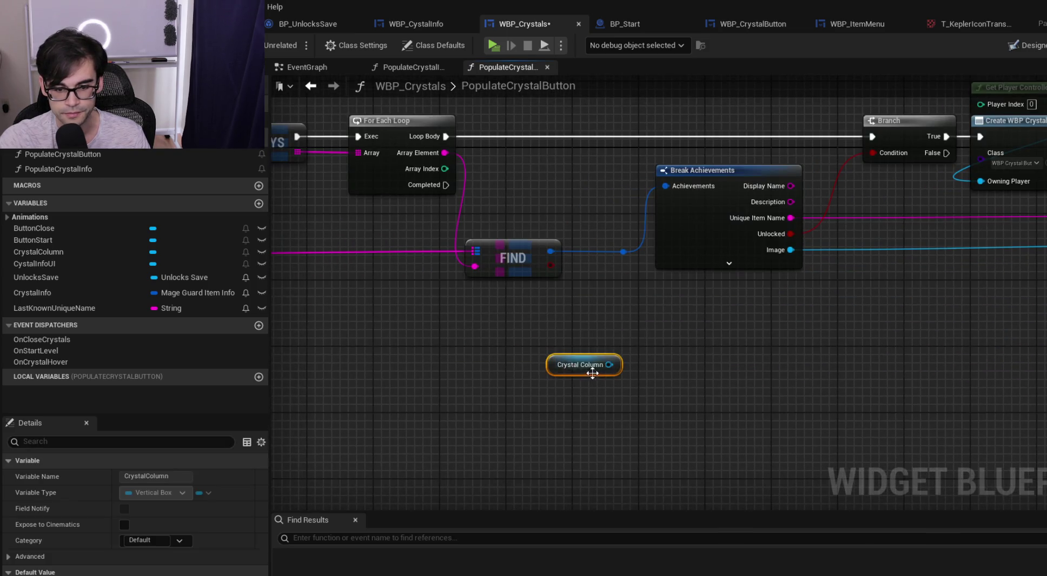
{"action": "left_click_drag", "start_coordinate": [608, 366], "coordinate": [628, 408]}
{"action": "type", "text": "get c"}
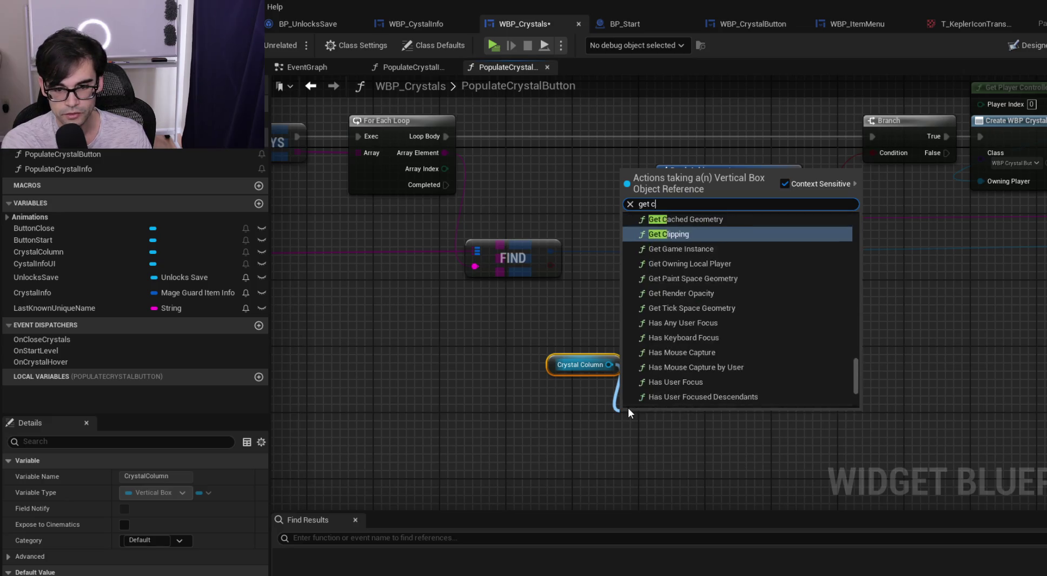
{"action": "type", "text": "hil"}
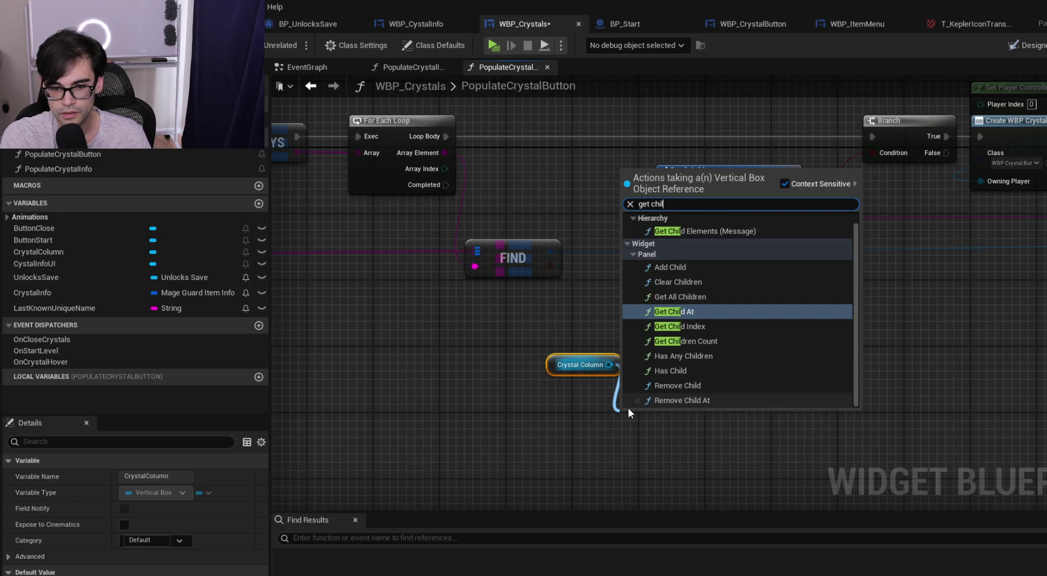
{"action": "left_click", "coordinate": [652, 312]}
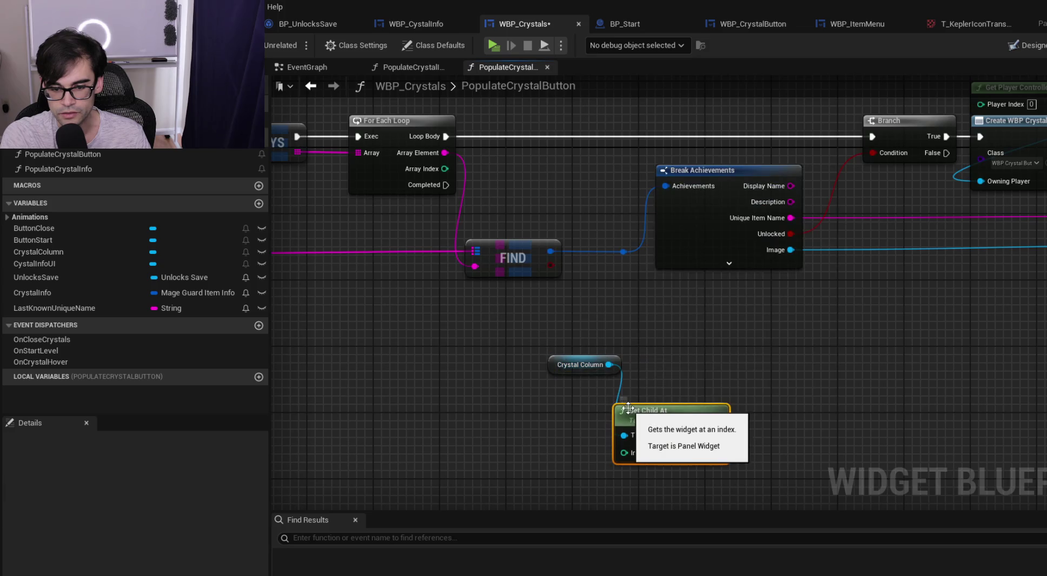
{"action": "mouse_move", "coordinate": [557, 365]}
{"action": "left_mouse_down"}
{"action": "mouse_move", "coordinate": [591, 375]}
{"action": "mouse_move", "coordinate": [619, 401]}
{"action": "left_mouse_up"}
{"action": "scroll", "coordinate": [605, 342], "scroll_direction": "down", "scroll_amount": 3}
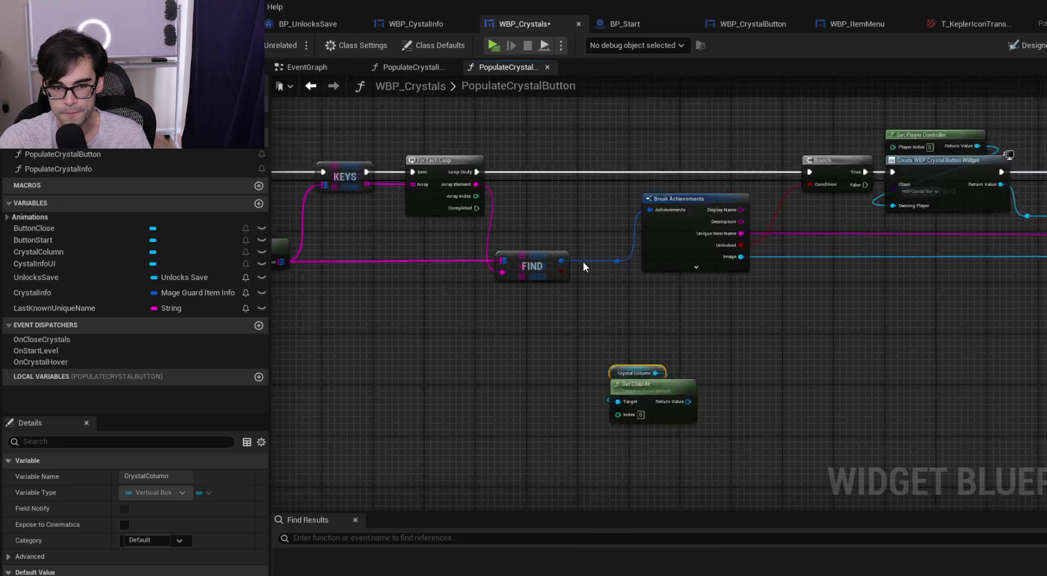
{"action": "scroll", "coordinate": [585, 304], "scroll_direction": "up", "scroll_amount": 1}
{"action": "scroll", "coordinate": [486, 302], "scroll_direction": "down", "scroll_amount": 1}
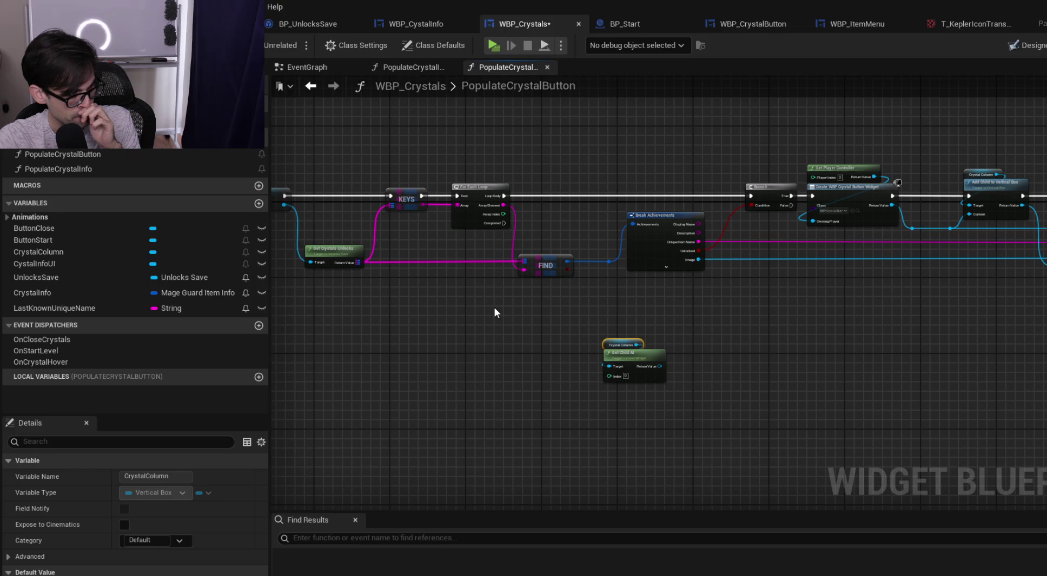
{"action": "scroll", "coordinate": [416, 281], "scroll_direction": "up", "scroll_amount": 2}
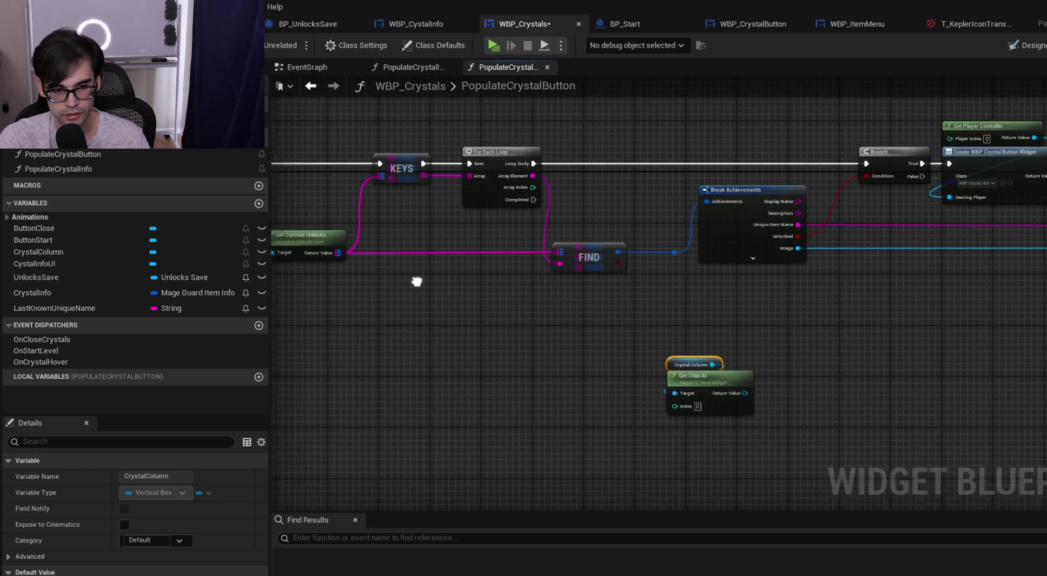
Straighten the reroute wires with Q and select the Get Child At node
{"action": "left_click_drag", "start_coordinate": [430, 303], "coordinate": [921, 241]}
{"action": "left_click_drag", "start_coordinate": [963, 356], "coordinate": [560, 379]}
{"action": "left_click_drag", "start_coordinate": [644, 286], "coordinate": [642, 281]}
{"action": "key", "text": "q"}
{"action": "key", "text": "q"}
{"action": "left_click_drag", "start_coordinate": [803, 306], "coordinate": [812, 373]}
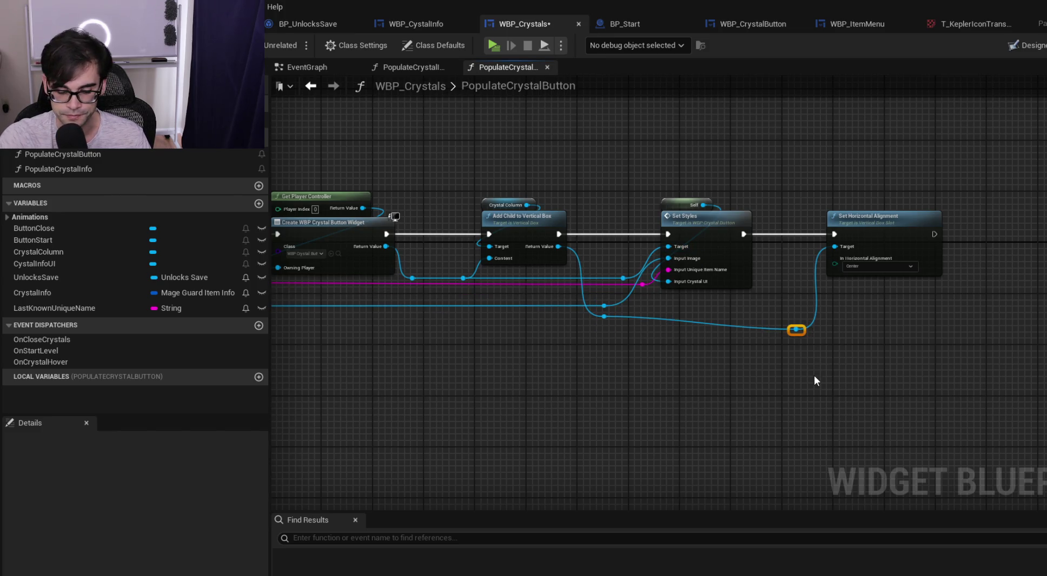
{"action": "key", "text": "q"}
{"action": "left_click", "coordinate": [807, 372]}
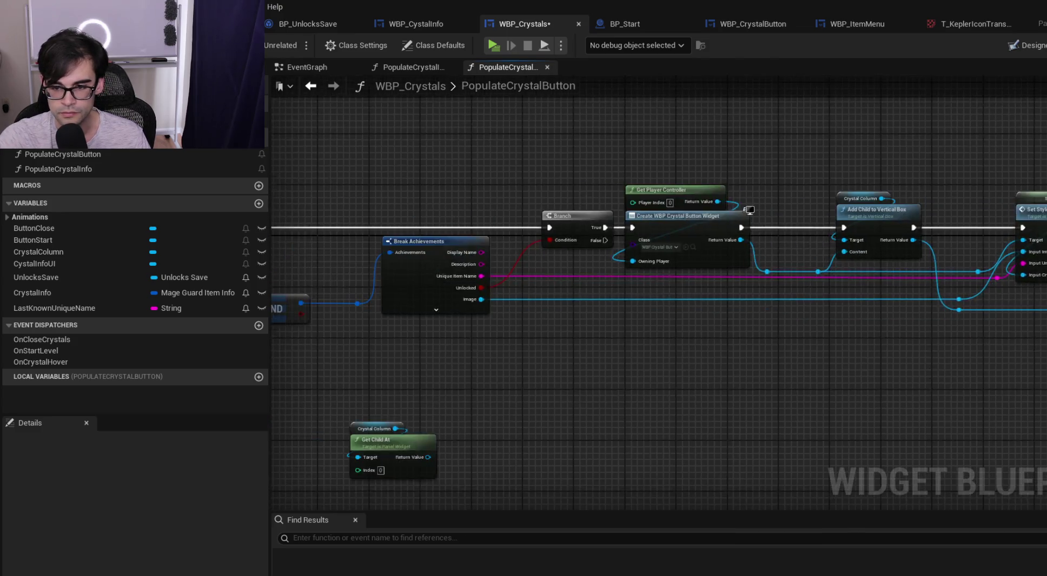
{"action": "scroll", "coordinate": [834, 358], "scroll_direction": "down", "scroll_amount": 5}
{"action": "scroll", "coordinate": [838, 323], "scroll_direction": "up", "scroll_amount": 5}
{"action": "mouse_move", "coordinate": [839, 323]}
{"action": "left_mouse_down"}
{"action": "mouse_move", "coordinate": [704, 299]}
{"action": "mouse_move", "coordinate": [795, 397]}
{"action": "mouse_move", "coordinate": [807, 372]}
{"action": "left_mouse_up"}
Add an Is Valid check on Get Child At's return value, triggered by the loop's Completed pin
{"action": "left_click_drag", "start_coordinate": [620, 220], "coordinate": [650, 220]}
{"action": "left_click", "coordinate": [601, 180]}
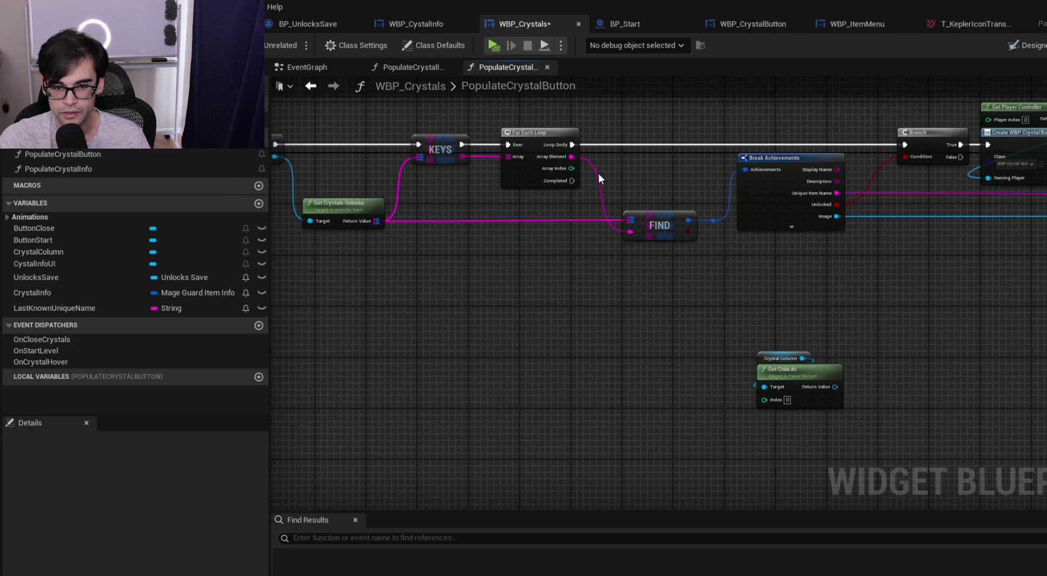
{"action": "mouse_move", "coordinate": [572, 181]}
{"action": "left_mouse_down"}
{"action": "mouse_move", "coordinate": [611, 328]}
{"action": "mouse_move", "coordinate": [633, 345]}
{"action": "left_mouse_up"}
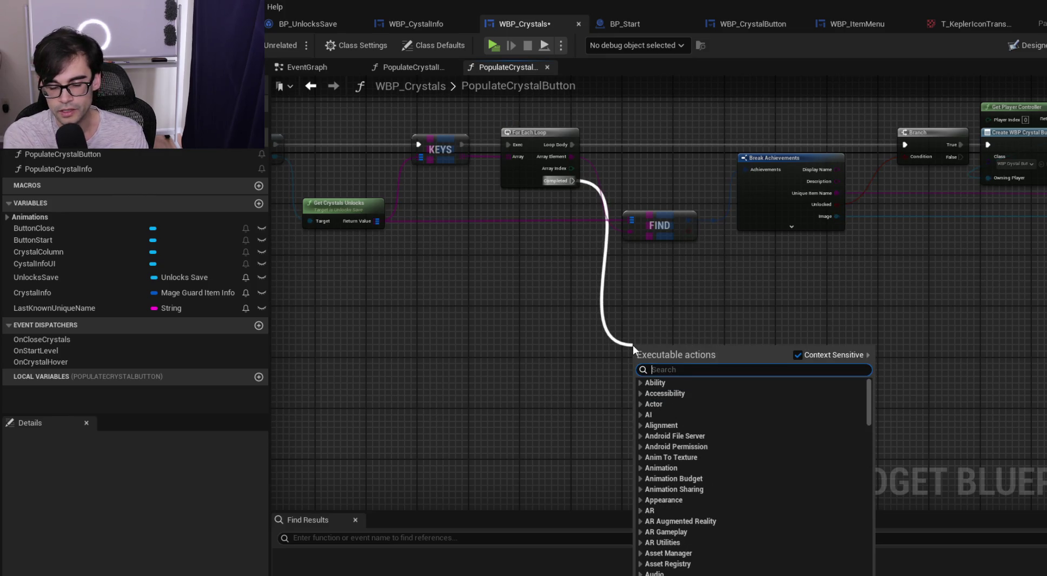
{"action": "left_click", "coordinate": [646, 338]}
{"action": "mouse_move", "coordinate": [746, 343]}
{"action": "left_mouse_down"}
{"action": "mouse_move", "coordinate": [814, 365]}
{"action": "mouse_move", "coordinate": [806, 380]}
{"action": "mouse_move", "coordinate": [640, 392]}
{"action": "mouse_move", "coordinate": [703, 369]}
{"action": "left_mouse_up"}
{"action": "type", "text": "is"}
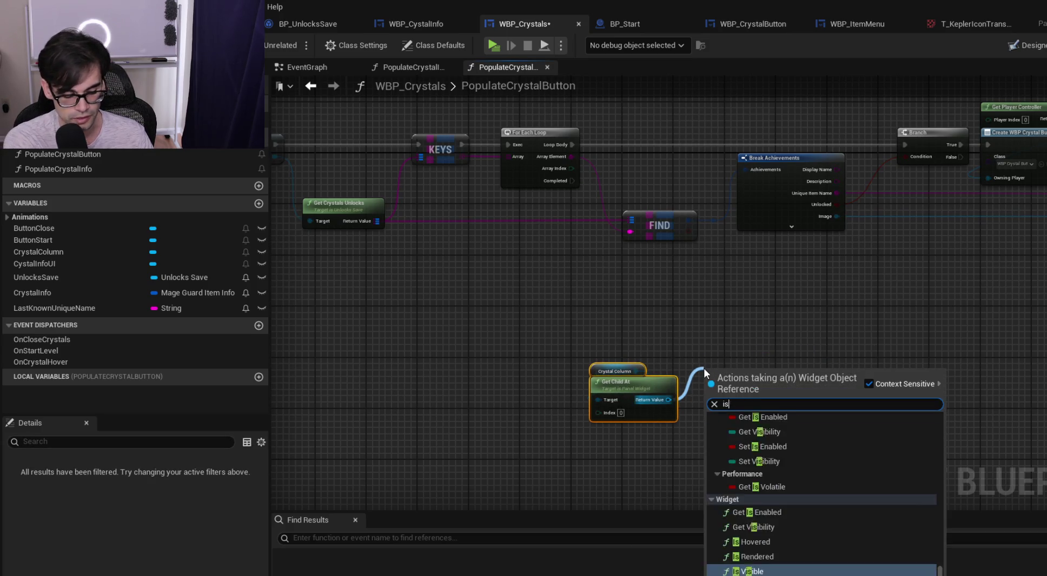
{"action": "type", "text": " valid"}
{"action": "key", "text": "Return"}
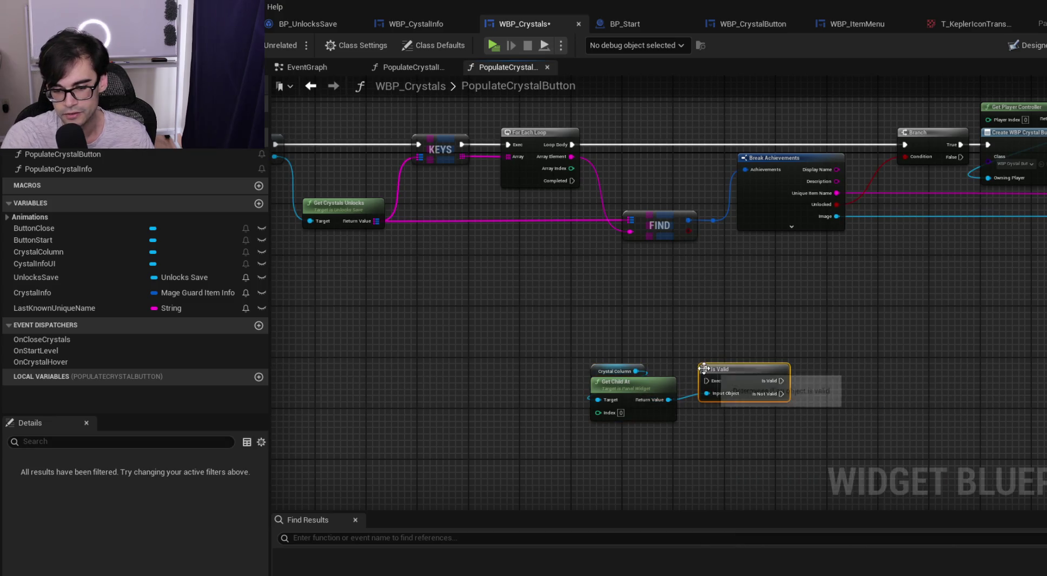
{"action": "mouse_move", "coordinate": [572, 180]}
{"action": "left_mouse_down"}
{"action": "mouse_move", "coordinate": [715, 382]}
{"action": "mouse_move", "coordinate": [676, 323]}
{"action": "mouse_move", "coordinate": [653, 325]}
{"action": "left_mouse_up"}
{"action": "left_click", "coordinate": [593, 365]}
{"action": "mouse_move", "coordinate": [594, 366]}
{"action": "left_mouse_down"}
{"action": "mouse_move", "coordinate": [619, 382]}
{"action": "mouse_move", "coordinate": [553, 351]}
{"action": "left_mouse_up"}
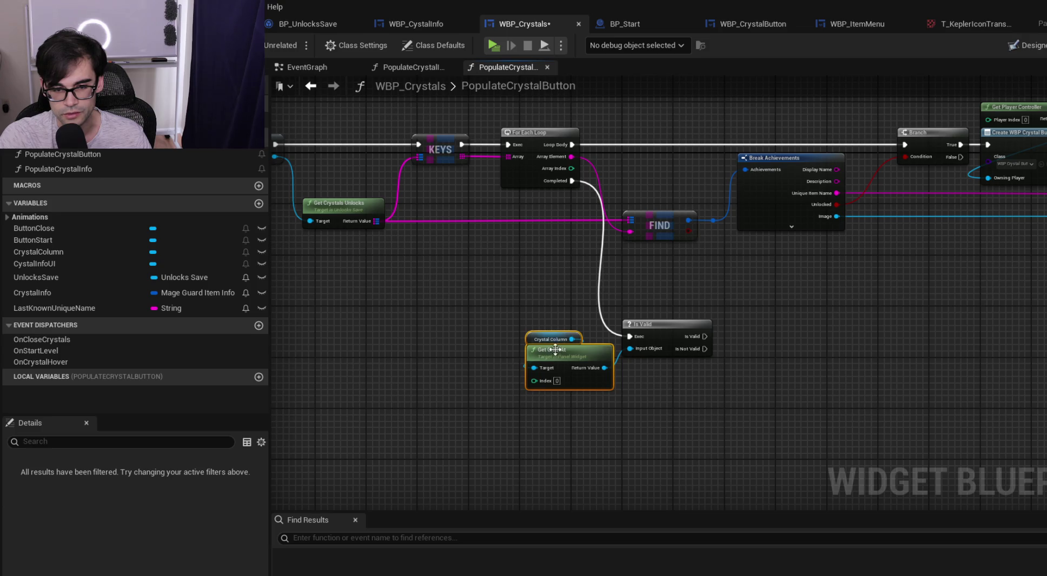
{"action": "left_click", "coordinate": [661, 326], "text": "ctrl"}
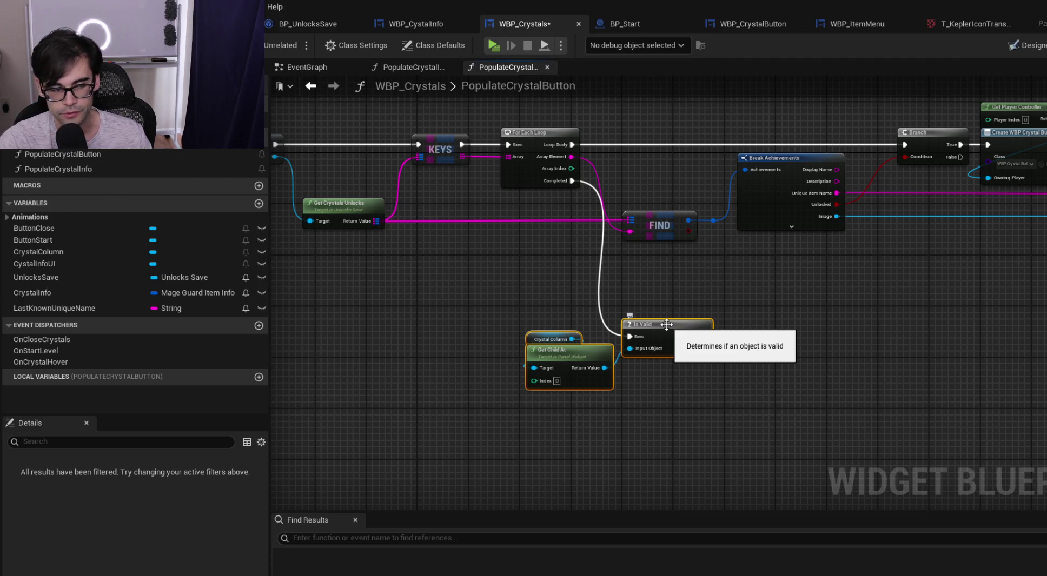
On a valid child, cast Get Child At's result to WBP_CrystalButton with a reroute on the object wire
{"action": "scroll", "coordinate": [594, 343], "scroll_direction": "up", "scroll_amount": 2}
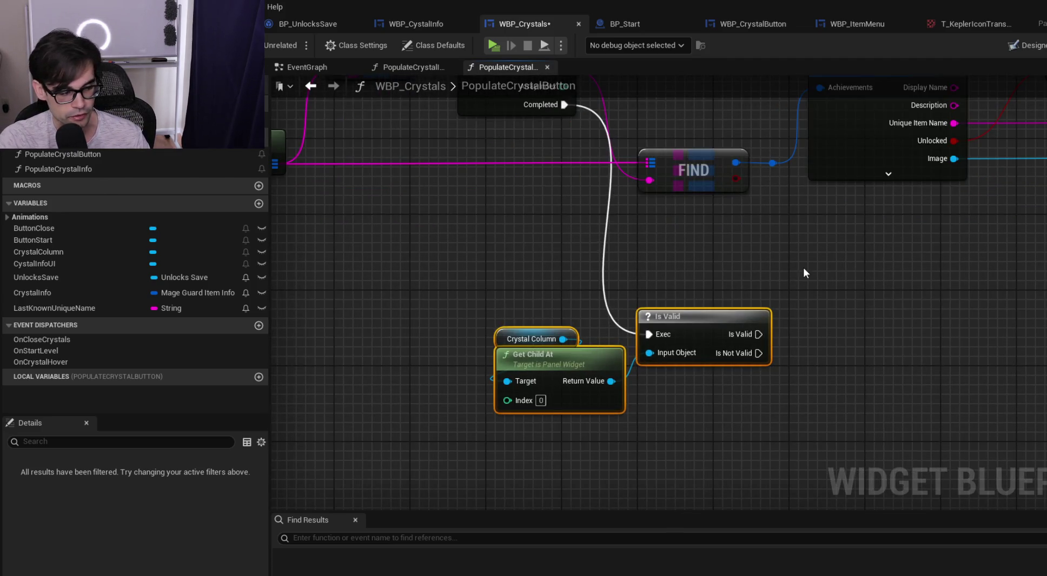
{"action": "mouse_move", "coordinate": [680, 268]}
{"action": "left_mouse_down"}
{"action": "mouse_move", "coordinate": [777, 327]}
{"action": "mouse_move", "coordinate": [623, 327]}
{"action": "left_mouse_up"}
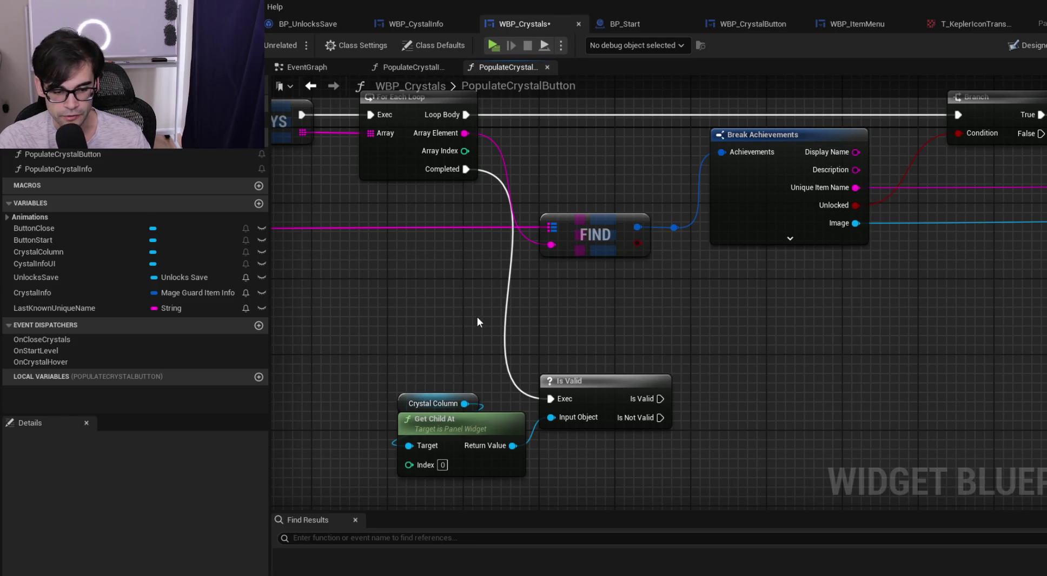
{"action": "mouse_move", "coordinate": [551, 444]}
{"action": "left_mouse_down"}
{"action": "mouse_move", "coordinate": [449, 402]}
{"action": "mouse_move", "coordinate": [599, 388]}
{"action": "left_mouse_up"}
{"action": "type", "text": "cast to"}
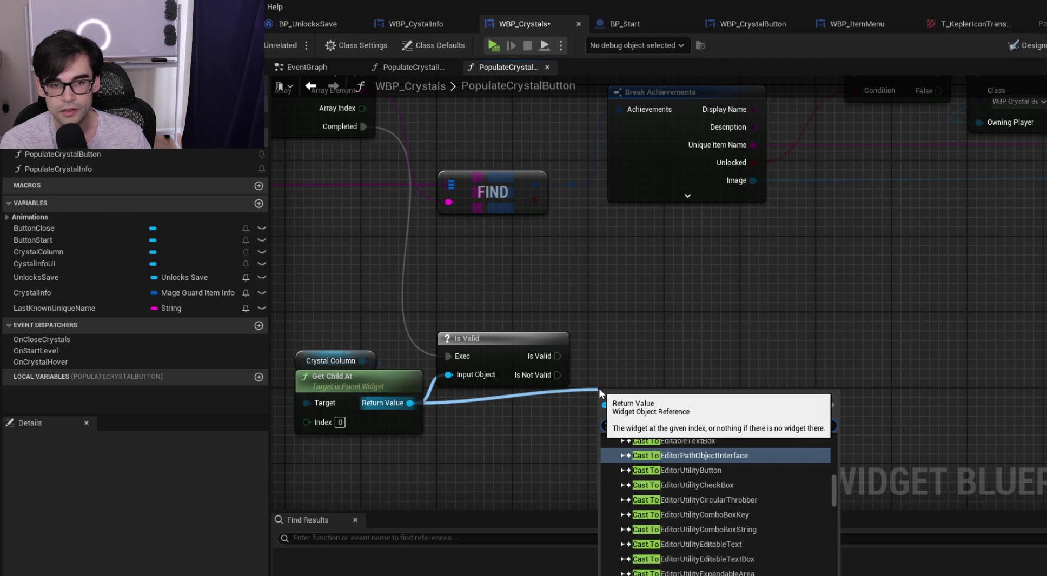
{"action": "type", "text": " crystal"}
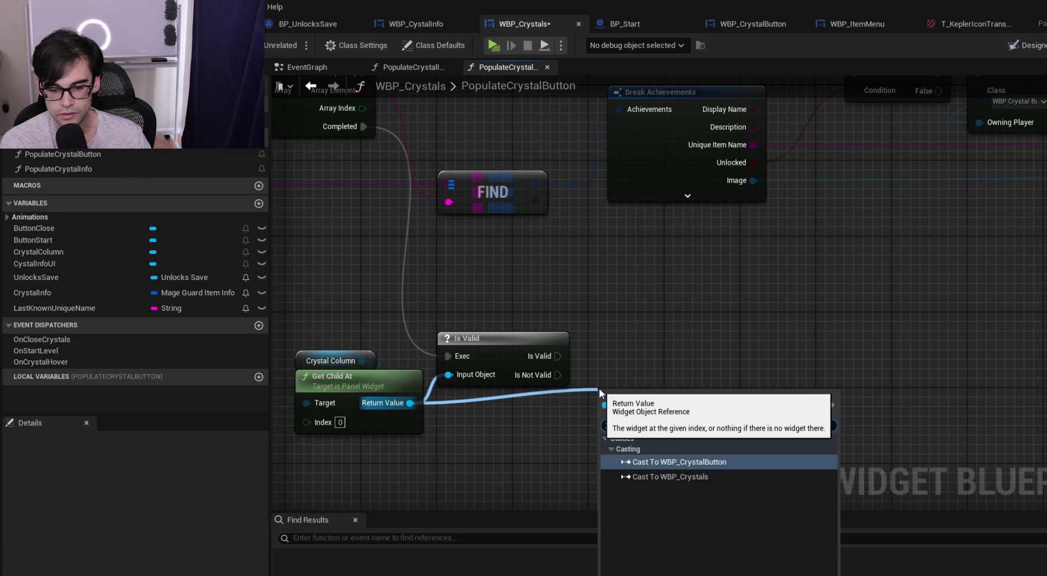
{"action": "key", "text": "Return"}
{"action": "mouse_move", "coordinate": [557, 356]}
{"action": "left_mouse_down"}
{"action": "mouse_move", "coordinate": [600, 414]}
{"action": "mouse_move", "coordinate": [660, 362]}
{"action": "mouse_move", "coordinate": [651, 358]}
{"action": "left_mouse_up"}
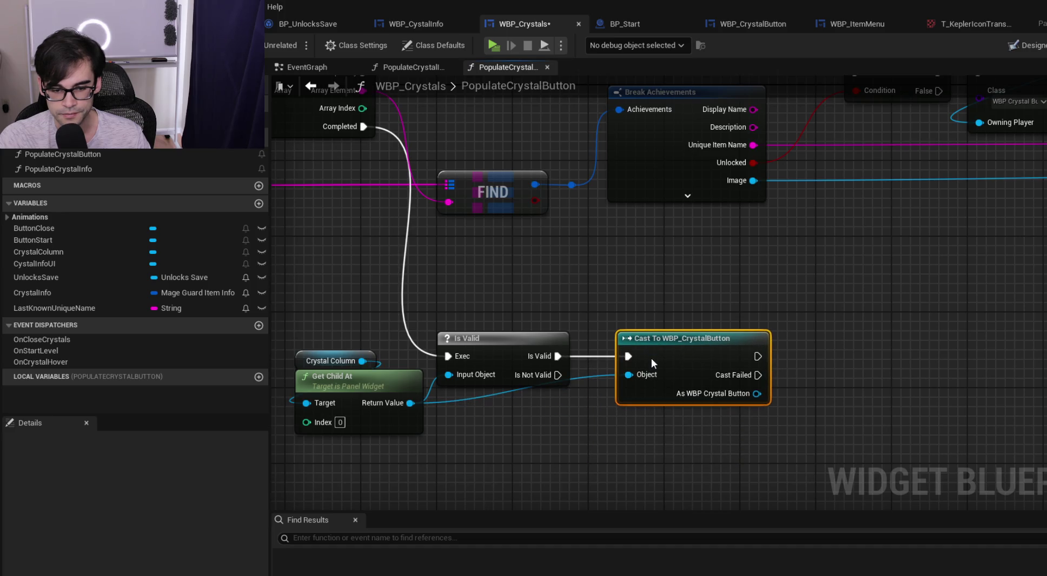
{"action": "double_click", "coordinate": [453, 403]}
{"action": "left_click_drag", "start_coordinate": [457, 406], "coordinate": [553, 411]}
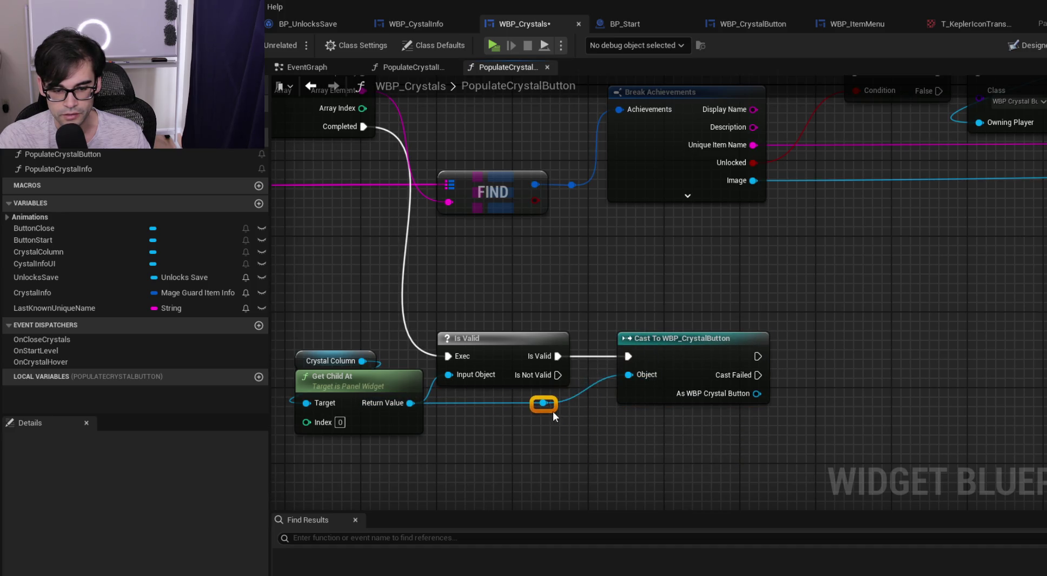
{"action": "left_click_drag", "start_coordinate": [736, 412], "coordinate": [590, 423]}
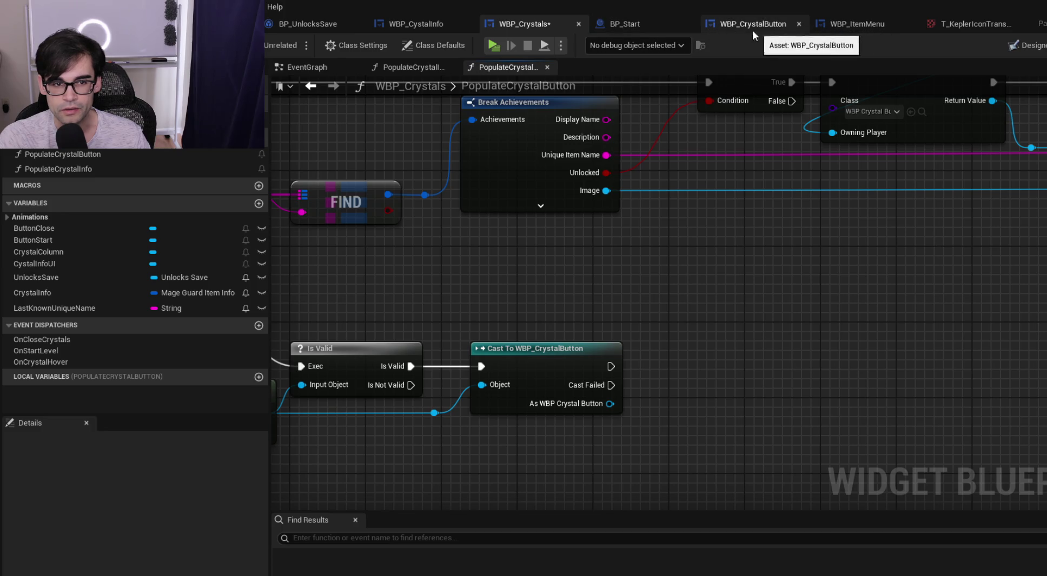
{"action": "left_click", "coordinate": [417, 26]}
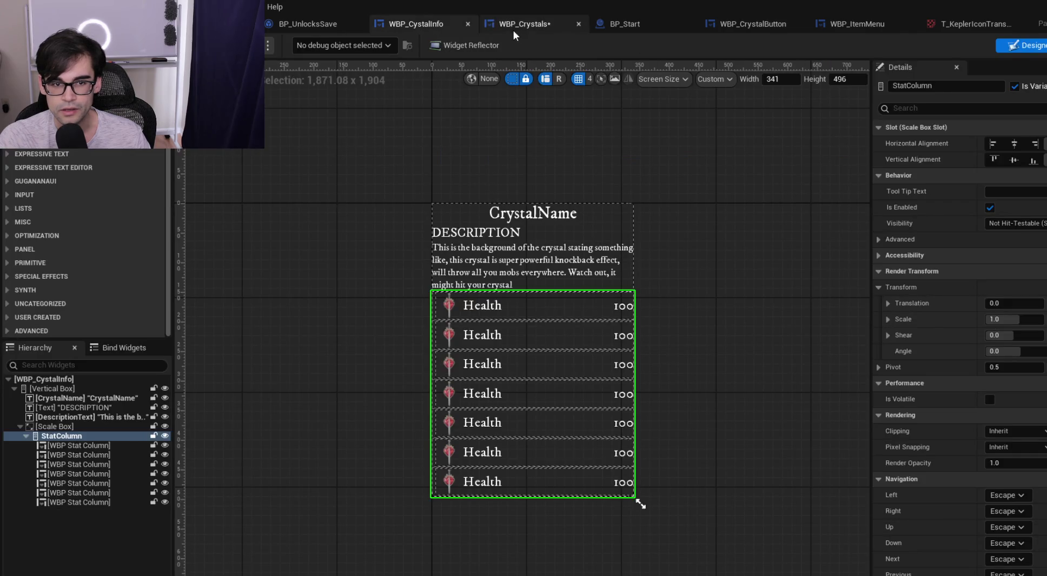
In WBP_CrystalButton, review OnHoveredCrystal's Set Checked State nodes, then add a new function
{"action": "left_click", "coordinate": [515, 27]}
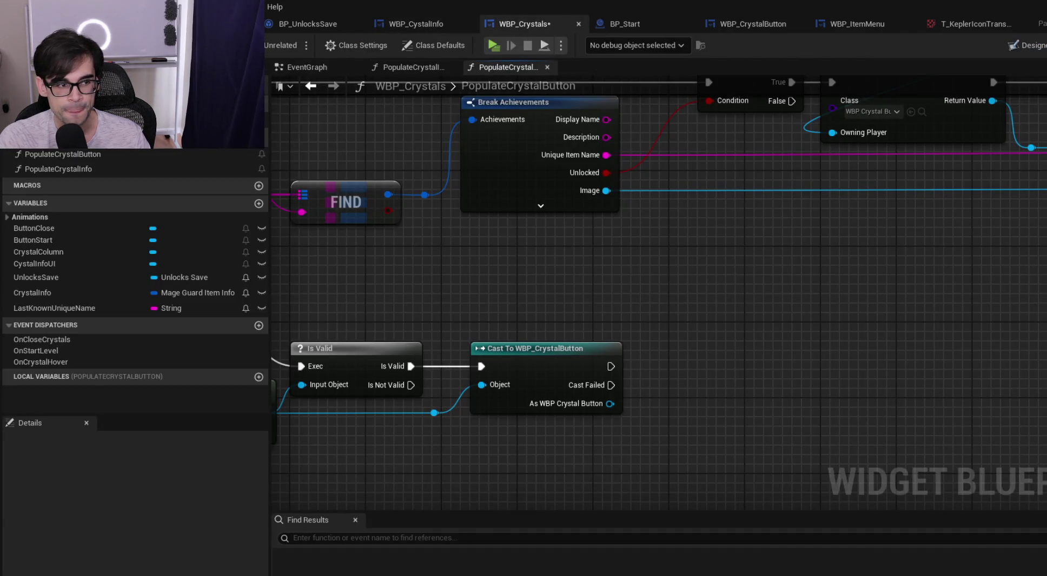
{"action": "left_click", "coordinate": [746, 24]}
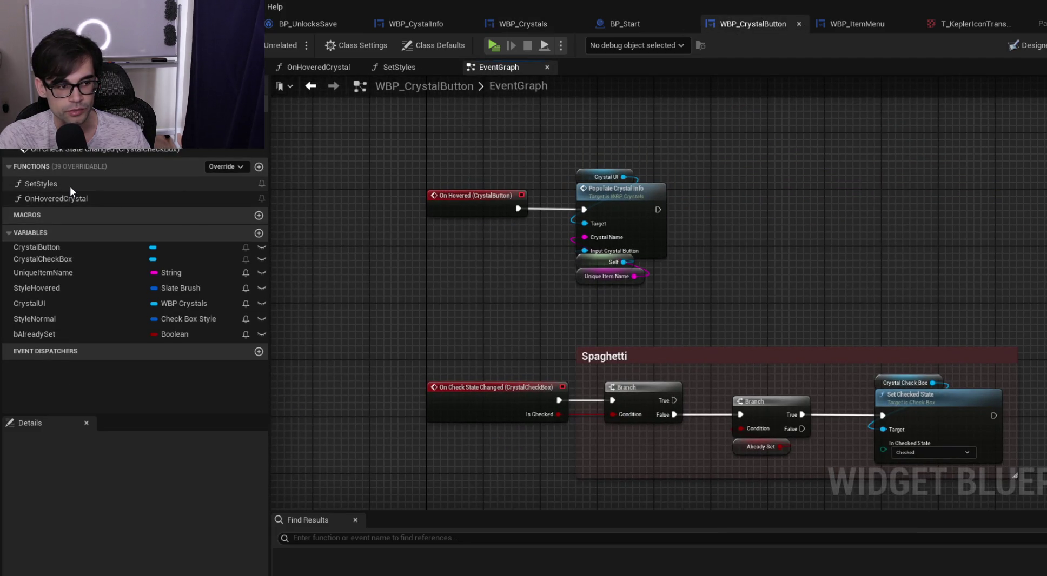
{"action": "double_click", "coordinate": [72, 197]}
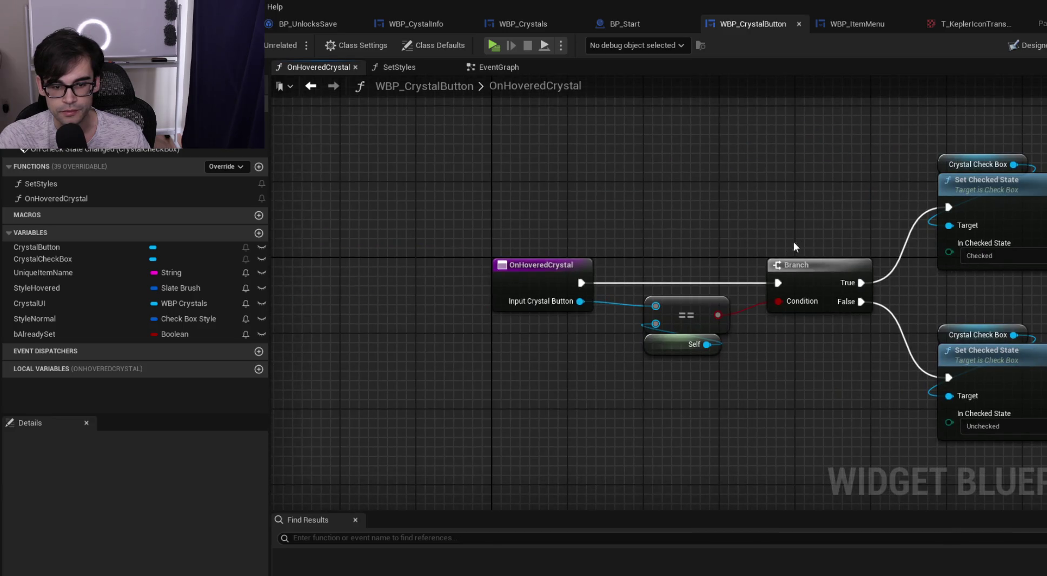
{"action": "left_click_drag", "start_coordinate": [774, 239], "coordinate": [544, 265]}
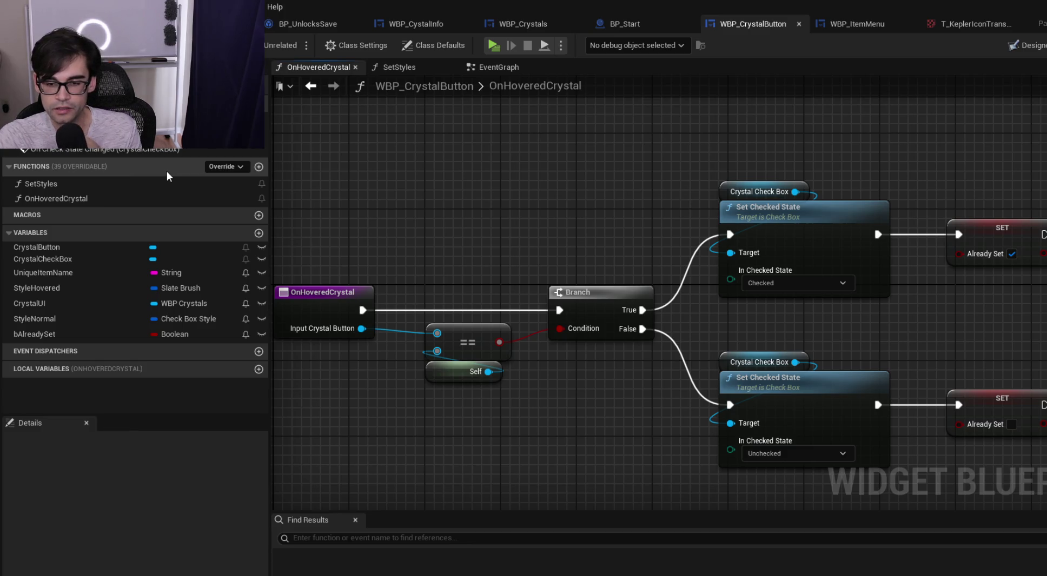
{"action": "left_click", "coordinate": [258, 167]}
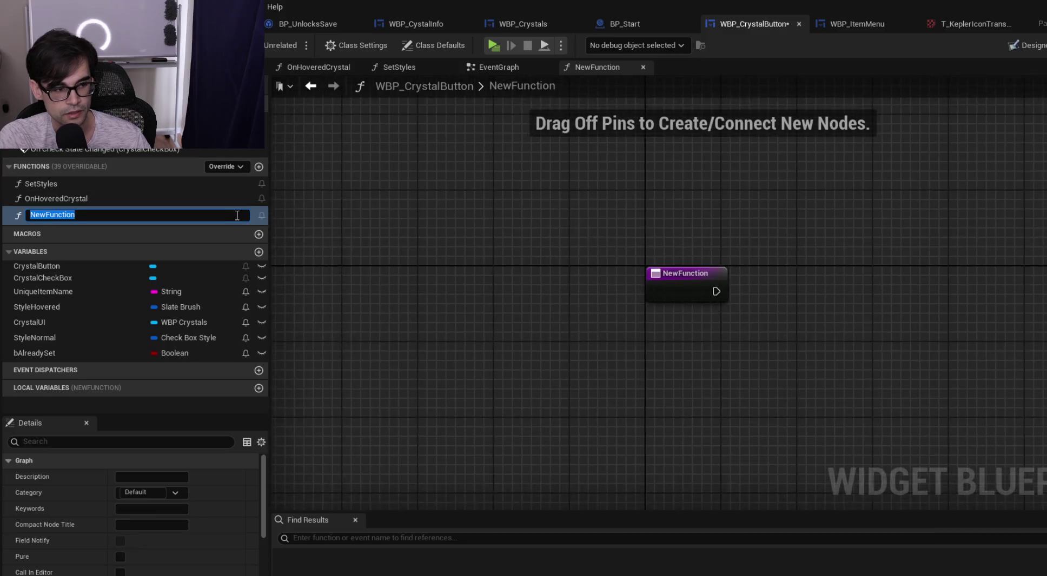
Rename the new function to PickButton and save WBP_CrystalButton
{"action": "type", "text": "PickT"}
{"action": "type", "text": "his"}
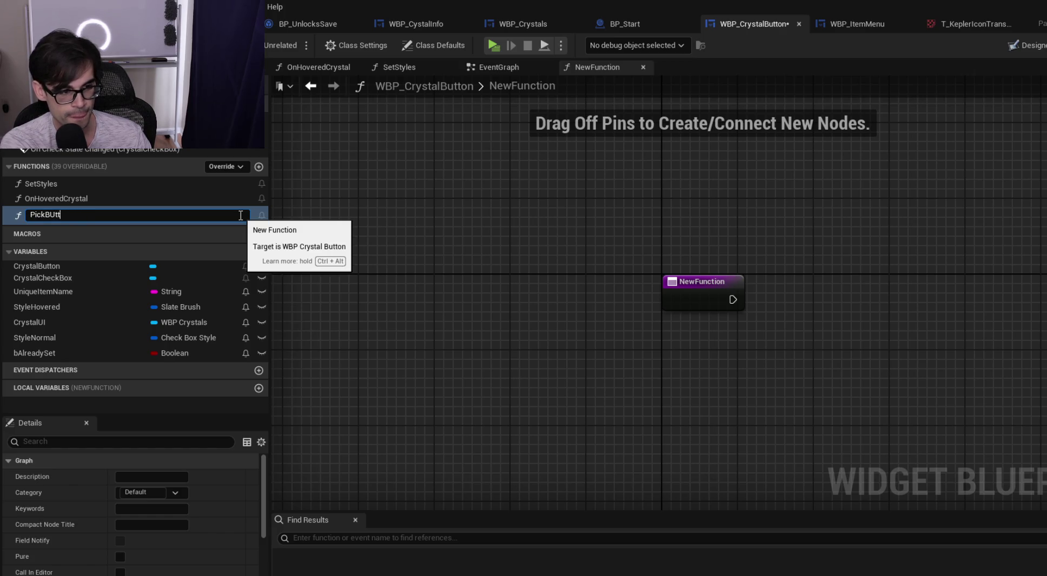
{"action": "type", "text": "tton"}
{"action": "key", "text": "Return"}
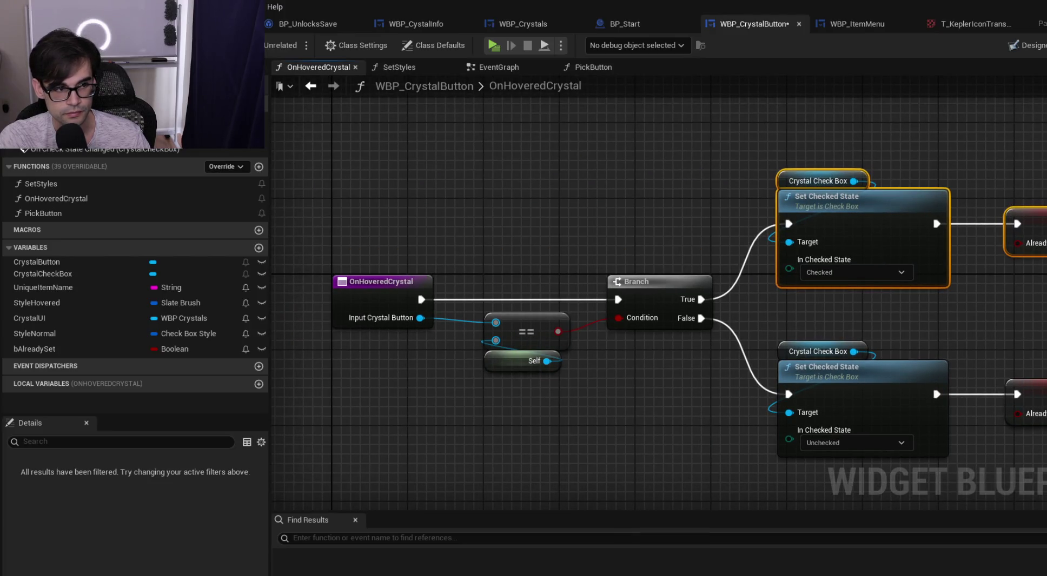
{"action": "key", "text": "ctrl+s"}
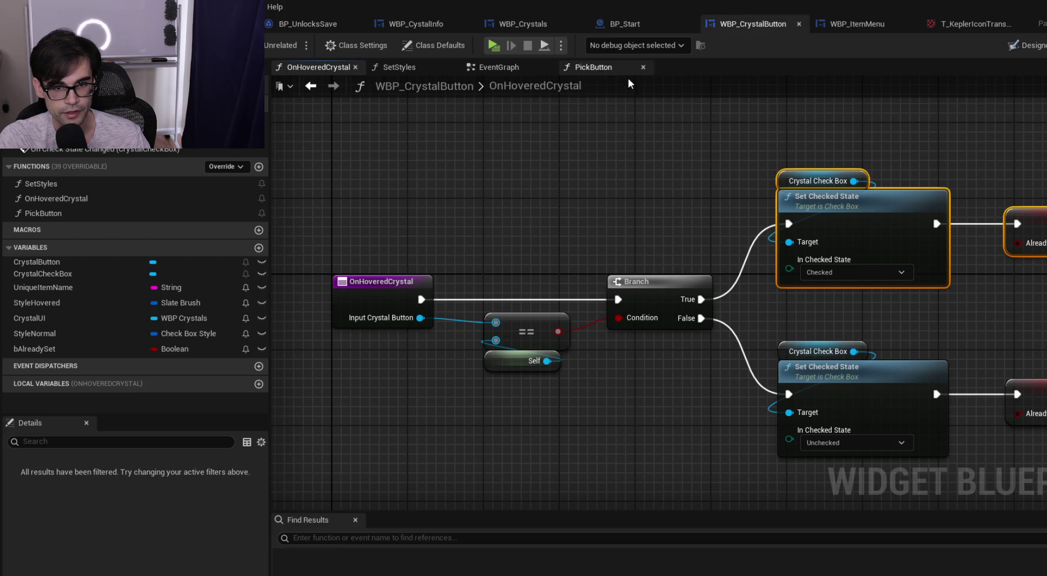
Paste the Set Checked State and SET nodes into PickButton, wire them, and make Already Set true
{"action": "mouse_move", "coordinate": [320, 199]}
{"action": "left_mouse_down"}
{"action": "mouse_move", "coordinate": [730, 304]}
{"action": "mouse_move", "coordinate": [1046, 303]}
{"action": "left_mouse_up"}
{"action": "left_click", "coordinate": [593, 67]}
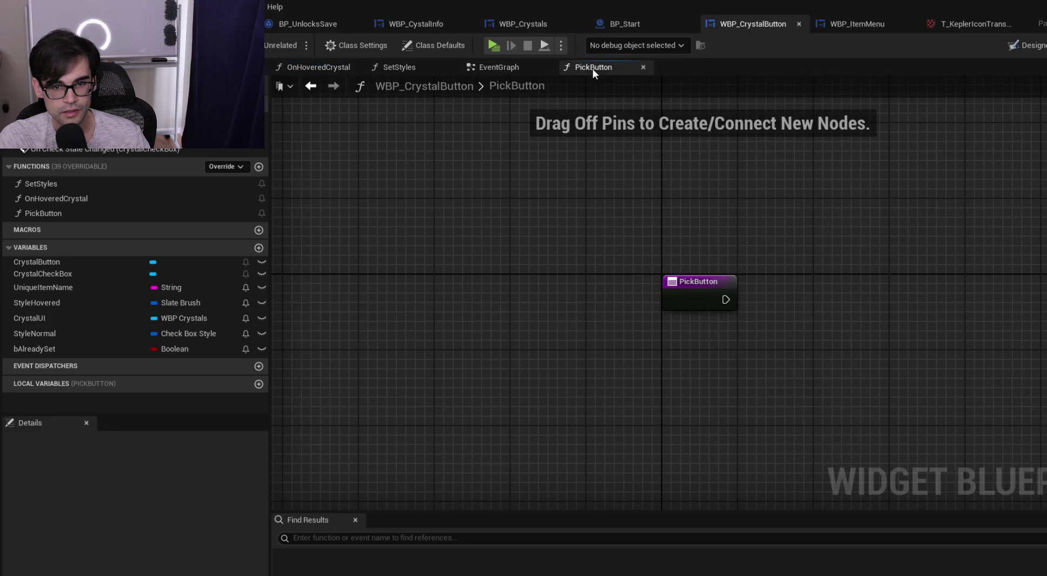
{"action": "key", "text": "ctrl+v"}
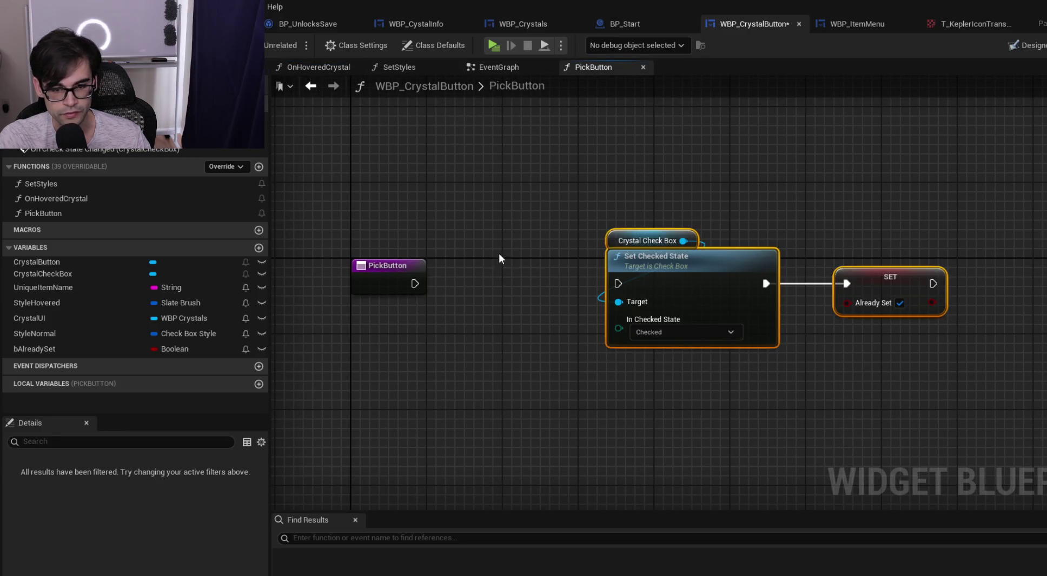
{"action": "mouse_move", "coordinate": [413, 282]}
{"action": "left_mouse_down"}
{"action": "mouse_move", "coordinate": [618, 284]}
{"action": "mouse_move", "coordinate": [639, 270]}
{"action": "mouse_move", "coordinate": [547, 269]}
{"action": "left_mouse_up"}
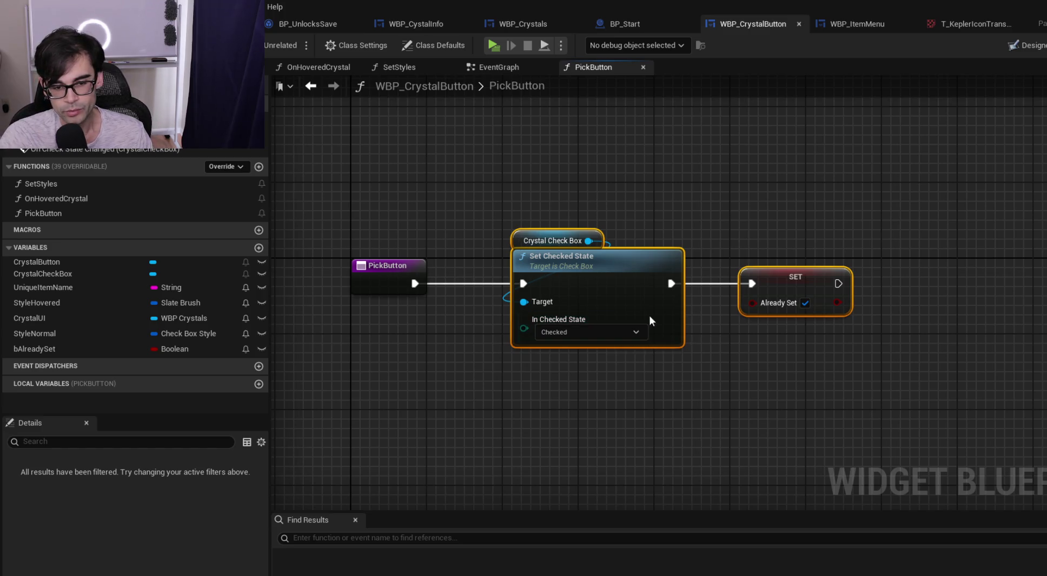
{"action": "left_click", "coordinate": [805, 303]}
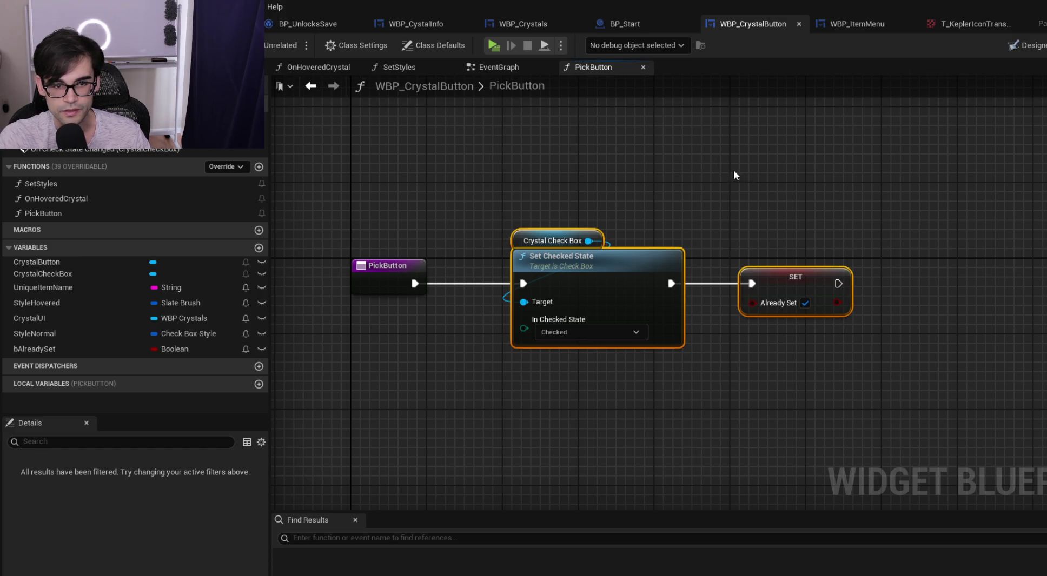
{"action": "left_click", "coordinate": [493, 67]}
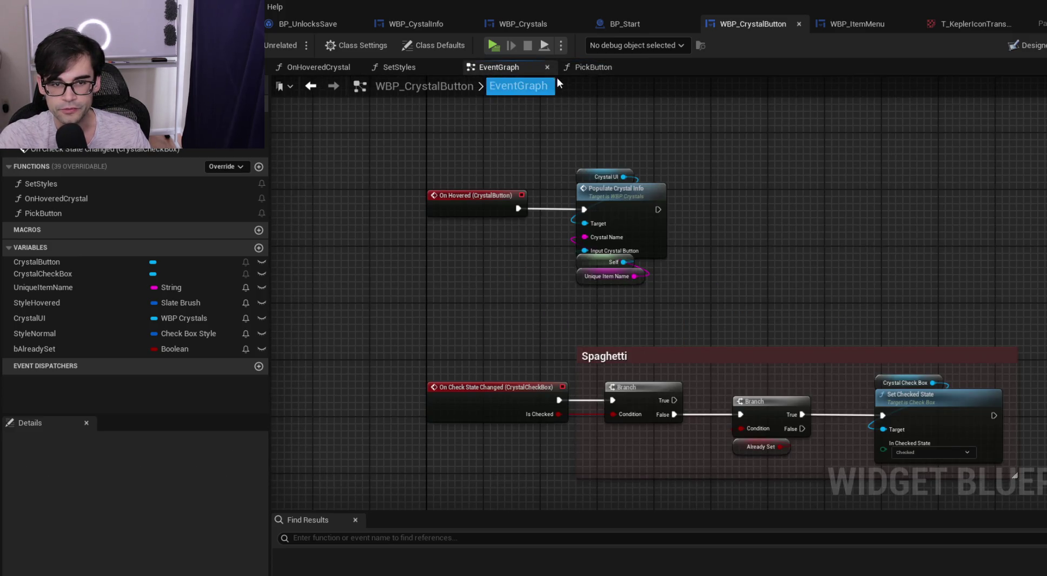
Inspect the Set Checked State and Already Set SET nodes in OnHoveredCrystal
{"action": "left_click", "coordinate": [592, 70]}
{"action": "left_click", "coordinate": [425, 65]}
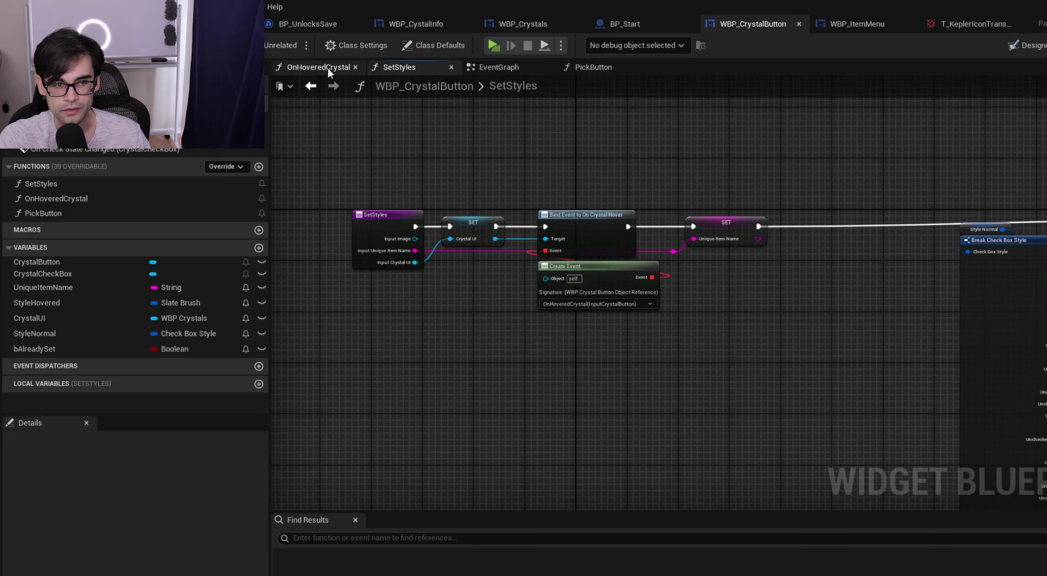
{"action": "left_click", "coordinate": [324, 67]}
{"action": "left_click", "coordinate": [990, 217]}
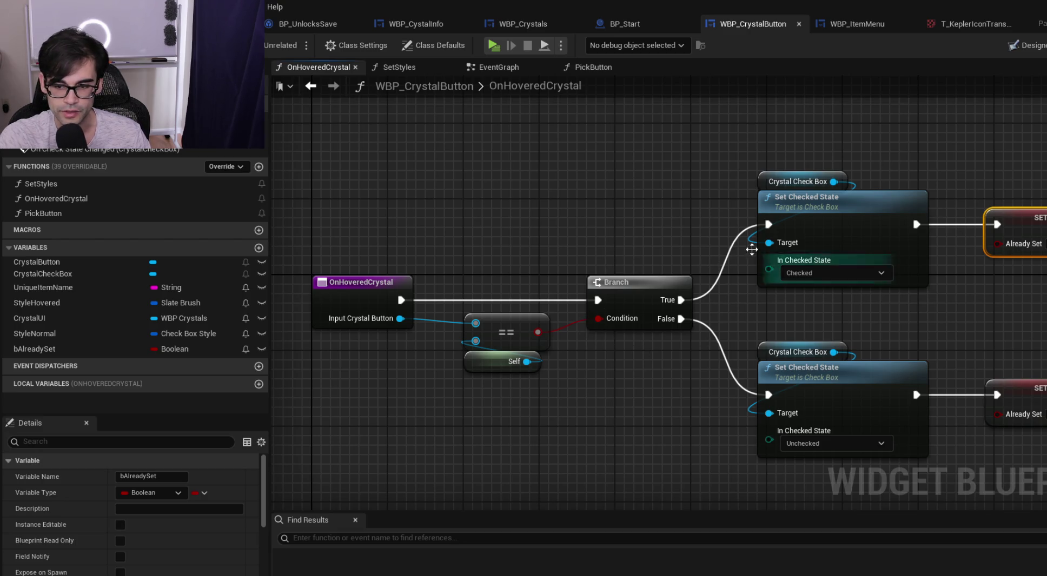
{"action": "mouse_move", "coordinate": [713, 154]}
{"action": "left_mouse_down"}
{"action": "mouse_move", "coordinate": [549, 126]}
{"action": "mouse_move", "coordinate": [957, 487]}
{"action": "left_mouse_up"}
{"action": "left_click_drag", "start_coordinate": [542, 163], "coordinate": [663, 189]}
{"action": "left_click", "coordinate": [546, 171]}
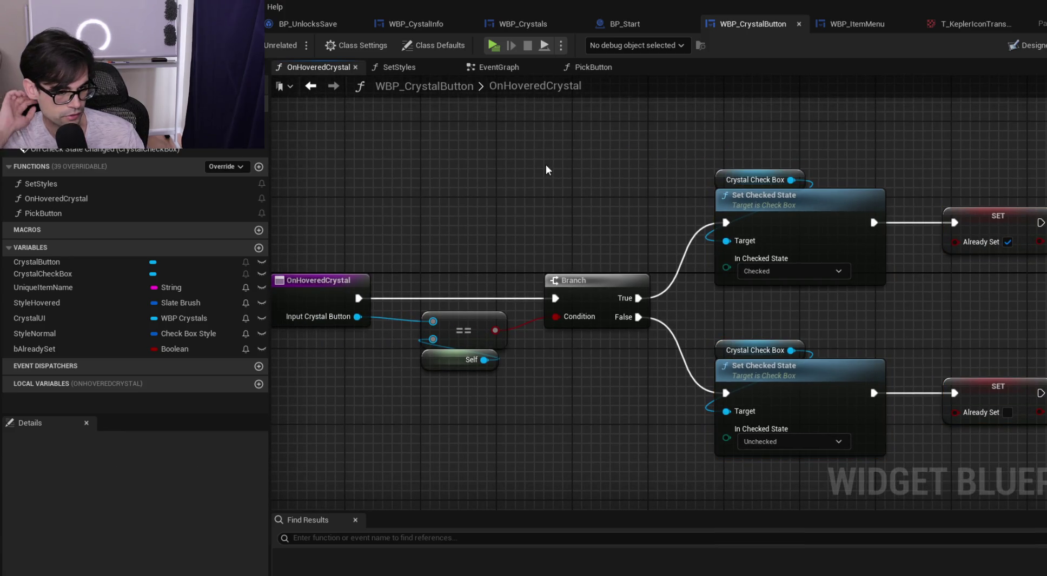
Look over the EventGraph's Spaghetti comment and On Hovered nodes
{"action": "left_click", "coordinate": [495, 67]}
{"action": "left_click", "coordinate": [604, 66]}
{"action": "left_click", "coordinate": [509, 68]}
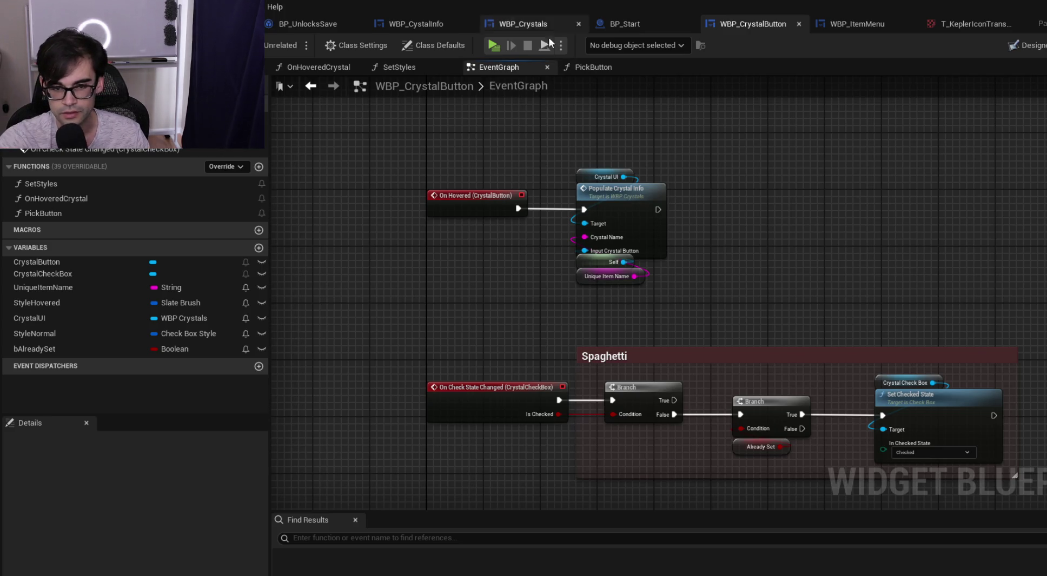
{"action": "mouse_move", "coordinate": [567, 152]}
{"action": "left_mouse_down"}
{"action": "mouse_move", "coordinate": [1022, 487]}
{"action": "mouse_move", "coordinate": [996, 421]}
{"action": "mouse_move", "coordinate": [1007, 331]}
{"action": "mouse_move", "coordinate": [969, 332]}
{"action": "mouse_move", "coordinate": [992, 374]}
{"action": "left_mouse_up"}
{"action": "left_click", "coordinate": [865, 128]}
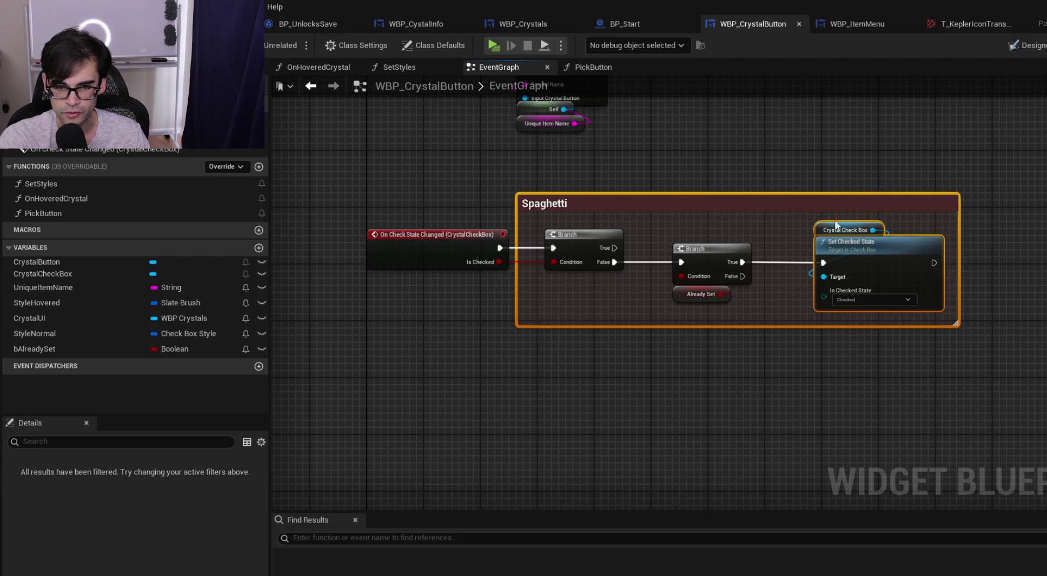
{"action": "left_click_drag", "start_coordinate": [834, 220], "coordinate": [885, 335]}
{"action": "mouse_move", "coordinate": [865, 230]}
{"action": "left_mouse_down"}
{"action": "mouse_move", "coordinate": [681, 62]}
{"action": "mouse_move", "coordinate": [627, 59]}
{"action": "left_mouse_up"}
Move the PickButton graph tab ahead of EventGraph, then go to SetStyles
{"action": "left_click", "coordinate": [593, 67]}
{"action": "left_click", "coordinate": [526, 65]}
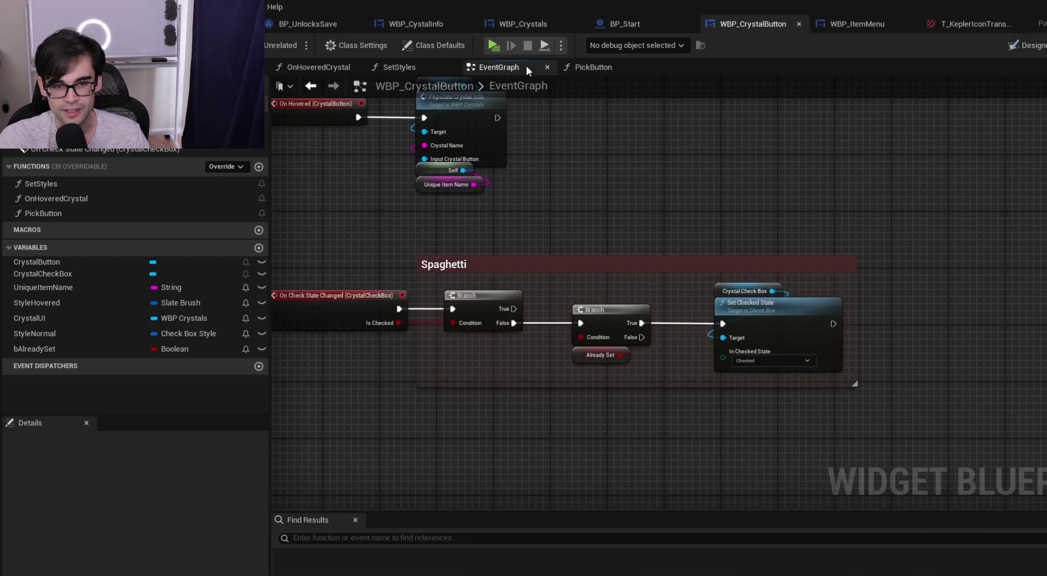
{"action": "left_click", "coordinate": [583, 70]}
{"action": "mouse_move", "coordinate": [583, 70]}
{"action": "left_mouse_down"}
{"action": "mouse_move", "coordinate": [561, 66]}
{"action": "mouse_move", "coordinate": [609, 68]}
{"action": "mouse_move", "coordinate": [524, 56]}
{"action": "mouse_move", "coordinate": [514, 71]}
{"action": "left_mouse_up"}
{"action": "left_click", "coordinate": [596, 70]}
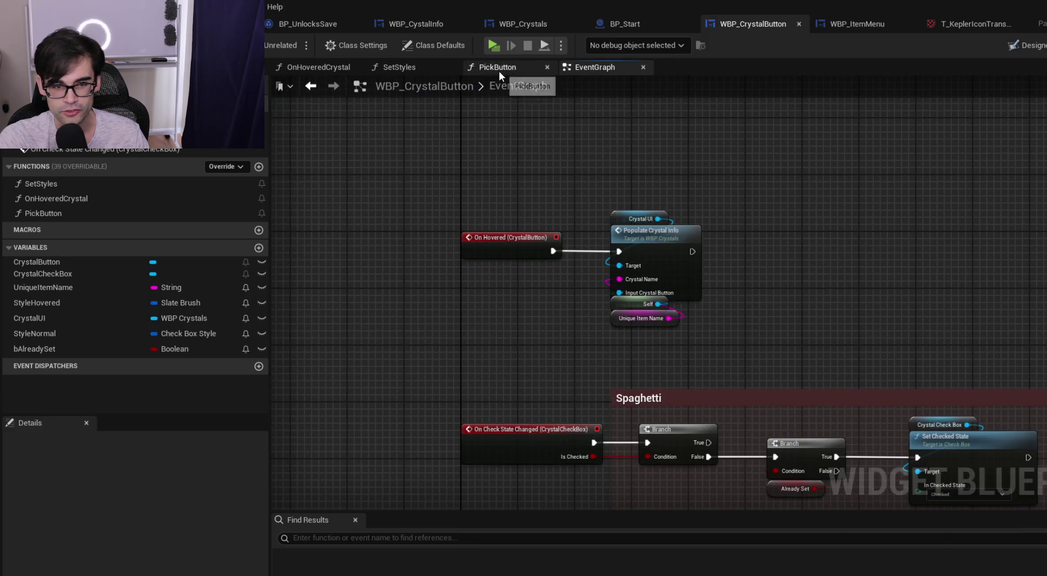
{"action": "left_click", "coordinate": [500, 75]}
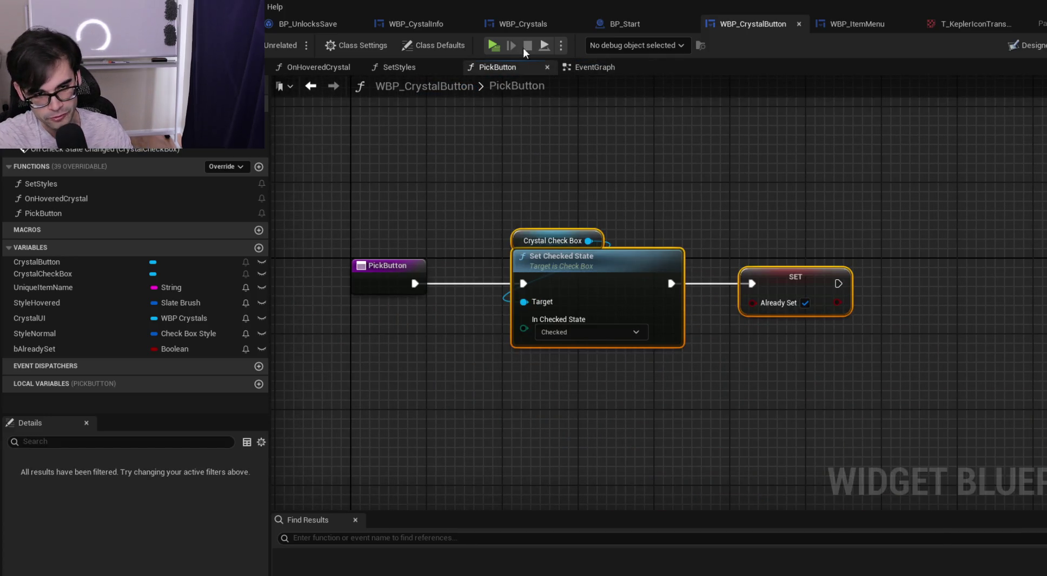
{"action": "left_click", "coordinate": [437, 66]}
{"action": "scroll", "coordinate": [613, 158], "scroll_direction": "down", "scroll_amount": 5}
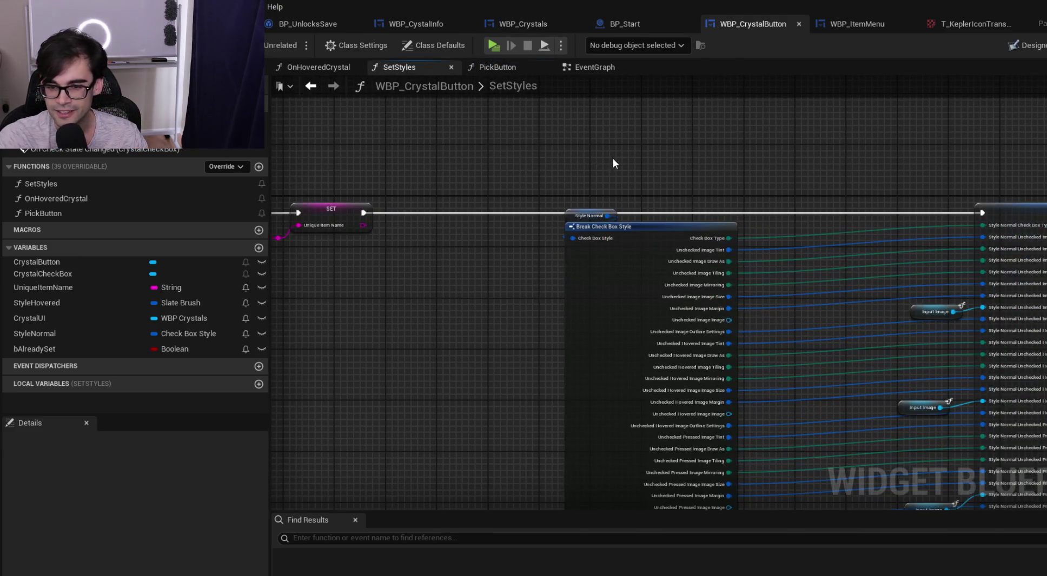
Shift the Break Check Box Style nodes left in SetStyles and save the blueprint
{"action": "mouse_move", "coordinate": [530, 154]}
{"action": "left_mouse_down"}
{"action": "mouse_move", "coordinate": [831, 296]}
{"action": "mouse_move", "coordinate": [861, 493]}
{"action": "mouse_move", "coordinate": [882, 380]}
{"action": "mouse_move", "coordinate": [871, 225]}
{"action": "left_mouse_up"}
{"action": "scroll", "coordinate": [733, 277], "scroll_direction": "up", "scroll_amount": 6}
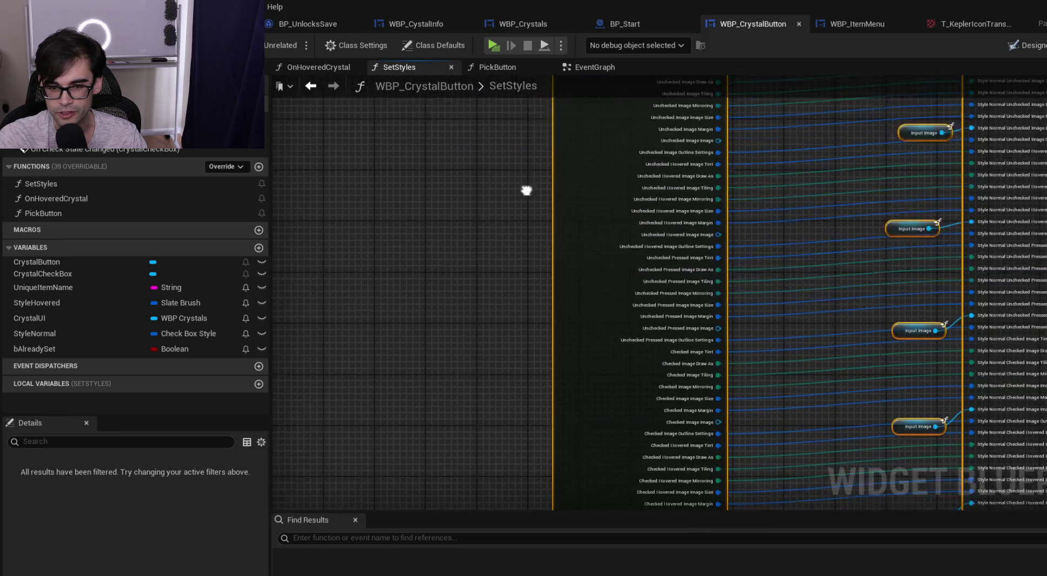
{"action": "left_click_drag", "start_coordinate": [719, 272], "coordinate": [578, 269]}
{"action": "left_click", "coordinate": [541, 200]}
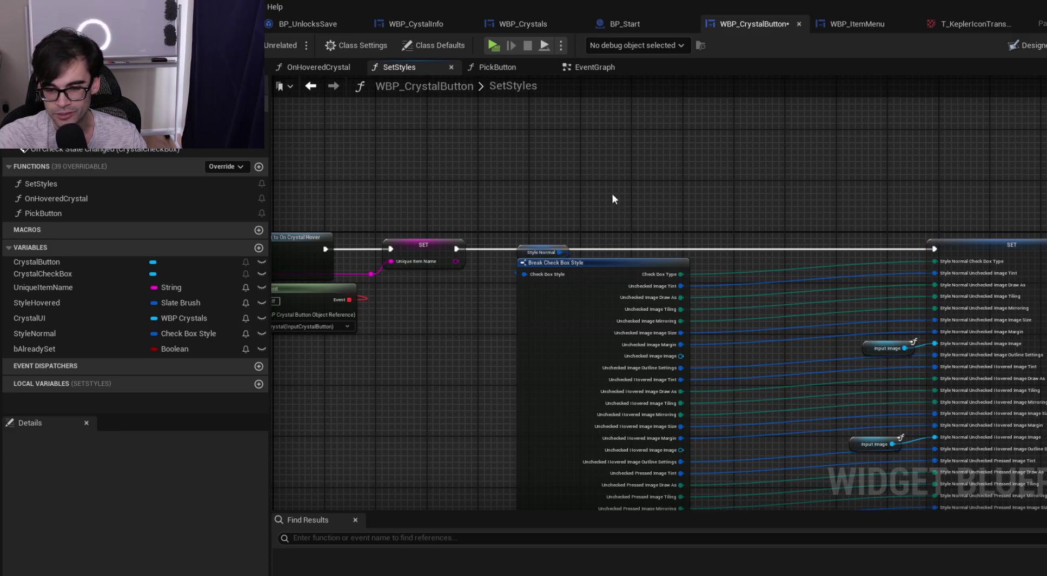
{"action": "left_click", "coordinate": [585, 261]}
{"action": "left_click_drag", "start_coordinate": [585, 260], "coordinate": [592, 266]}
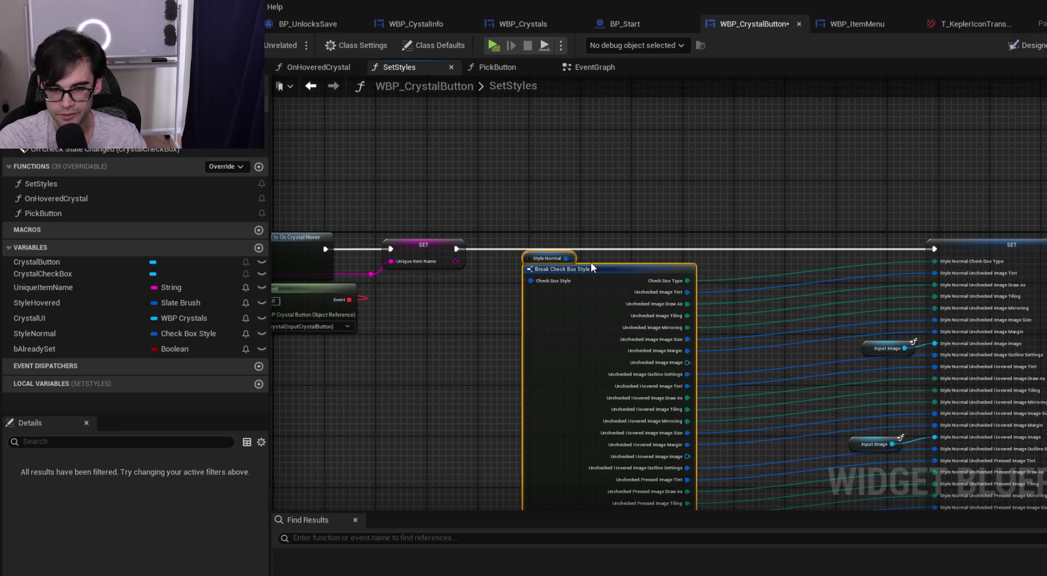
{"action": "left_click", "coordinate": [600, 193]}
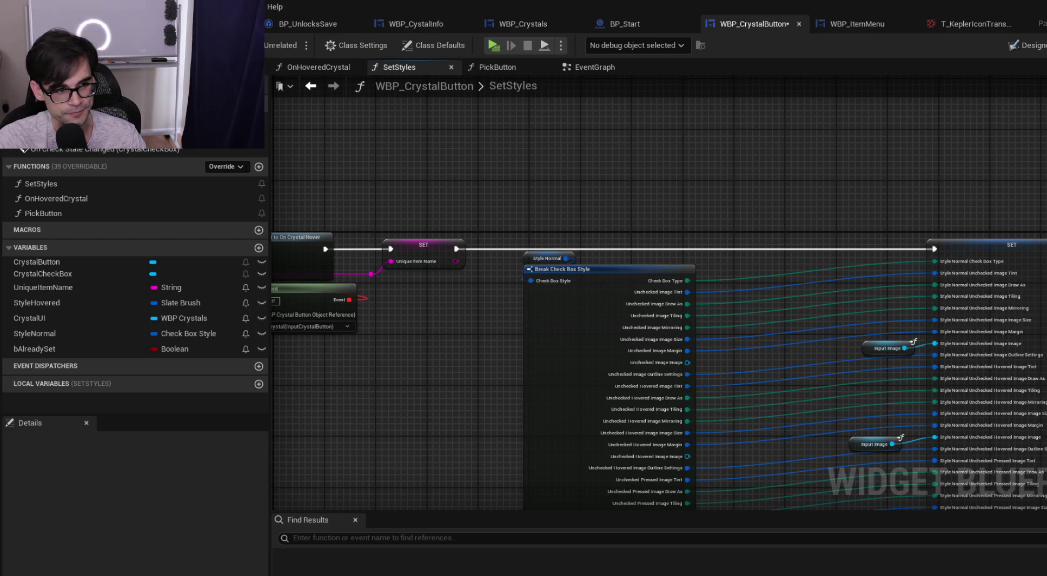
{"action": "key", "text": "ctrl+s"}
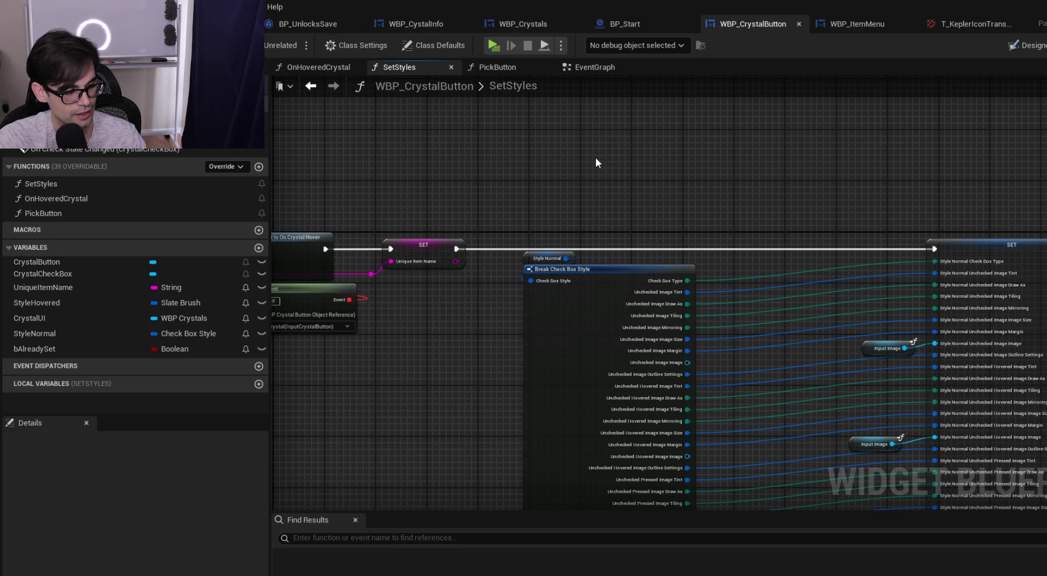
Delete the extra SET node on the right and save again
{"action": "left_click_drag", "start_coordinate": [764, 243], "coordinate": [534, 212]}
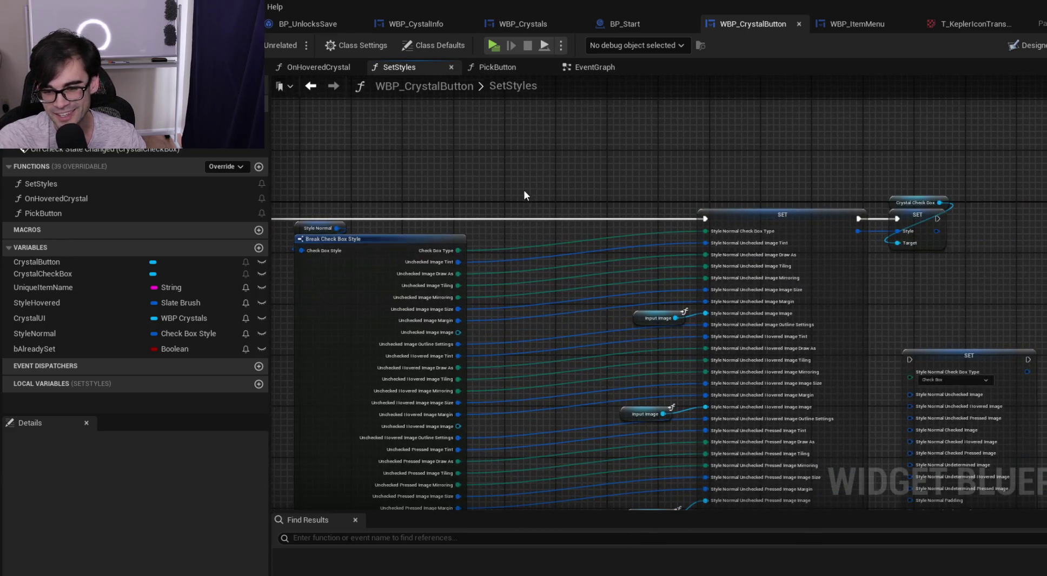
{"action": "mouse_move", "coordinate": [939, 327]}
{"action": "left_mouse_down"}
{"action": "mouse_move", "coordinate": [678, 197]}
{"action": "mouse_move", "coordinate": [827, 360]}
{"action": "left_mouse_up"}
{"action": "key", "text": "Delete"}
{"action": "left_click_drag", "start_coordinate": [374, 145], "coordinate": [737, 297]}
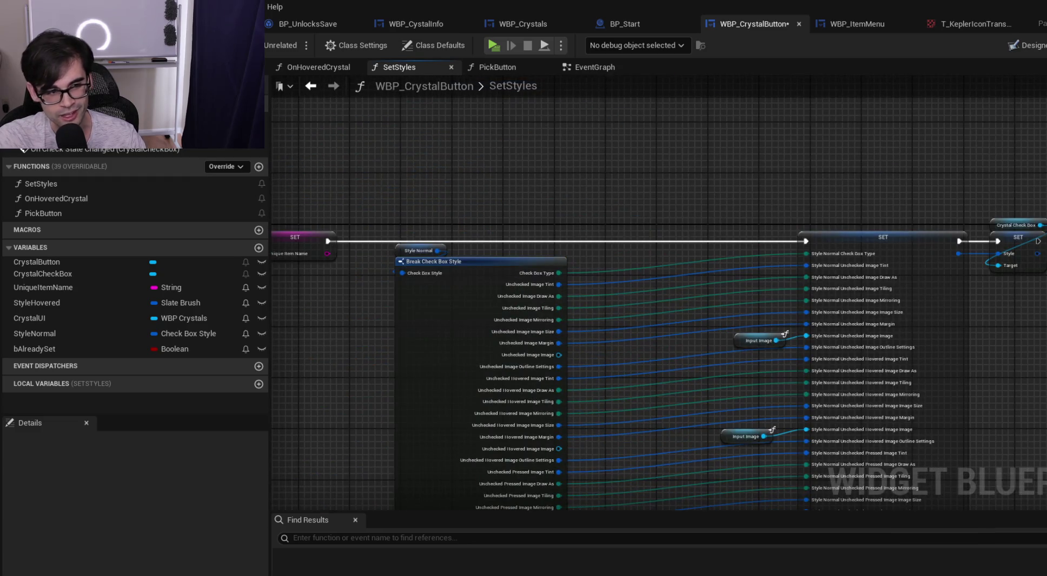
{"action": "key", "text": "ctrl+s"}
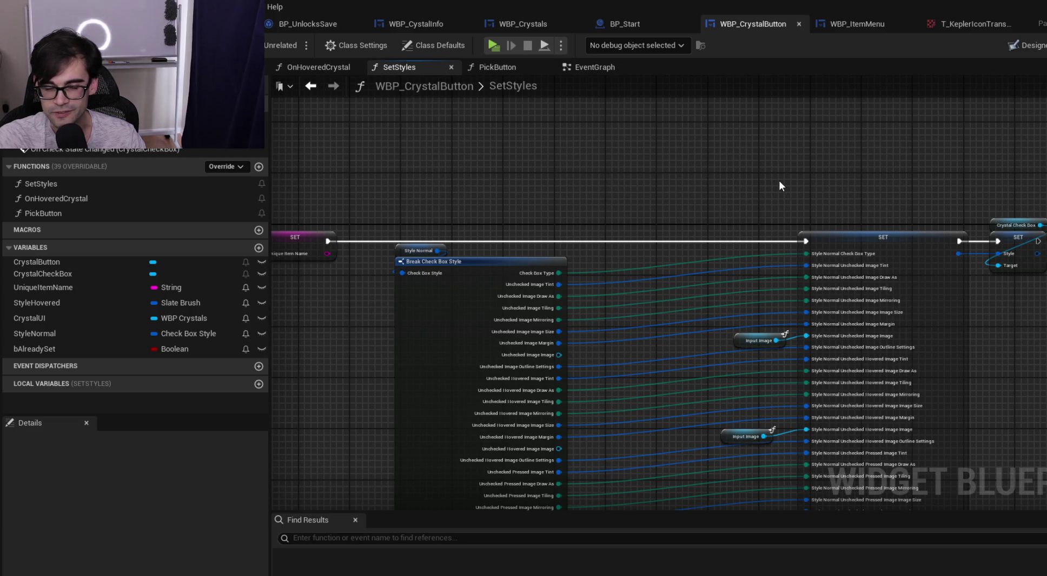
Glance at PickButton, then re-examine SetStyles' Break and SET nodes and lower style pins
{"action": "left_click", "coordinate": [520, 66]}
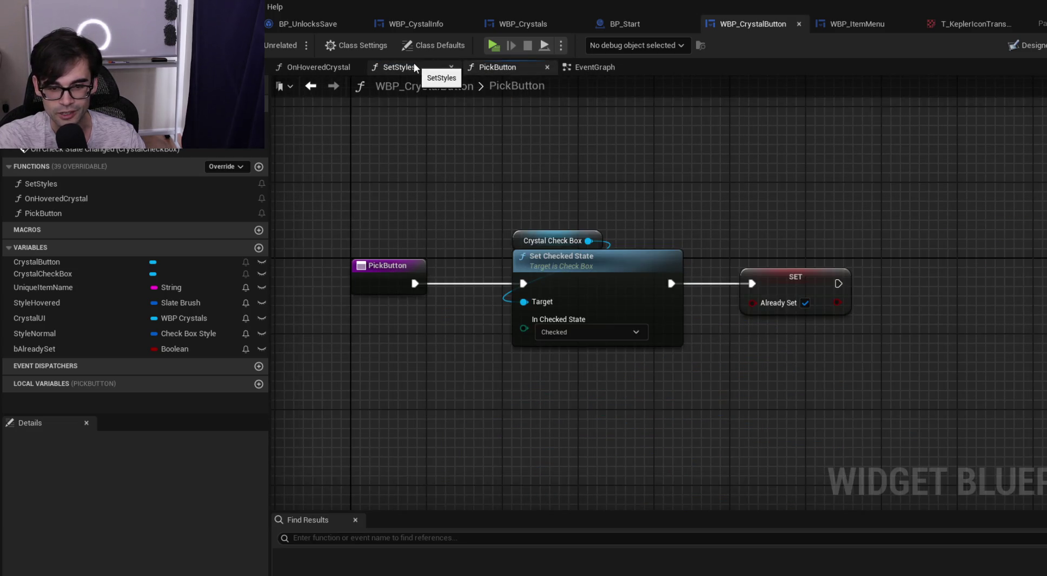
{"action": "left_click", "coordinate": [414, 63]}
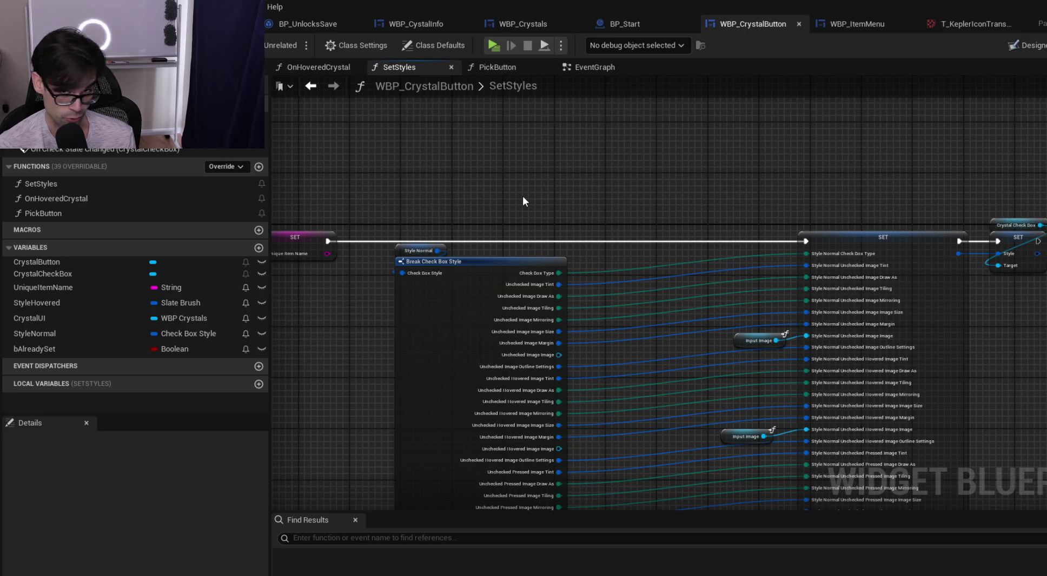
{"action": "mouse_move", "coordinate": [433, 193]}
{"action": "left_mouse_down"}
{"action": "mouse_move", "coordinate": [840, 338]}
{"action": "mouse_move", "coordinate": [1028, 508]}
{"action": "mouse_move", "coordinate": [999, 564]}
{"action": "mouse_move", "coordinate": [975, 377]}
{"action": "mouse_move", "coordinate": [910, 257]}
{"action": "left_mouse_up"}
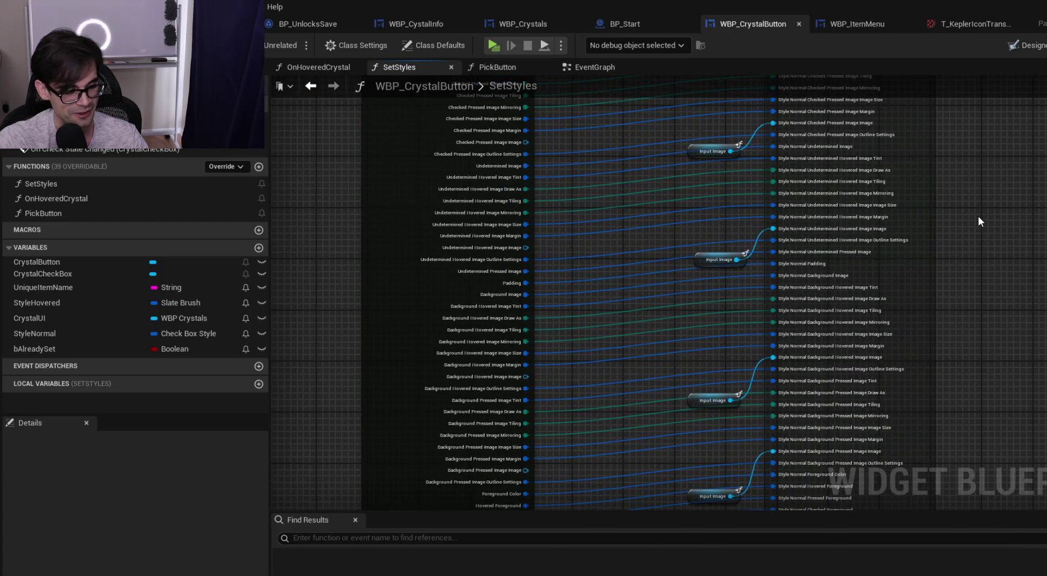
{"action": "left_click_drag", "start_coordinate": [977, 216], "coordinate": [965, 363]}
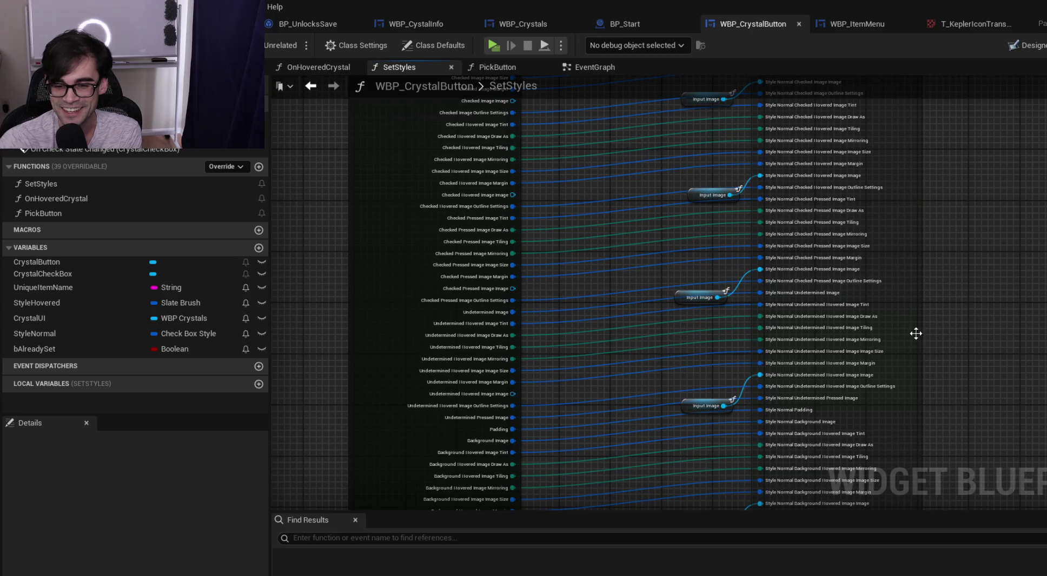
{"action": "scroll", "coordinate": [1007, 277], "scroll_direction": "down", "scroll_amount": 3}
{"action": "left_click_drag", "start_coordinate": [879, 278], "coordinate": [888, 382]}
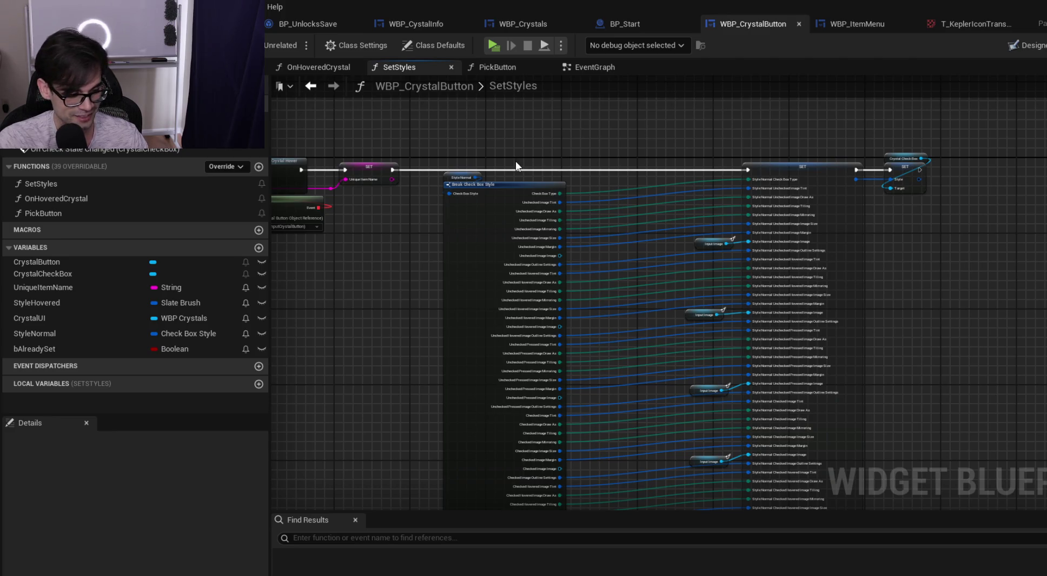
{"action": "mouse_move", "coordinate": [442, 139]}
{"action": "left_mouse_down"}
{"action": "mouse_move", "coordinate": [975, 461]}
{"action": "mouse_move", "coordinate": [965, 568]}
{"action": "mouse_move", "coordinate": [924, 361]}
{"action": "mouse_move", "coordinate": [876, 240]}
{"action": "mouse_move", "coordinate": [924, 416]}
{"action": "left_mouse_up"}
{"action": "left_click", "coordinate": [877, 240]}
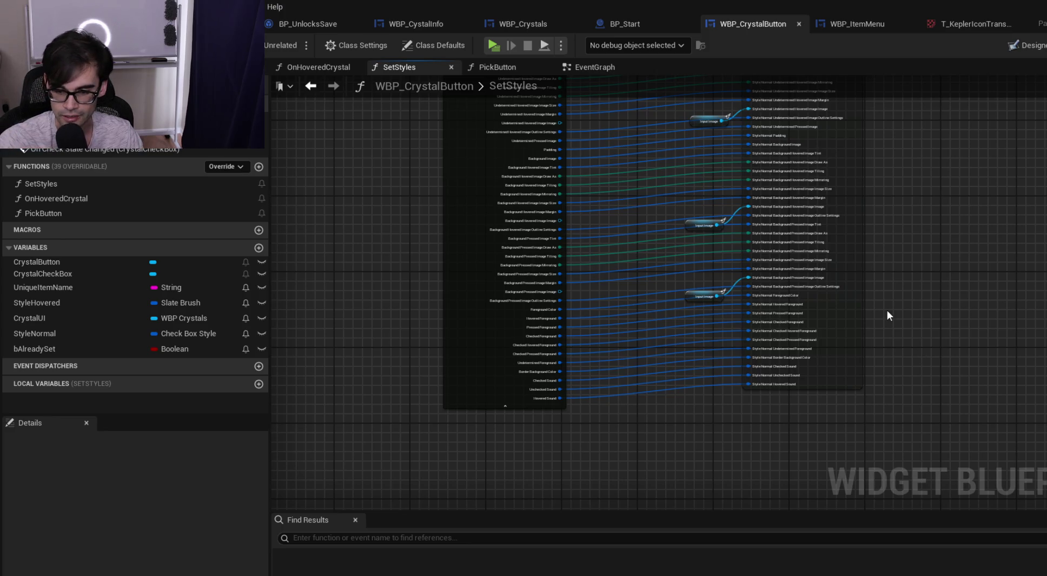
Survey the check-box, SET, Bind Event and Create Event nodes before moving to BP_Start
{"action": "scroll", "coordinate": [887, 311], "scroll_direction": "up", "scroll_amount": 5}
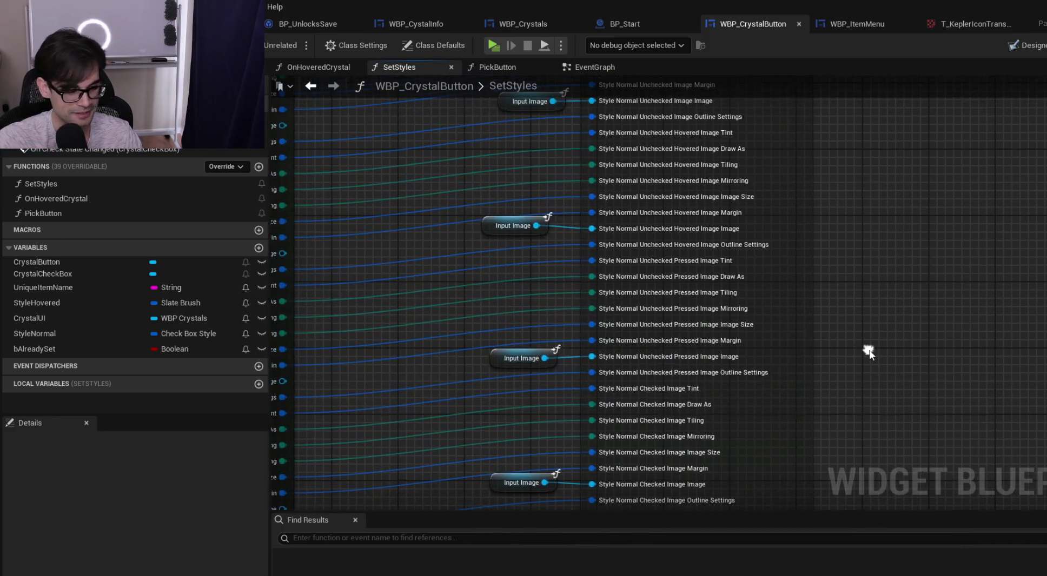
{"action": "scroll", "coordinate": [868, 348], "scroll_direction": "down", "scroll_amount": 4}
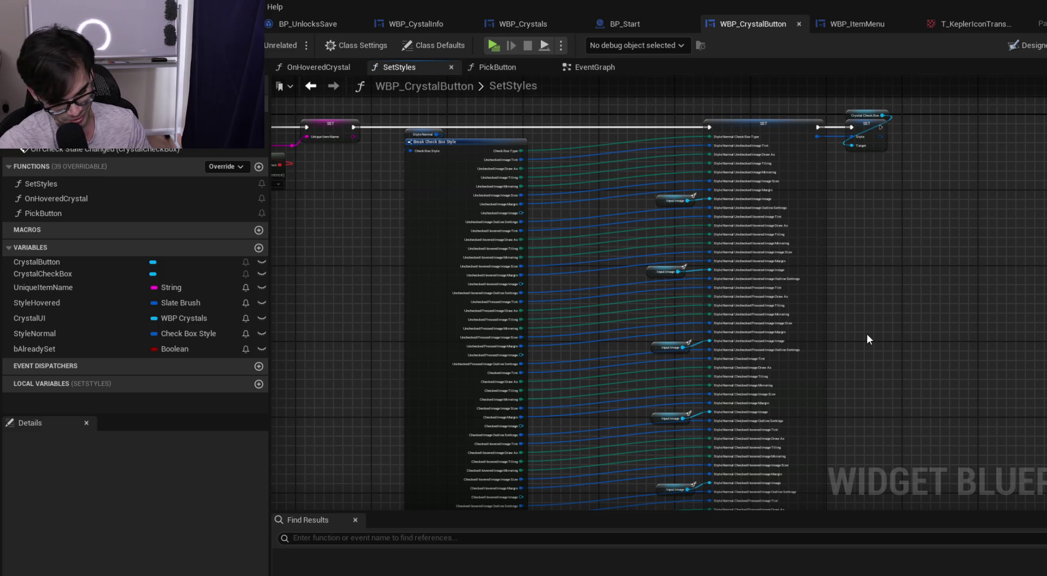
{"action": "scroll", "coordinate": [878, 296], "scroll_direction": "up", "scroll_amount": 4}
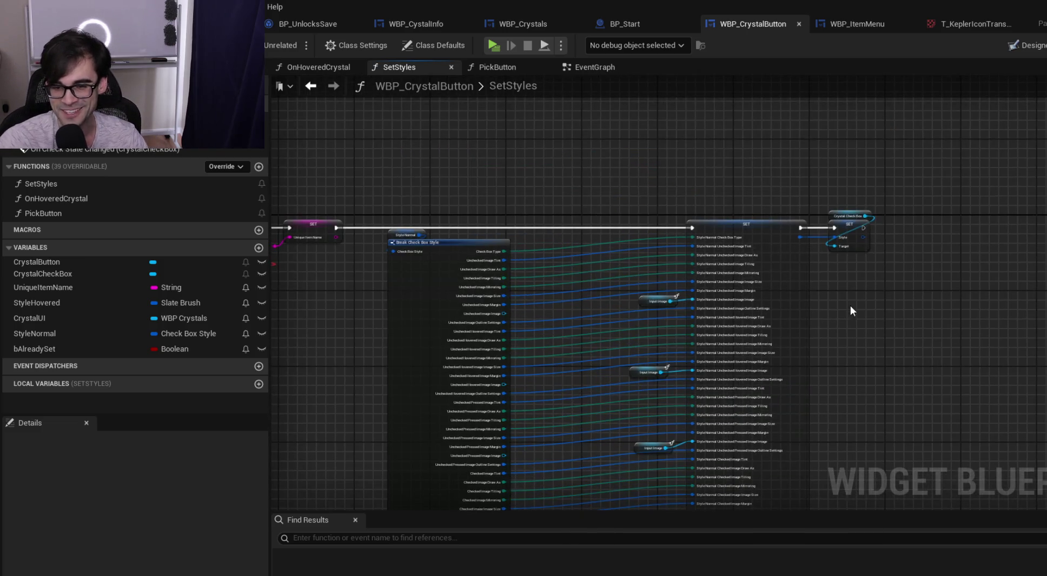
{"action": "left_click_drag", "start_coordinate": [997, 269], "coordinate": [902, 355]}
{"action": "left_click_drag", "start_coordinate": [868, 273], "coordinate": [819, 448]}
{"action": "scroll", "coordinate": [897, 377], "scroll_direction": "down", "scroll_amount": 2}
{"action": "mouse_move", "coordinate": [1000, 285]}
{"action": "left_mouse_down"}
{"action": "mouse_move", "coordinate": [983, 341]}
{"action": "mouse_move", "coordinate": [809, 388]}
{"action": "left_mouse_up"}
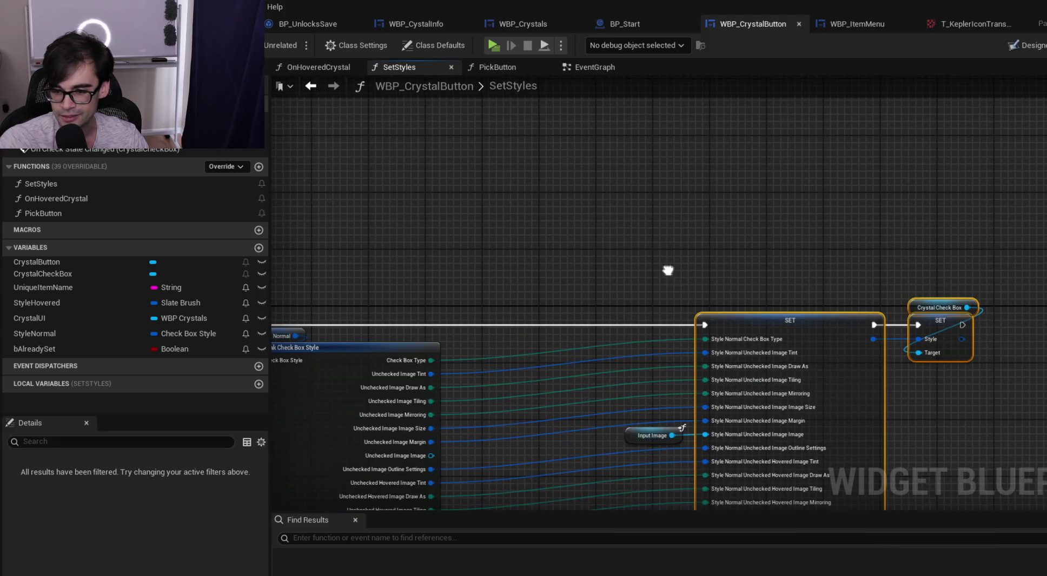
{"action": "left_click_drag", "start_coordinate": [628, 266], "coordinate": [868, 239]}
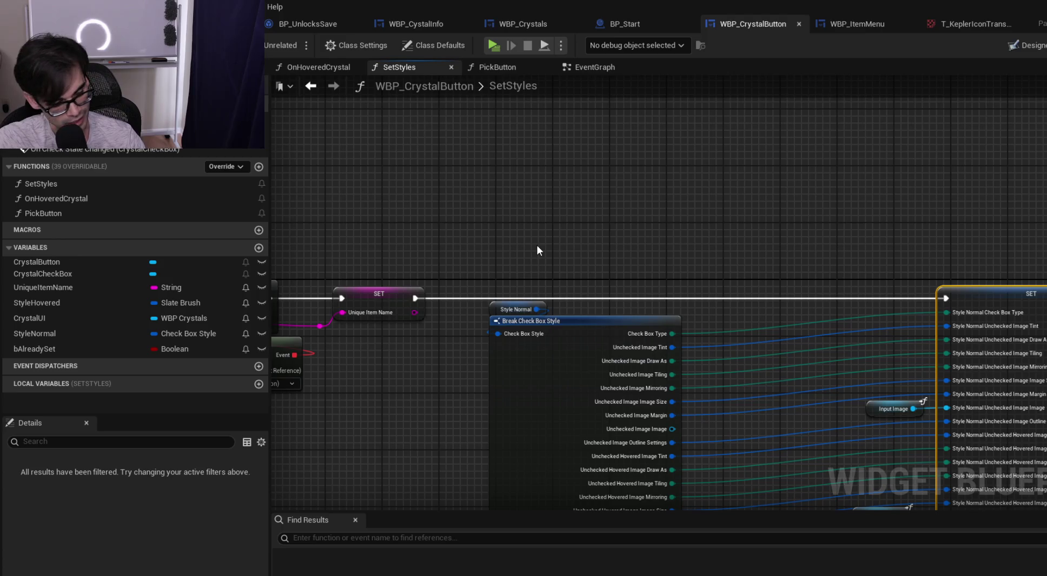
{"action": "left_click_drag", "start_coordinate": [536, 245], "coordinate": [642, 166]}
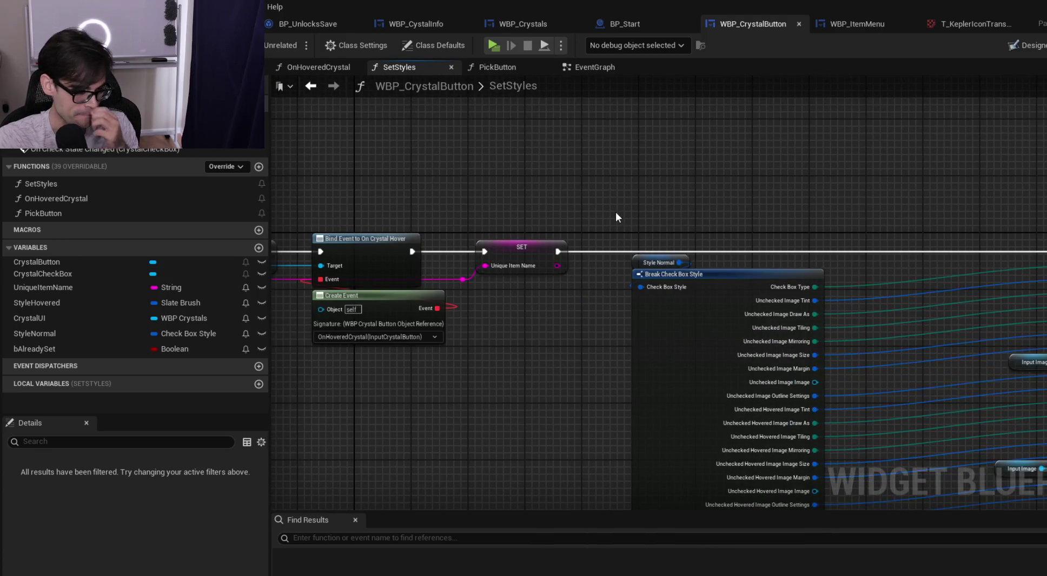
{"action": "mouse_move", "coordinate": [612, 228]}
{"action": "left_mouse_down"}
{"action": "mouse_move", "coordinate": [945, 339]}
{"action": "mouse_move", "coordinate": [1044, 471]}
{"action": "mouse_move", "coordinate": [1043, 326]}
{"action": "mouse_move", "coordinate": [857, 277]}
{"action": "left_mouse_up"}
{"action": "scroll", "coordinate": [944, 339], "scroll_direction": "down", "scroll_amount": 3}
{"action": "scroll", "coordinate": [621, 277], "scroll_direction": "up", "scroll_amount": 5}
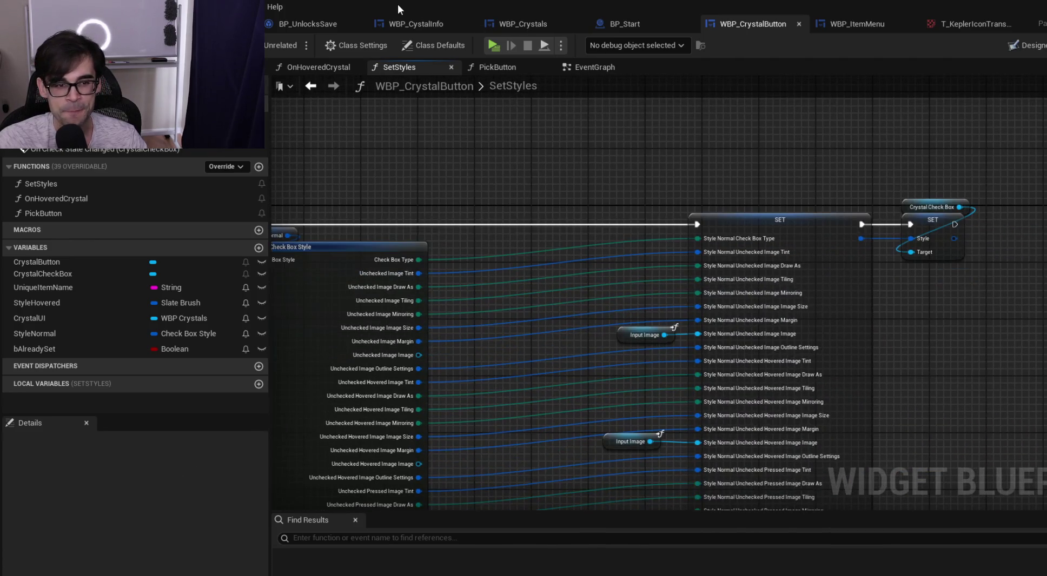
{"action": "left_click", "coordinate": [627, 22]}
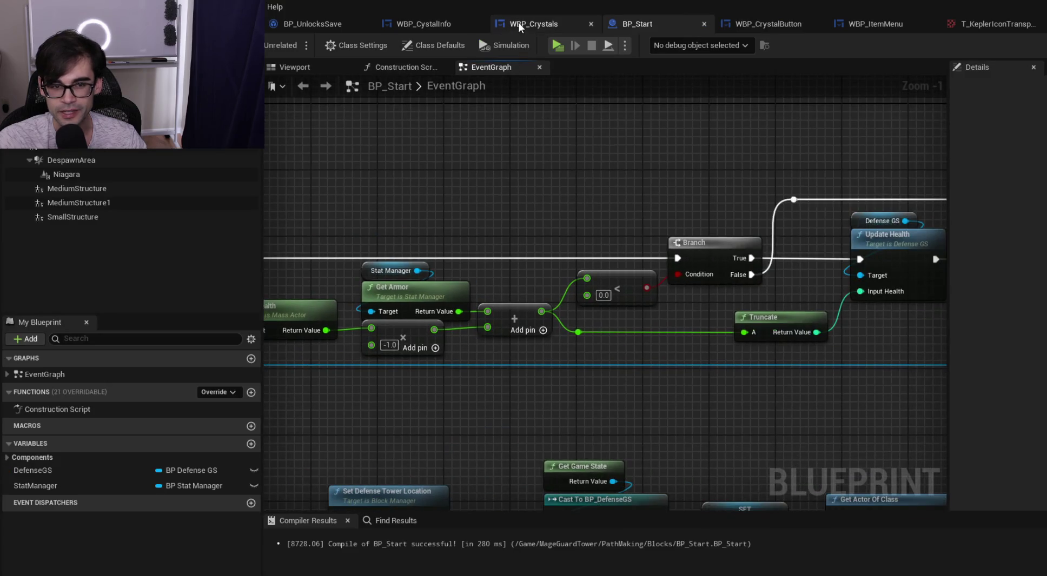
In WBP_Crystals, look over the Create Widget, Add Child and Set Styles nodes
{"action": "left_click", "coordinate": [518, 23]}
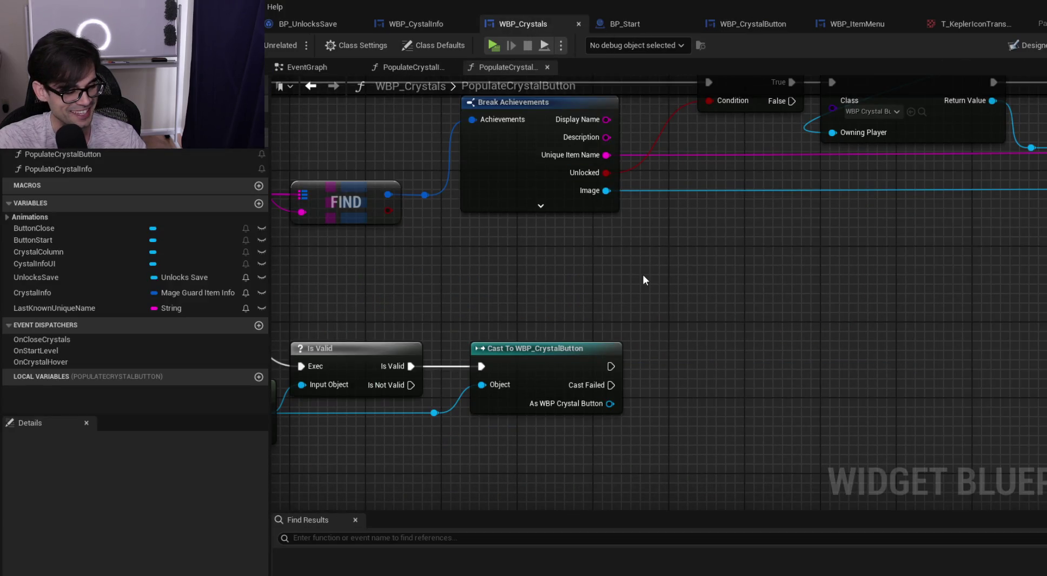
{"action": "scroll", "coordinate": [642, 274], "scroll_direction": "down", "scroll_amount": 1}
{"action": "mouse_move", "coordinate": [642, 275]}
{"action": "left_mouse_down"}
{"action": "mouse_move", "coordinate": [513, 275]}
{"action": "mouse_move", "coordinate": [951, 117]}
{"action": "left_mouse_up"}
{"action": "left_click", "coordinate": [952, 116]}
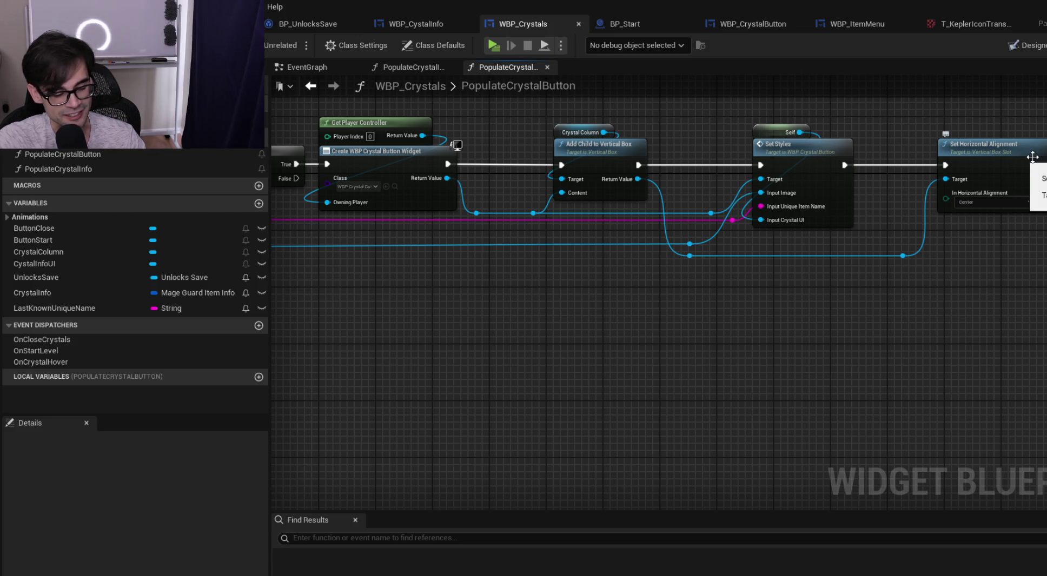
{"action": "mouse_move", "coordinate": [1043, 116]}
{"action": "left_mouse_down"}
{"action": "mouse_move", "coordinate": [780, 325]}
{"action": "mouse_move", "coordinate": [408, 315]}
{"action": "mouse_move", "coordinate": [345, 303]}
{"action": "mouse_move", "coordinate": [283, 310]}
{"action": "left_mouse_up"}
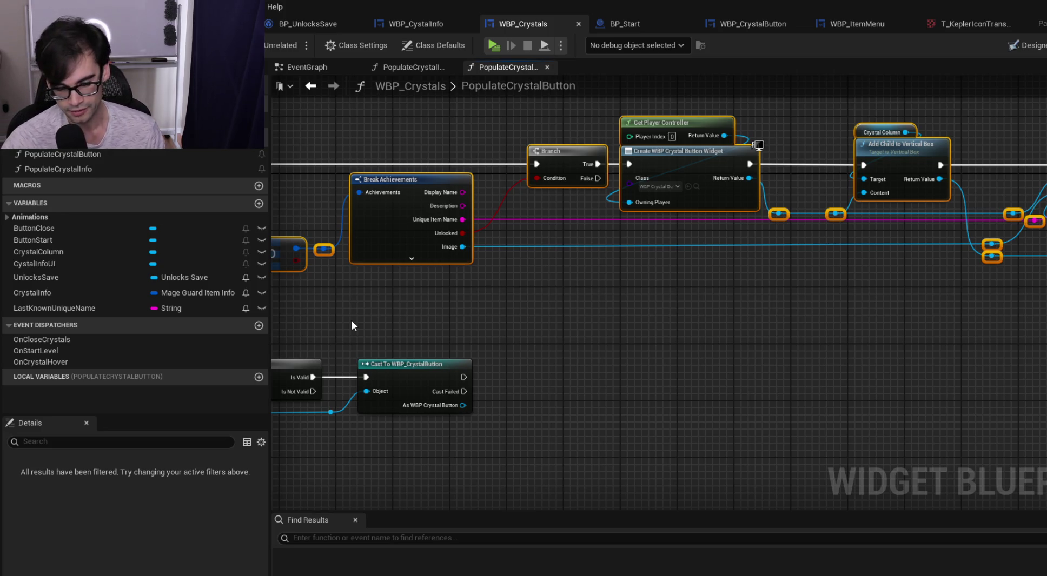
{"action": "left_click", "coordinate": [352, 288]}
Inspect the FIND node and its downstream nodes, then open the T_KeplerIcon texture
{"action": "mouse_move", "coordinate": [352, 288]}
{"action": "left_mouse_down"}
{"action": "mouse_move", "coordinate": [388, 306]}
{"action": "mouse_move", "coordinate": [509, 321]}
{"action": "left_mouse_up"}
{"action": "scroll", "coordinate": [510, 321], "scroll_direction": "down", "scroll_amount": 3}
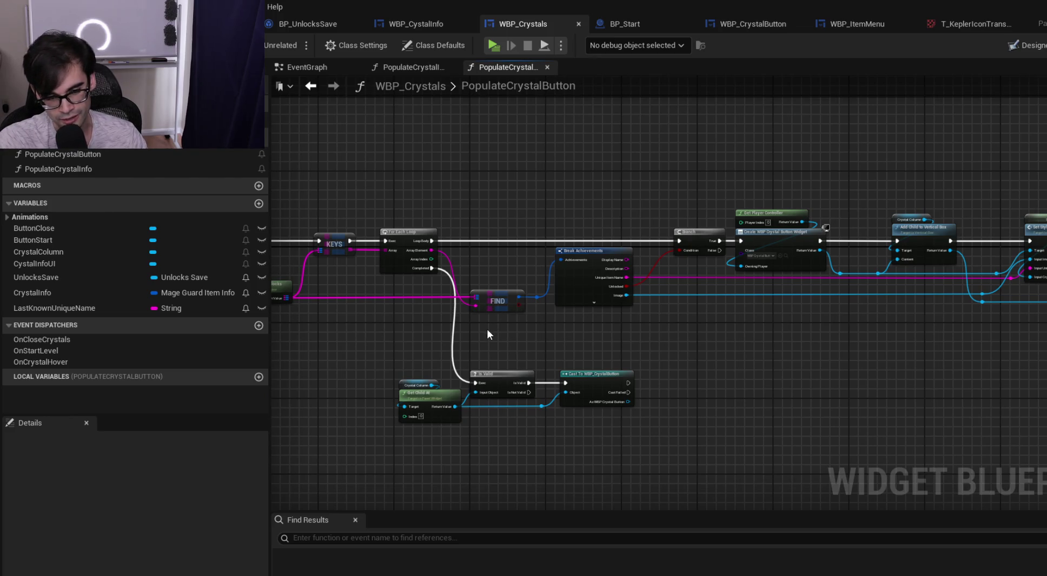
{"action": "left_click_drag", "start_coordinate": [469, 322], "coordinate": [1044, 203]}
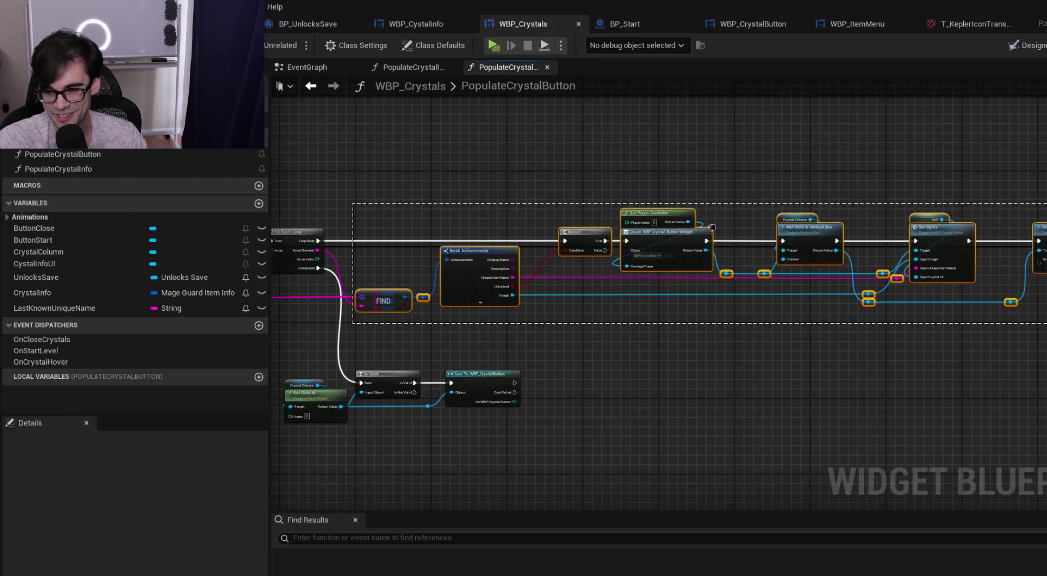
{"action": "left_click", "coordinate": [670, 163]}
{"action": "left_click_drag", "start_coordinate": [494, 193], "coordinate": [605, 190]}
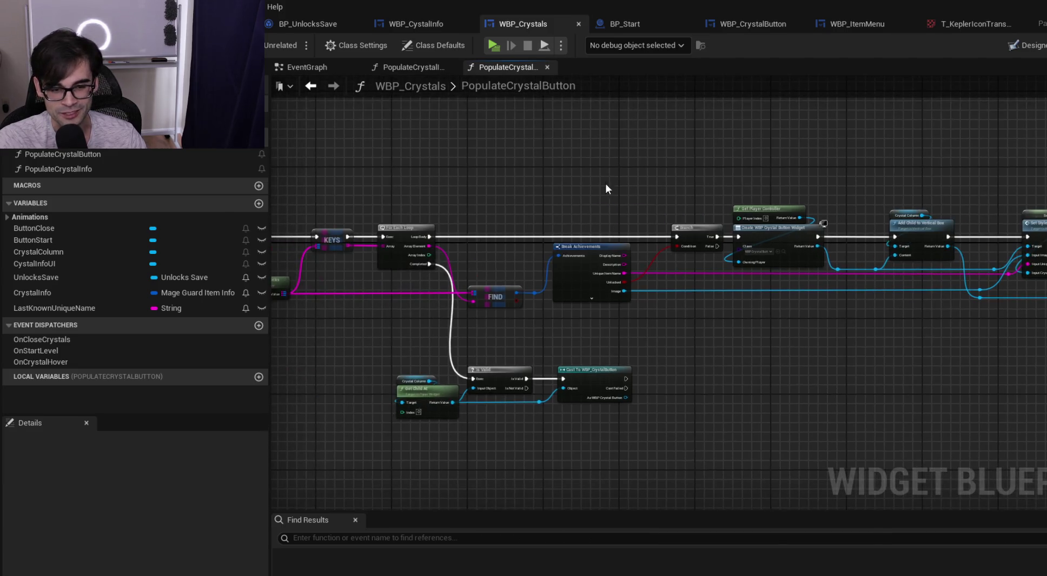
{"action": "scroll", "coordinate": [506, 265], "scroll_direction": "up", "scroll_amount": 2}
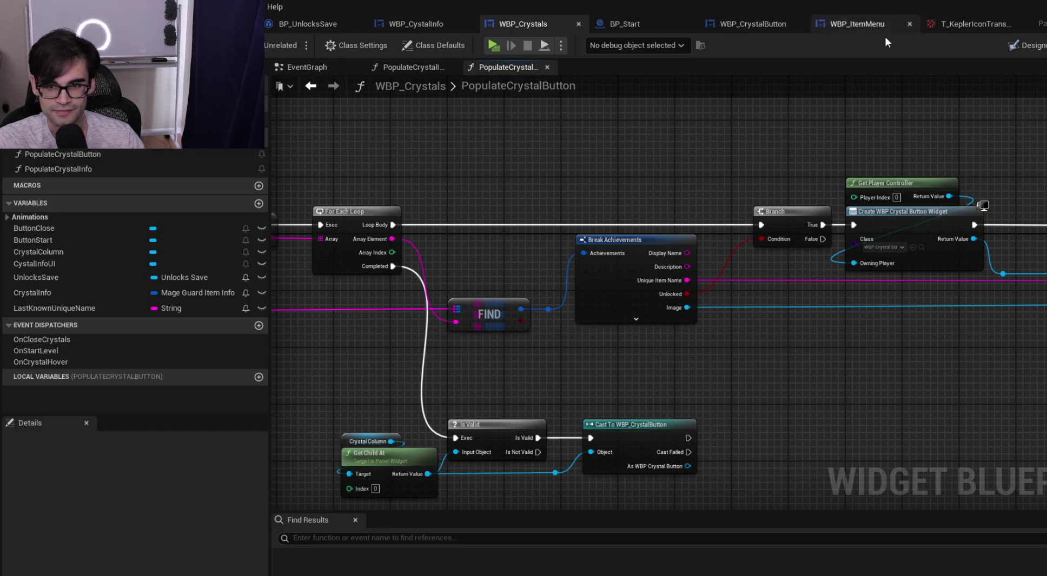
{"action": "left_click", "coordinate": [962, 18]}
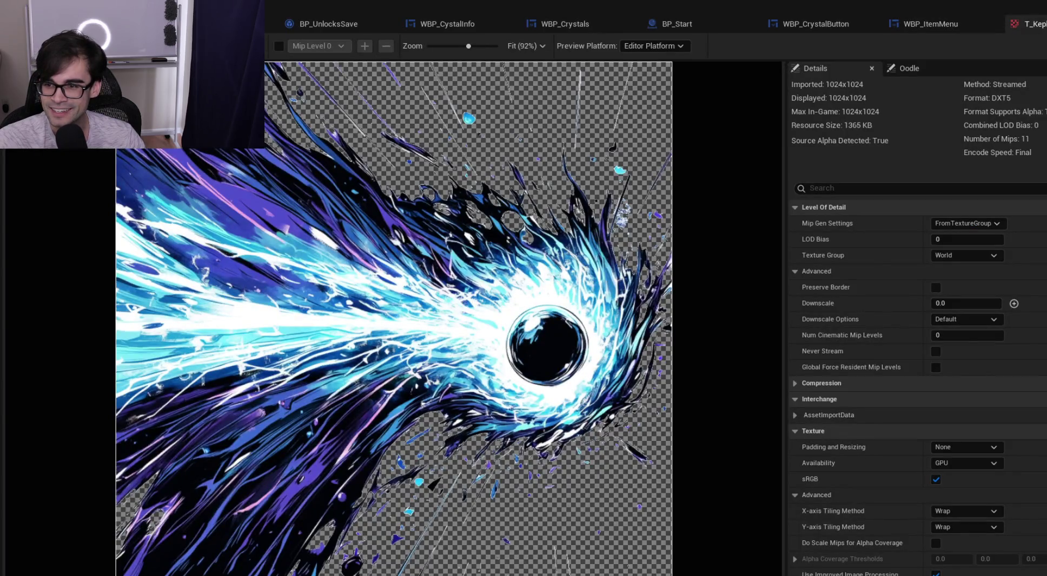
Browse WBP_ItemMenu's ShowStats VALUES, LENGTH and For Loop nodes, then return to WBP_CrystalButton
{"action": "left_click", "coordinate": [941, 25]}
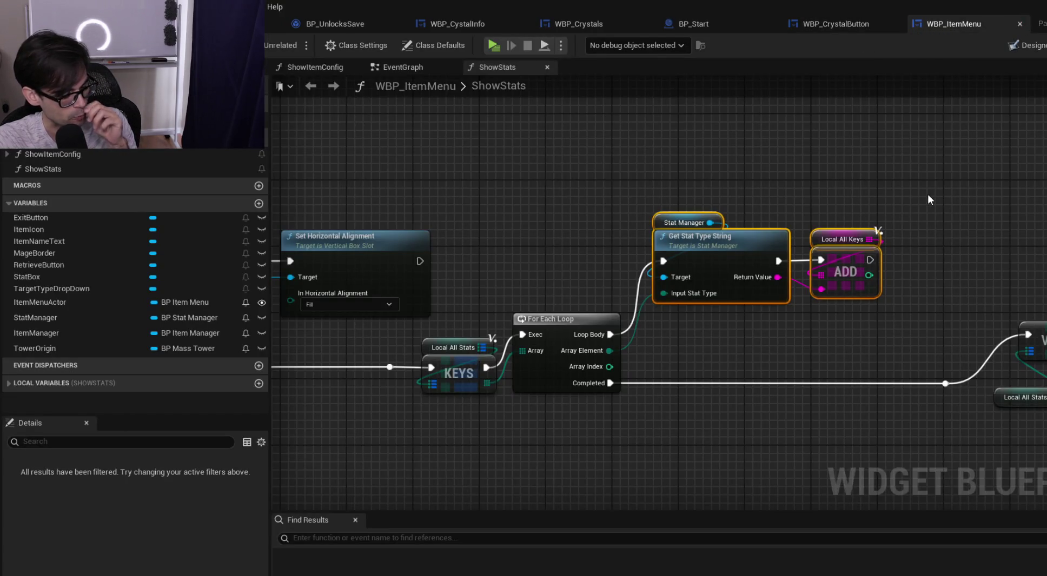
{"action": "left_click", "coordinate": [578, 181]}
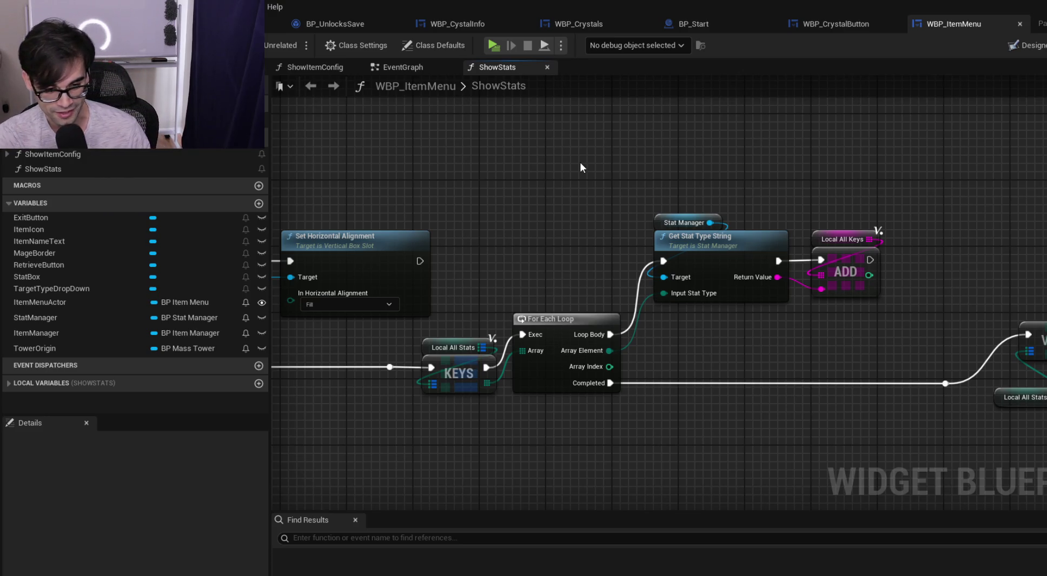
{"action": "mouse_move", "coordinate": [1043, 292]}
{"action": "left_mouse_down"}
{"action": "mouse_move", "coordinate": [1000, 183]}
{"action": "mouse_move", "coordinate": [984, 196]}
{"action": "mouse_move", "coordinate": [535, 191]}
{"action": "mouse_move", "coordinate": [397, 259]}
{"action": "mouse_move", "coordinate": [851, 226]}
{"action": "left_mouse_up"}
{"action": "scroll", "coordinate": [398, 259], "scroll_direction": "down", "scroll_amount": 1}
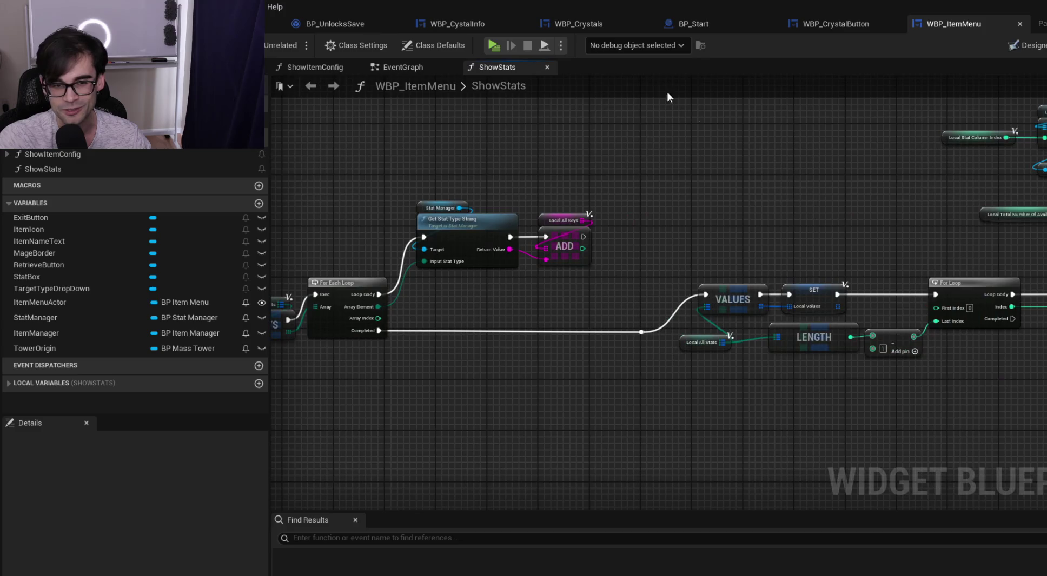
{"action": "left_click", "coordinate": [852, 27]}
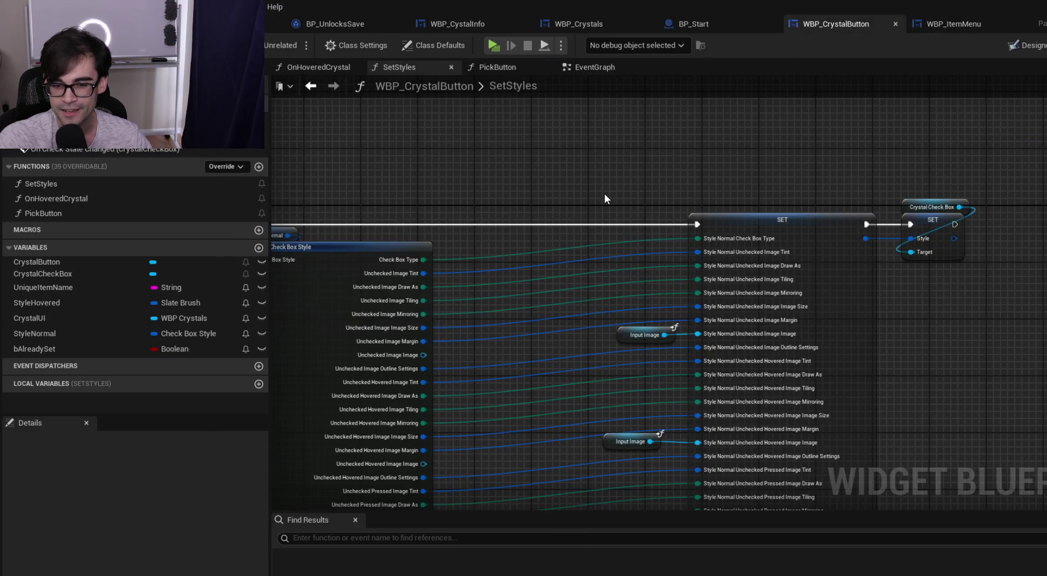
Pan across SetStyles from its entry node through Break Check Box Style and SET, then show EventGraph
{"action": "left_click_drag", "start_coordinate": [605, 193], "coordinate": [794, 199]}
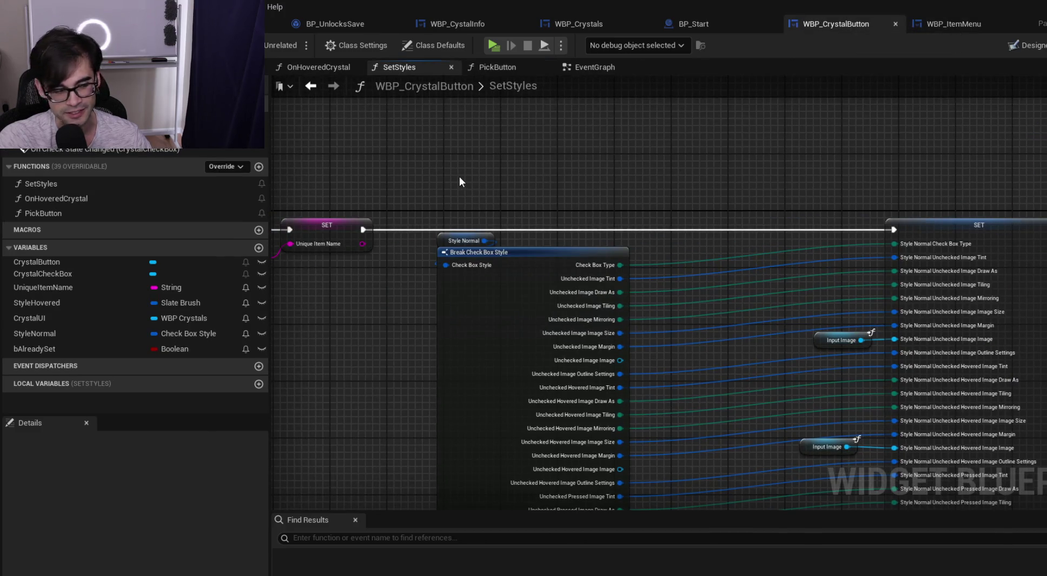
{"action": "left_click_drag", "start_coordinate": [573, 185], "coordinate": [506, 166]}
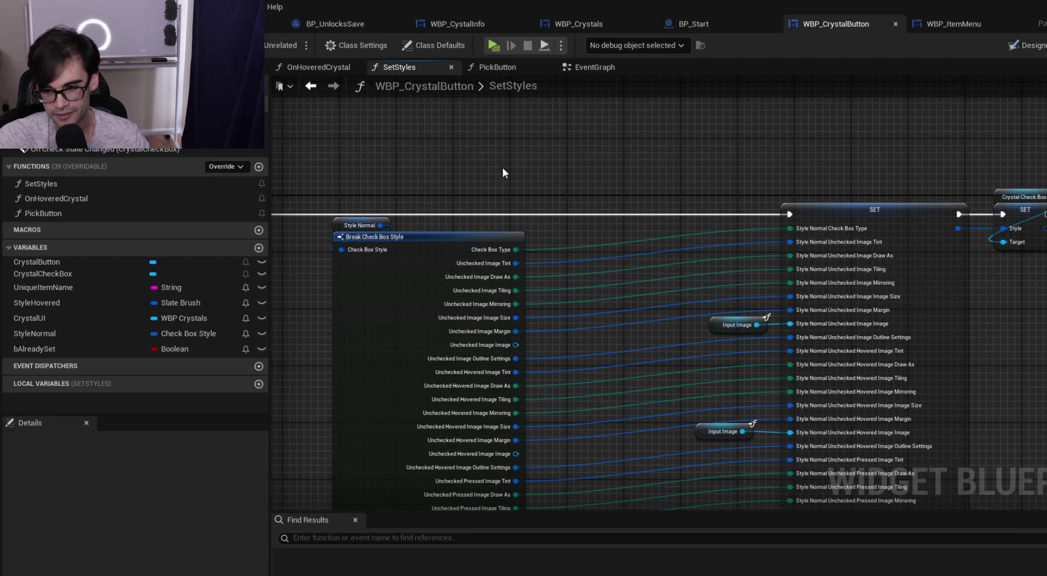
{"action": "left_click_drag", "start_coordinate": [502, 168], "coordinate": [904, 200]}
{"action": "left_click_drag", "start_coordinate": [538, 188], "coordinate": [828, 187]}
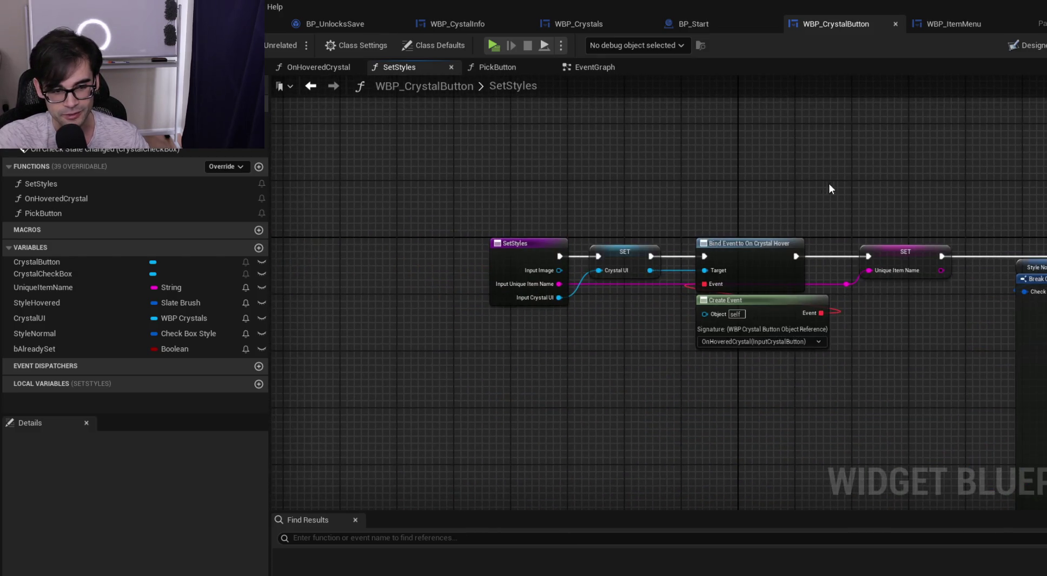
{"action": "left_click_drag", "start_coordinate": [902, 161], "coordinate": [651, 136]}
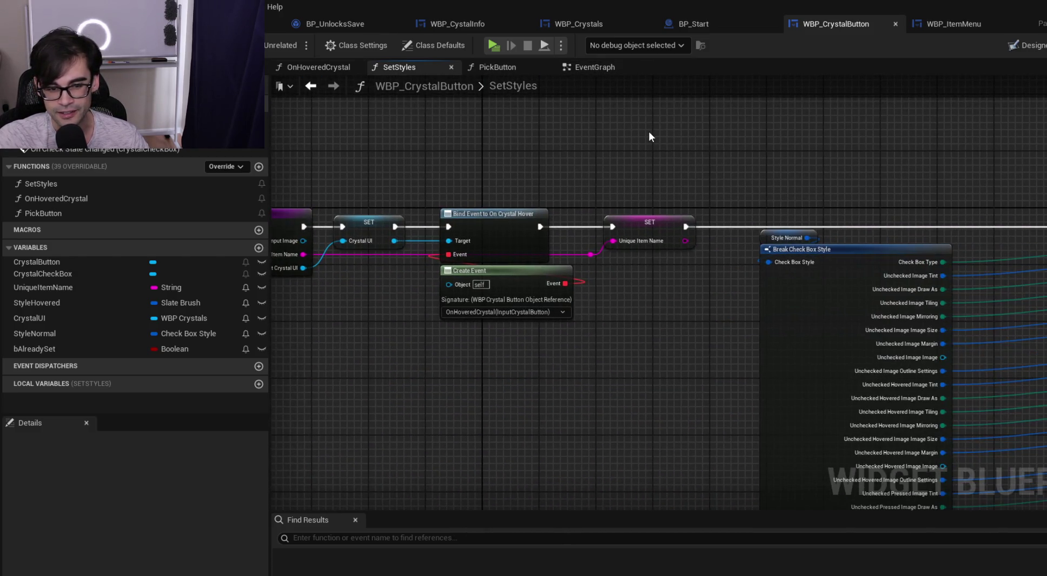
{"action": "left_click_drag", "start_coordinate": [743, 184], "coordinate": [877, 124]}
{"action": "mouse_move", "coordinate": [837, 245]}
{"action": "left_mouse_down"}
{"action": "mouse_move", "coordinate": [739, 233]}
{"action": "mouse_move", "coordinate": [765, 192]}
{"action": "mouse_move", "coordinate": [727, 221]}
{"action": "left_mouse_up"}
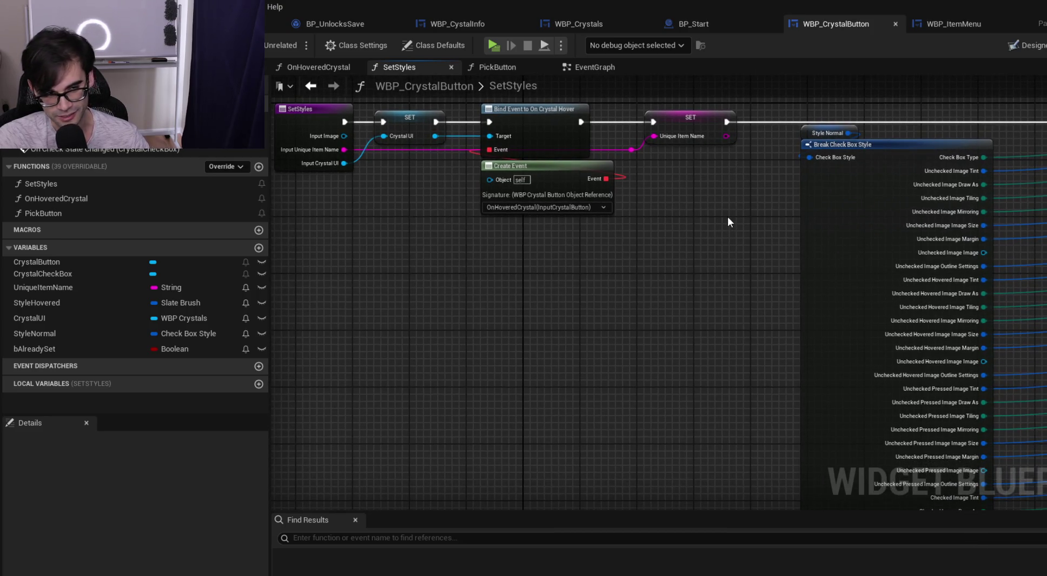
{"action": "scroll", "coordinate": [728, 214], "scroll_direction": "down", "scroll_amount": 3}
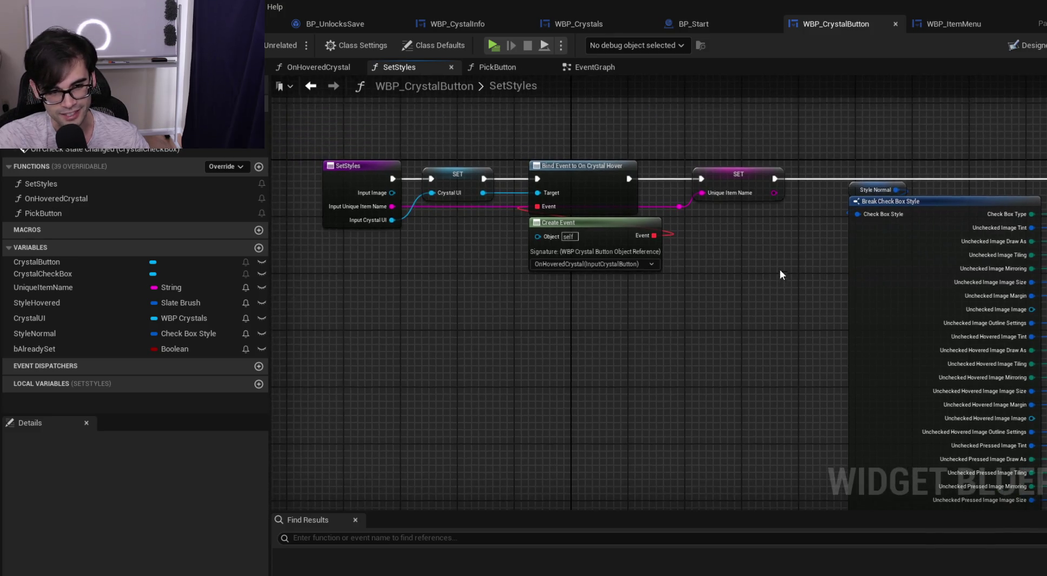
{"action": "mouse_move", "coordinate": [780, 243]}
{"action": "left_mouse_down"}
{"action": "mouse_move", "coordinate": [724, 252]}
{"action": "mouse_move", "coordinate": [621, 226]}
{"action": "mouse_move", "coordinate": [599, 172]}
{"action": "left_mouse_up"}
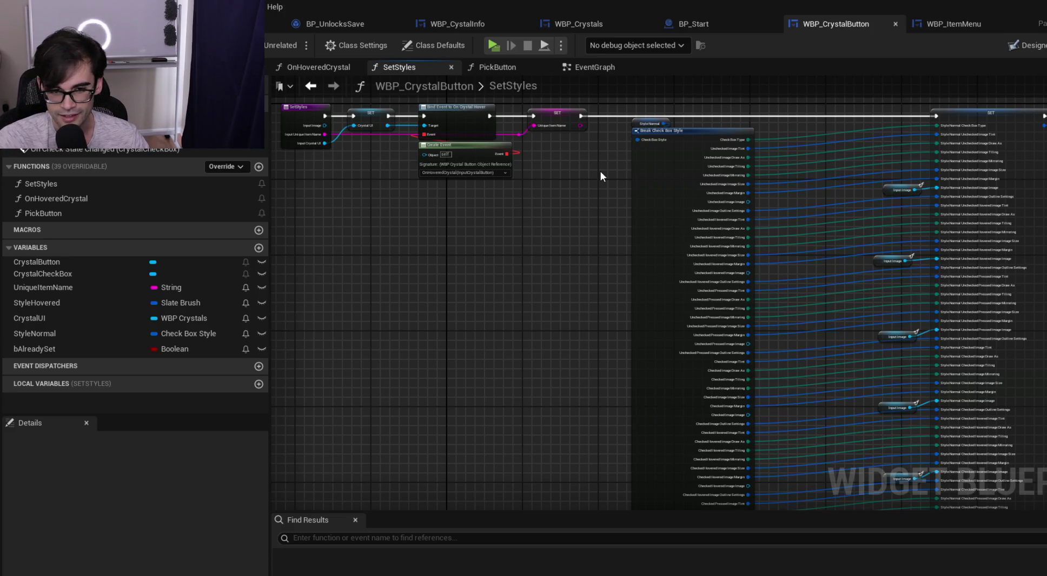
{"action": "scroll", "coordinate": [626, 246], "scroll_direction": "down", "scroll_amount": 2}
{"action": "scroll", "coordinate": [625, 245], "scroll_direction": "down", "scroll_amount": 1}
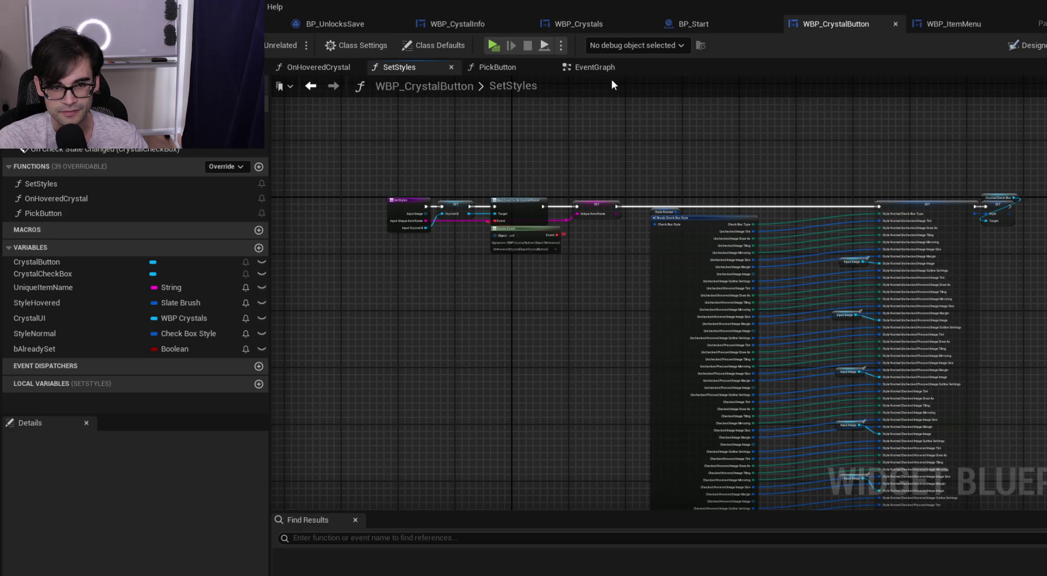
{"action": "left_click", "coordinate": [579, 67]}
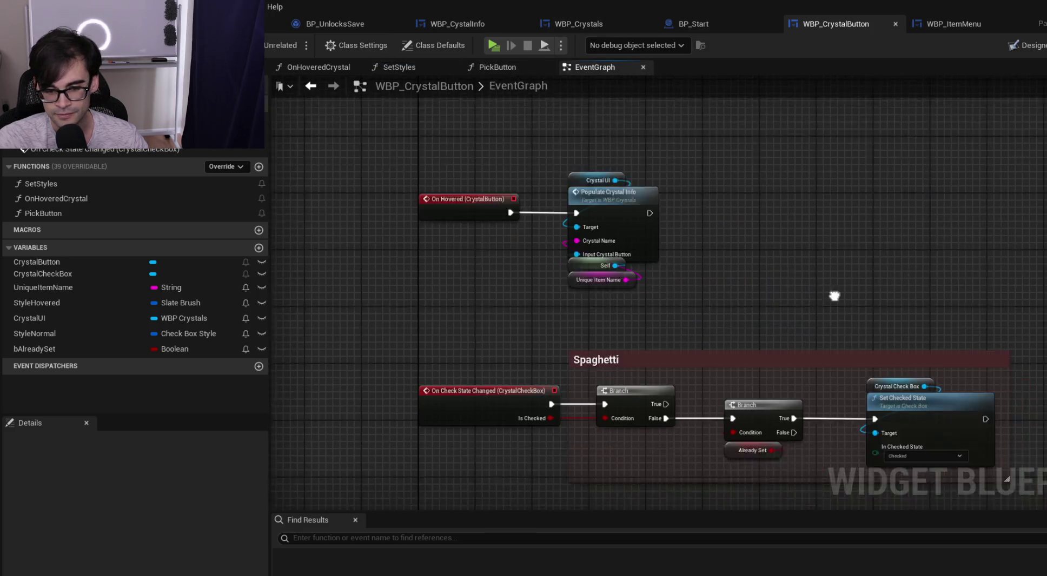
Flip through PickButton, EventGraph and SetStyles, then go back to WBP_Crystals' PopulateCrystalButton
{"action": "left_click_drag", "start_coordinate": [835, 296], "coordinate": [770, 222]}
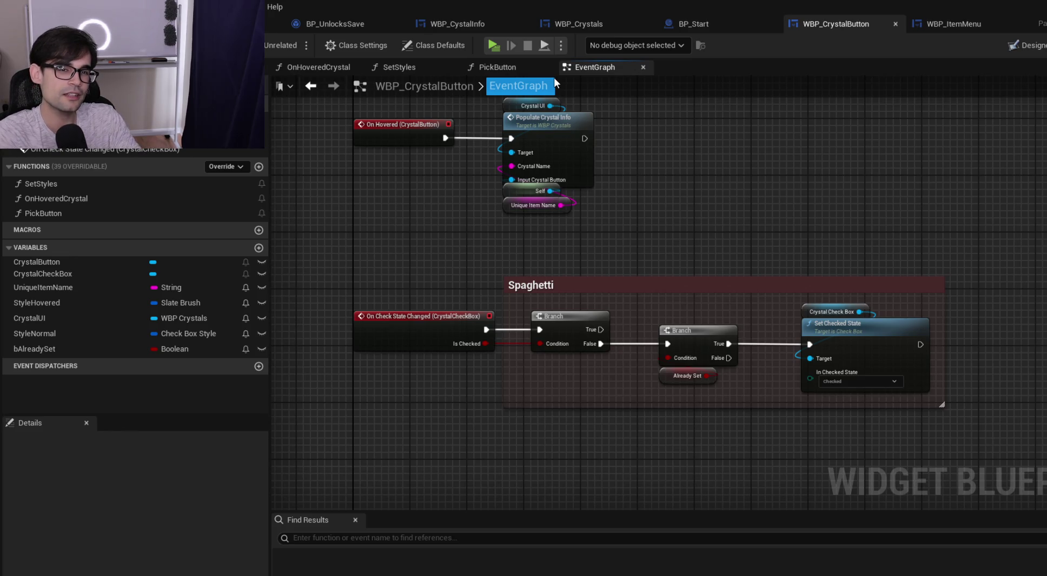
{"action": "left_click", "coordinate": [491, 67]}
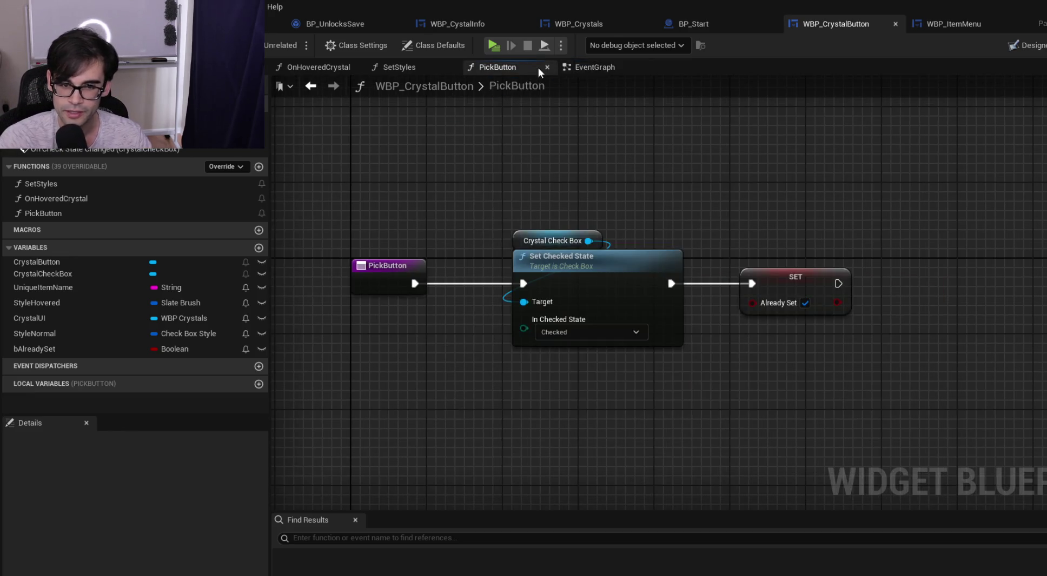
{"action": "left_click", "coordinate": [606, 70]}
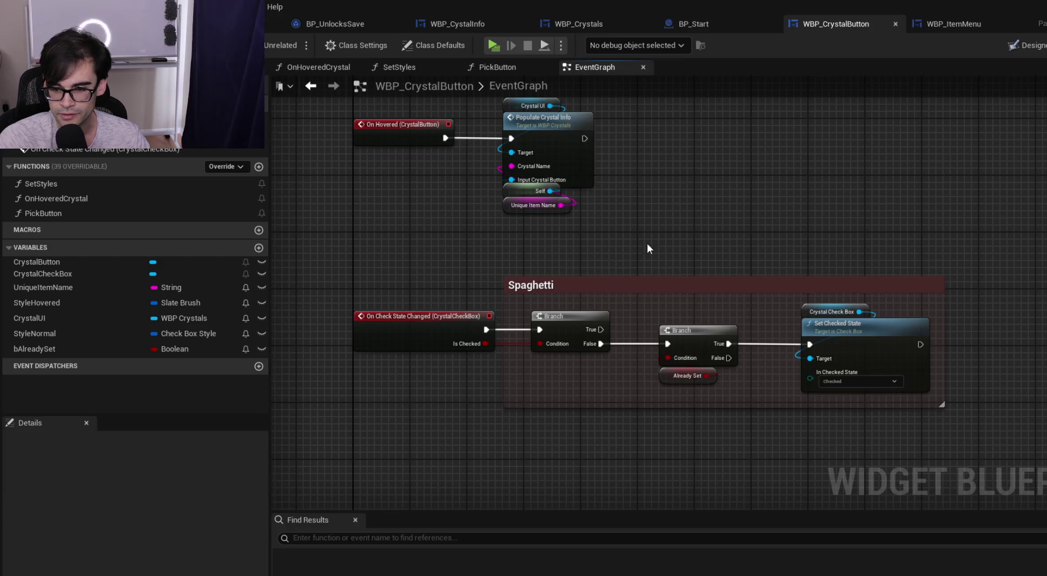
{"action": "left_click_drag", "start_coordinate": [647, 244], "coordinate": [759, 307]}
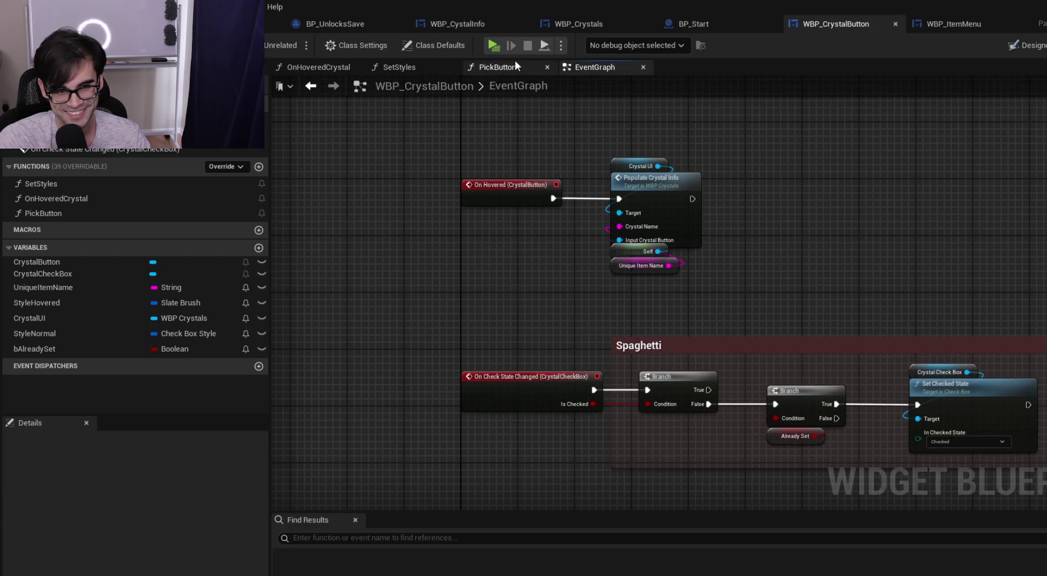
{"action": "left_click", "coordinate": [401, 67]}
{"action": "left_click", "coordinate": [474, 66]}
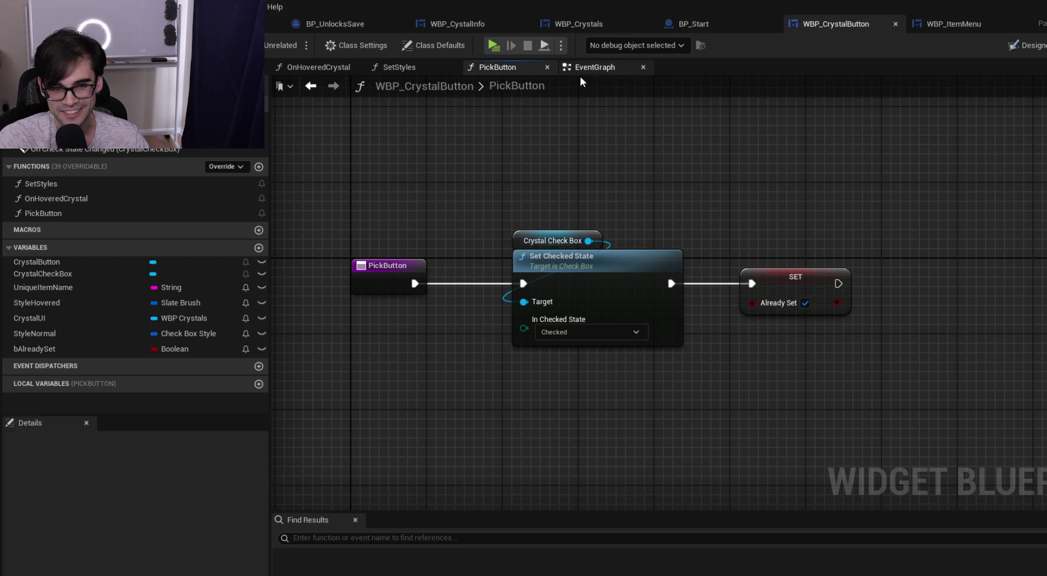
{"action": "left_click", "coordinate": [729, 18]}
{"action": "left_click", "coordinate": [583, 19]}
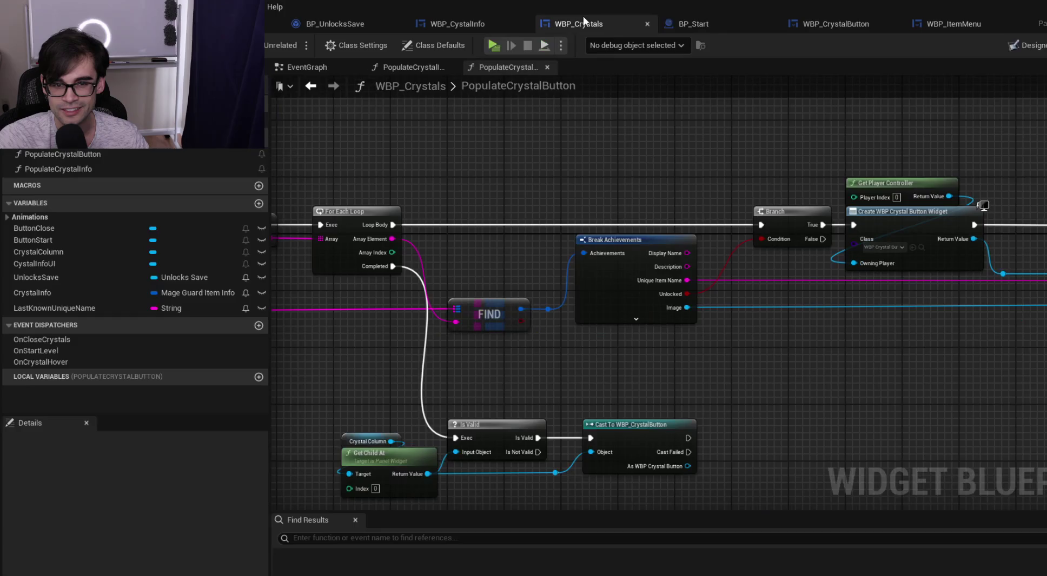
Pan past Add Child, Set Styles, Branch and Create Widget, then start a standalone play test
{"action": "left_click_drag", "start_coordinate": [829, 140], "coordinate": [649, 139]}
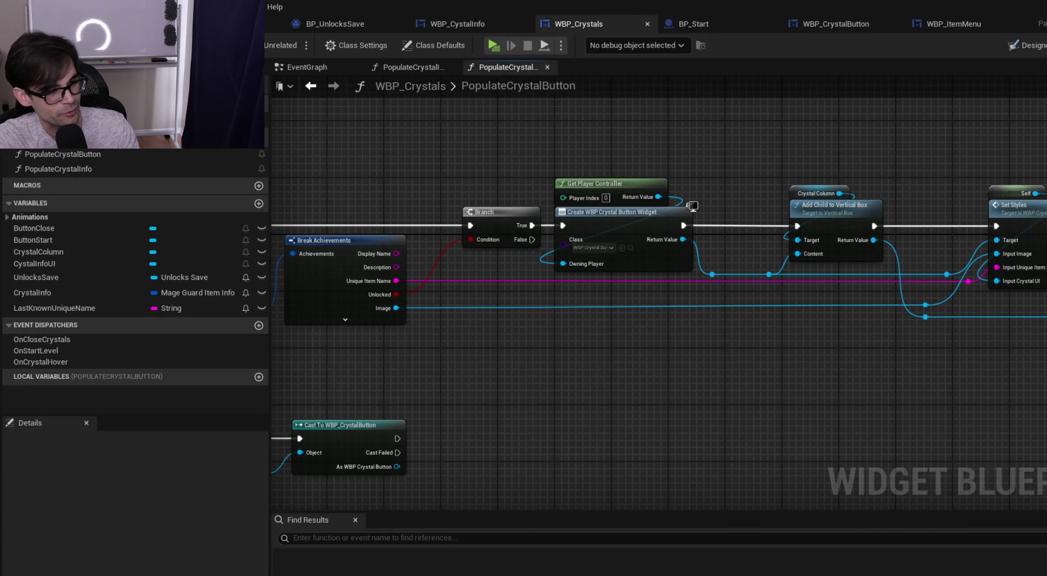
{"action": "left_click_drag", "start_coordinate": [600, 184], "coordinate": [697, 167]}
{"action": "scroll", "coordinate": [697, 167], "scroll_direction": "down", "scroll_amount": 1}
{"action": "left_click_drag", "start_coordinate": [545, 162], "coordinate": [561, 163]}
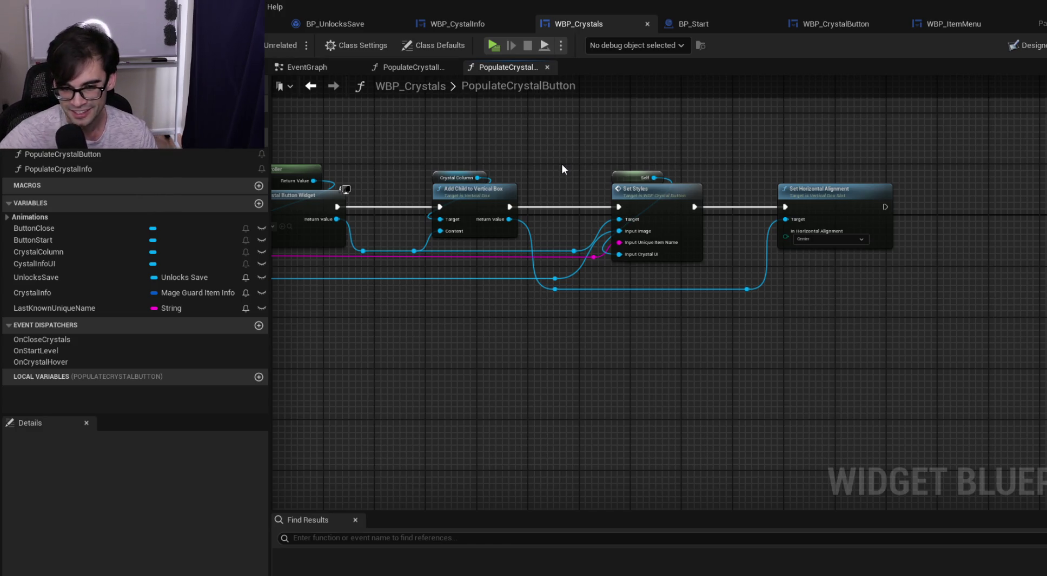
{"action": "left_click_drag", "start_coordinate": [563, 162], "coordinate": [738, 187]}
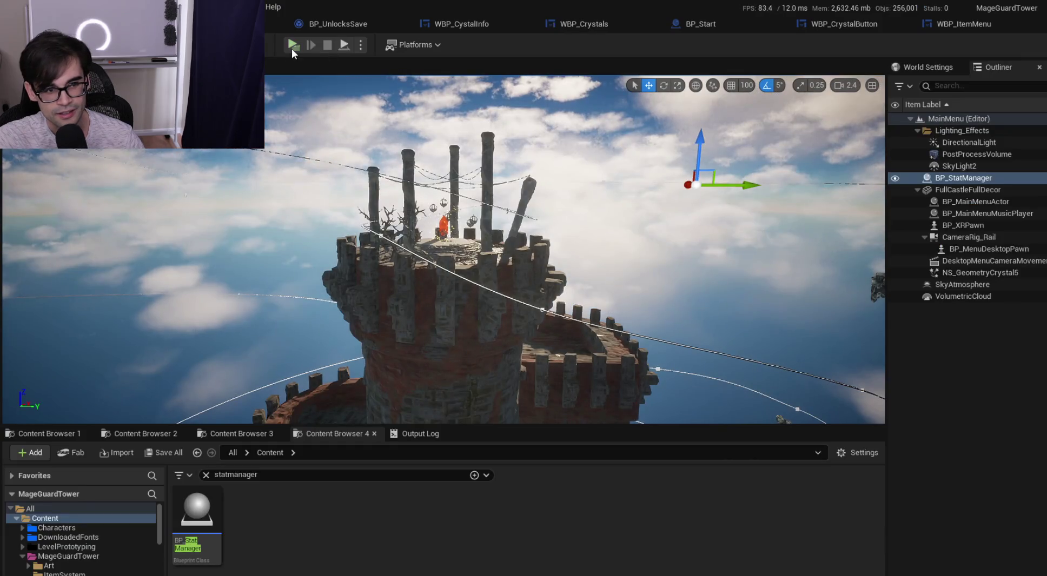
{"action": "left_click", "coordinate": [291, 48]}
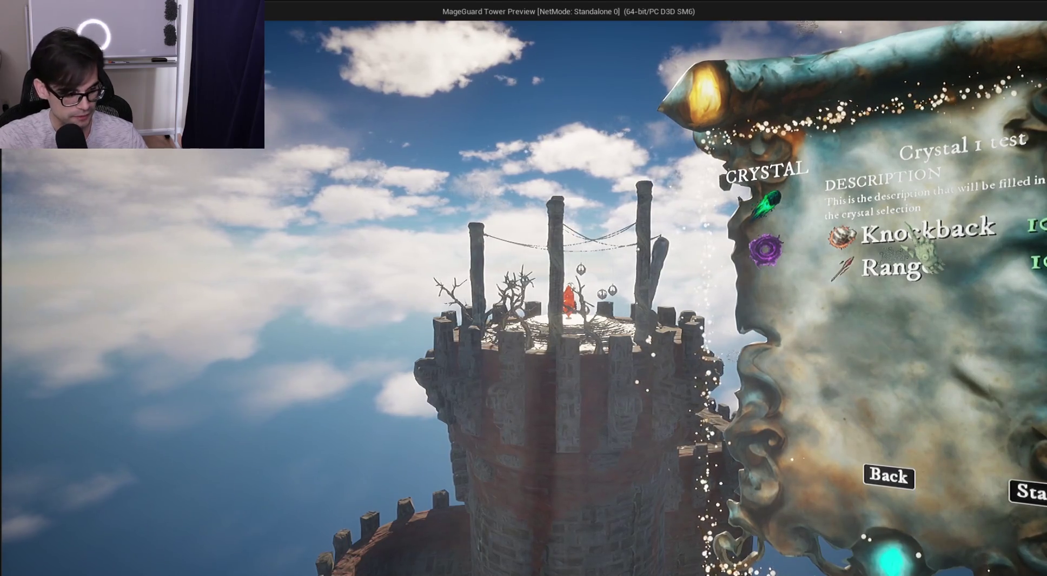
Stop the game preview and go back to WBP_Crystals' FIND and Is Valid nodes
{"action": "key", "text": "Escape"}
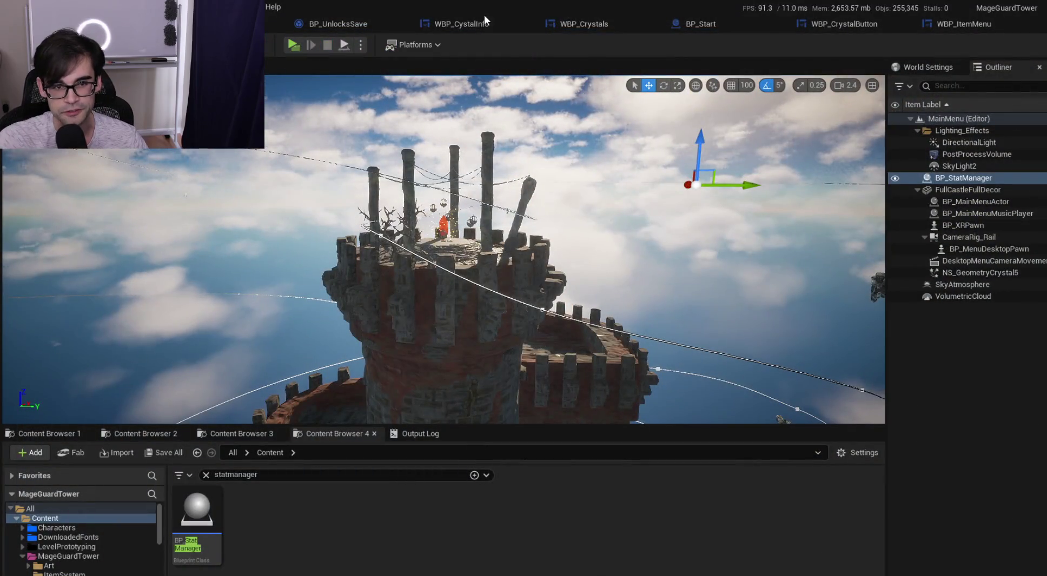
{"action": "left_click", "coordinate": [587, 24]}
{"action": "mouse_move", "coordinate": [540, 162]}
{"action": "left_mouse_down"}
{"action": "mouse_move", "coordinate": [878, 136]}
{"action": "mouse_move", "coordinate": [841, 154]}
{"action": "mouse_move", "coordinate": [758, 363]}
{"action": "mouse_move", "coordinate": [697, 283]}
{"action": "left_mouse_up"}
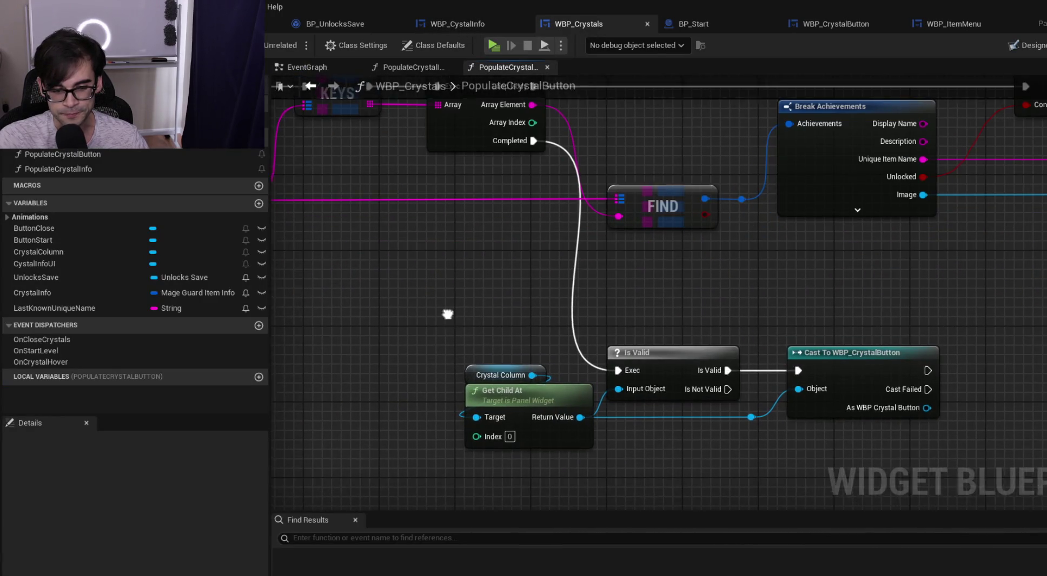
Find the Cast To WBP_CrystalButton node, then inspect WBP_CrystalButton's PickButton function
{"action": "scroll", "coordinate": [573, 338], "scroll_direction": "up", "scroll_amount": 2}
{"action": "left_click_drag", "start_coordinate": [879, 335], "coordinate": [622, 327]}
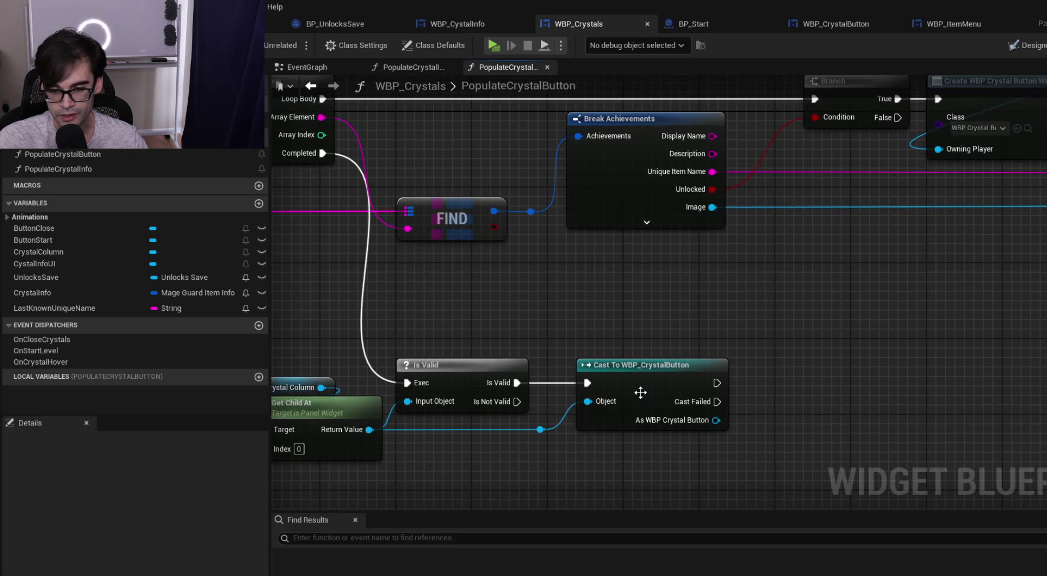
{"action": "left_click", "coordinate": [813, 23]}
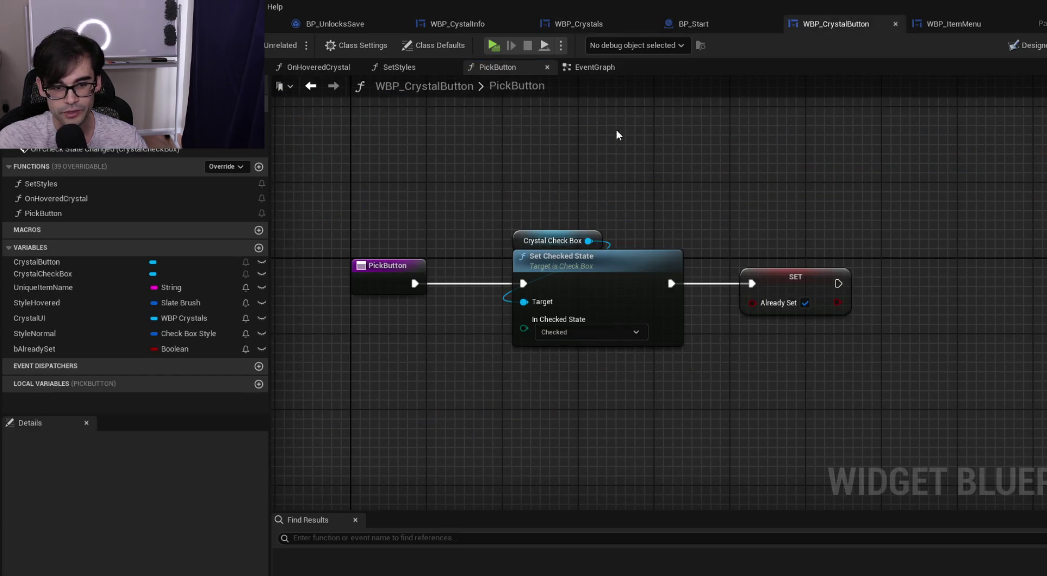
Call Pick Button on the cast WBP_CrystalButton output in the PopulateCrystalButton graph
{"action": "left_click", "coordinate": [579, 24]}
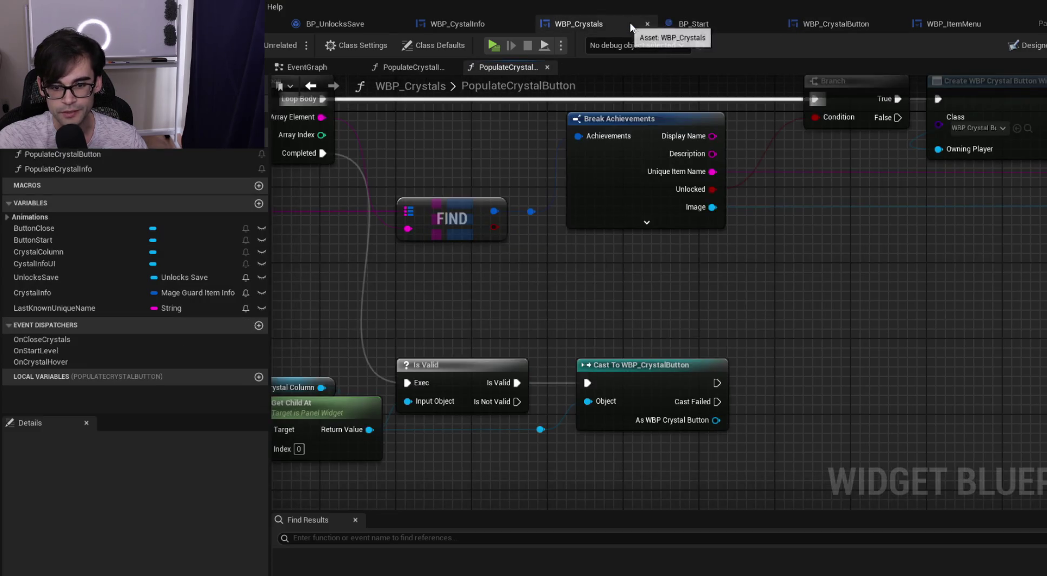
{"action": "mouse_move", "coordinate": [716, 420]}
{"action": "left_mouse_down"}
{"action": "mouse_move", "coordinate": [780, 378]}
{"action": "mouse_move", "coordinate": [779, 350]}
{"action": "left_mouse_up"}
{"action": "type", "text": "pick"}
{"action": "key", "text": "Return"}
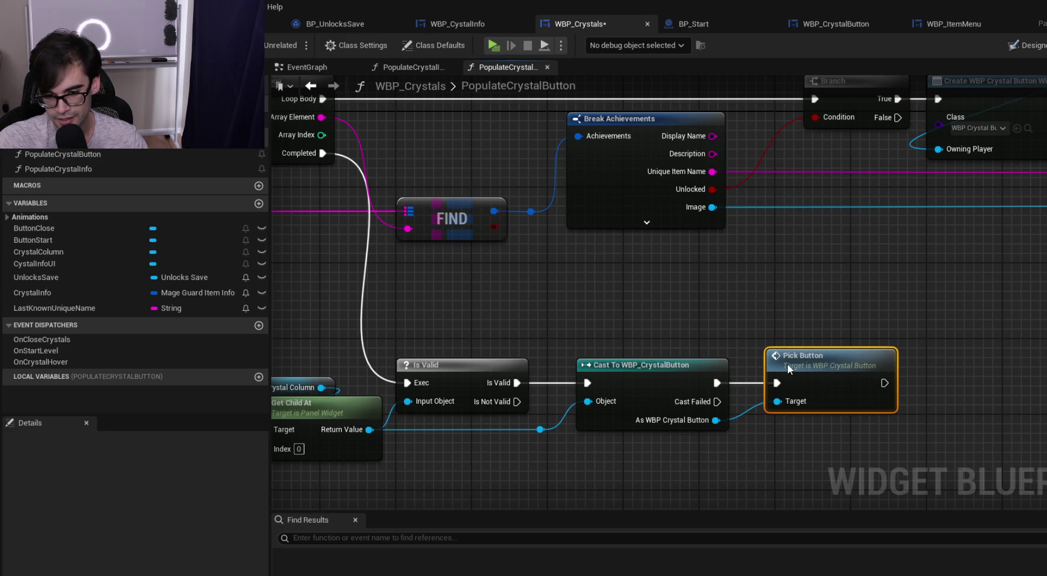
Save the blueprints and launch the game from the level editor in standalone mode
{"action": "key", "text": "ctrl+s"}
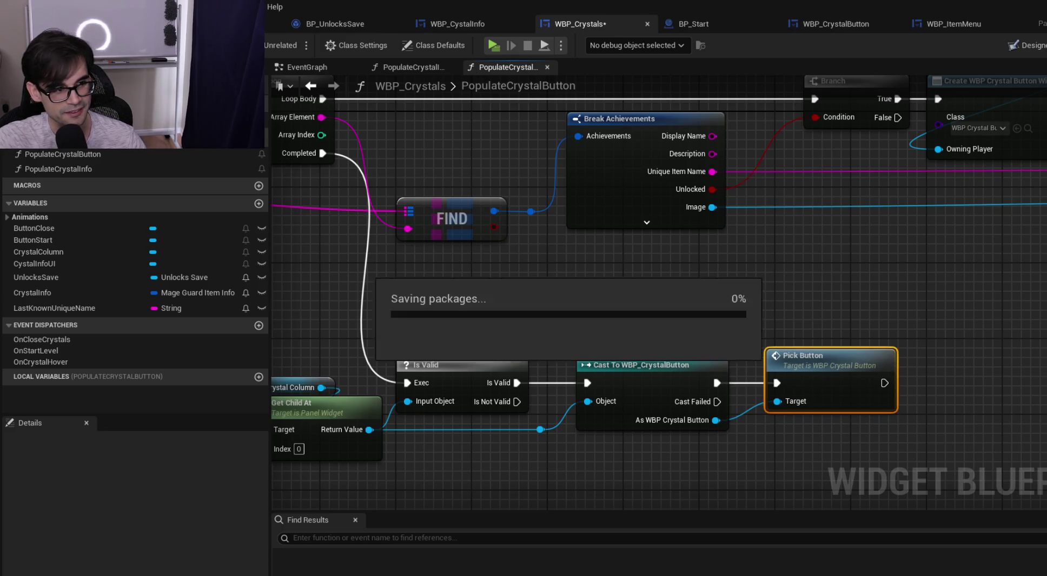
{"action": "left_click", "coordinate": [227, 24]}
{"action": "left_click", "coordinate": [298, 44]}
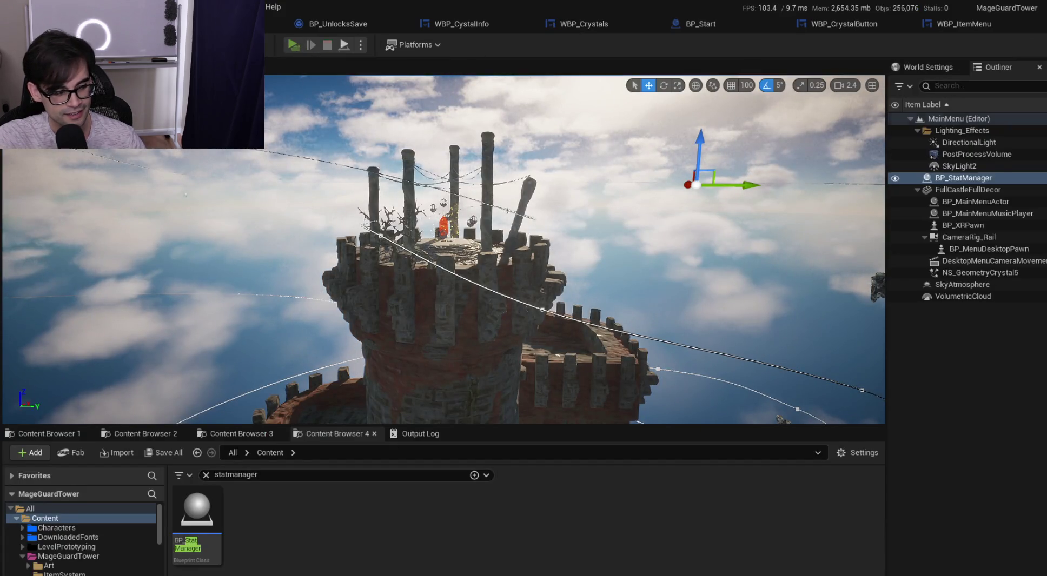
Check the in-game crystal description page, then close the preview
{"action": "left_click", "coordinate": [900, 280]}
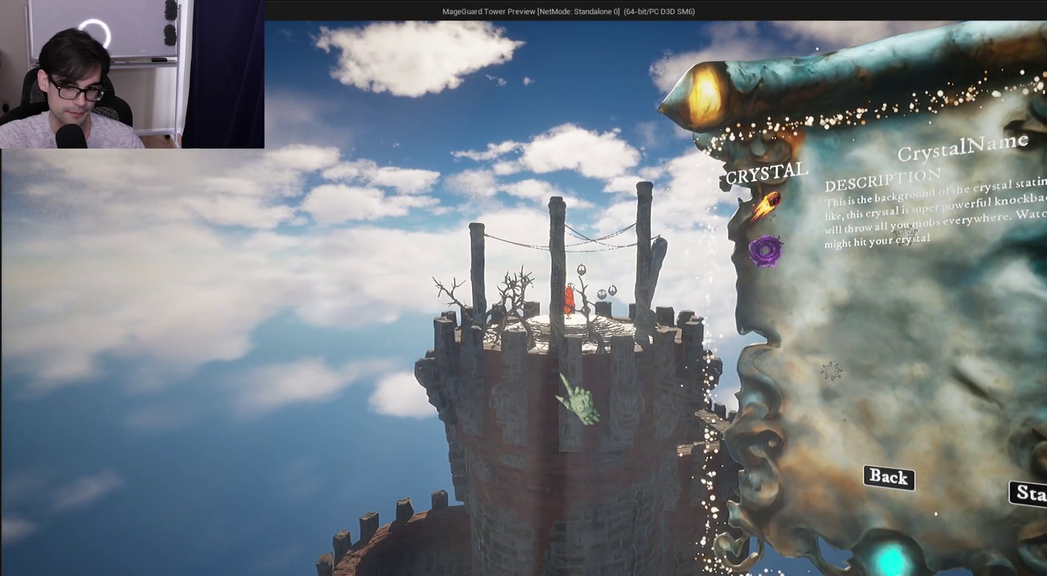
{"action": "key", "text": "Escape"}
{"action": "left_click", "coordinate": [438, 25]}
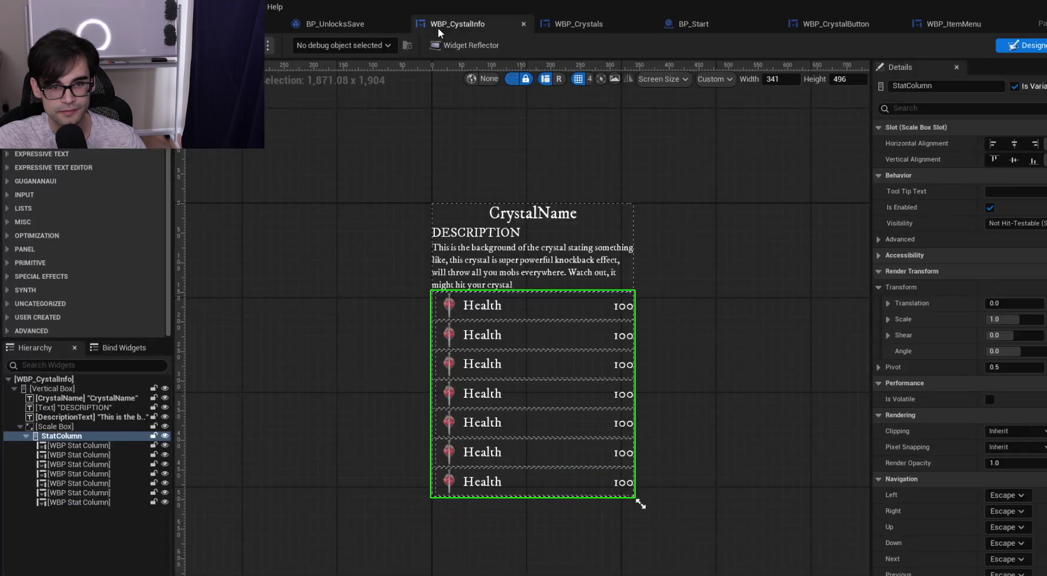
Add a Print String node after Pick Button's execution output in PopulateCrystalButton
{"action": "left_click", "coordinate": [574, 23]}
{"action": "left_click_drag", "start_coordinate": [668, 302], "coordinate": [835, 305]}
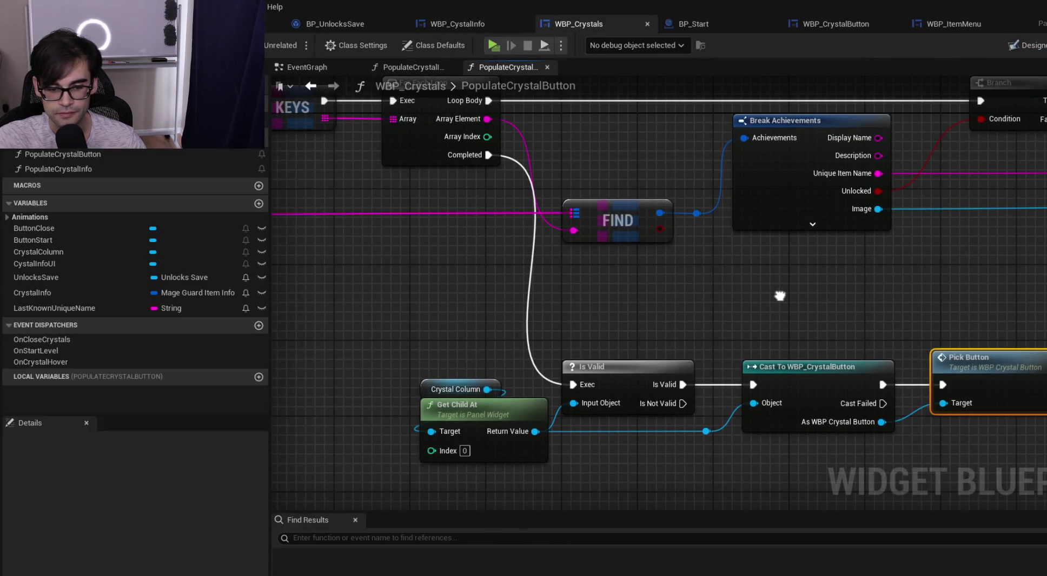
{"action": "left_click_drag", "start_coordinate": [751, 335], "coordinate": [513, 316]}
{"action": "left_click_drag", "start_coordinate": [813, 366], "coordinate": [886, 336]}
{"action": "type", "text": "print string"}
{"action": "key", "text": "Return"}
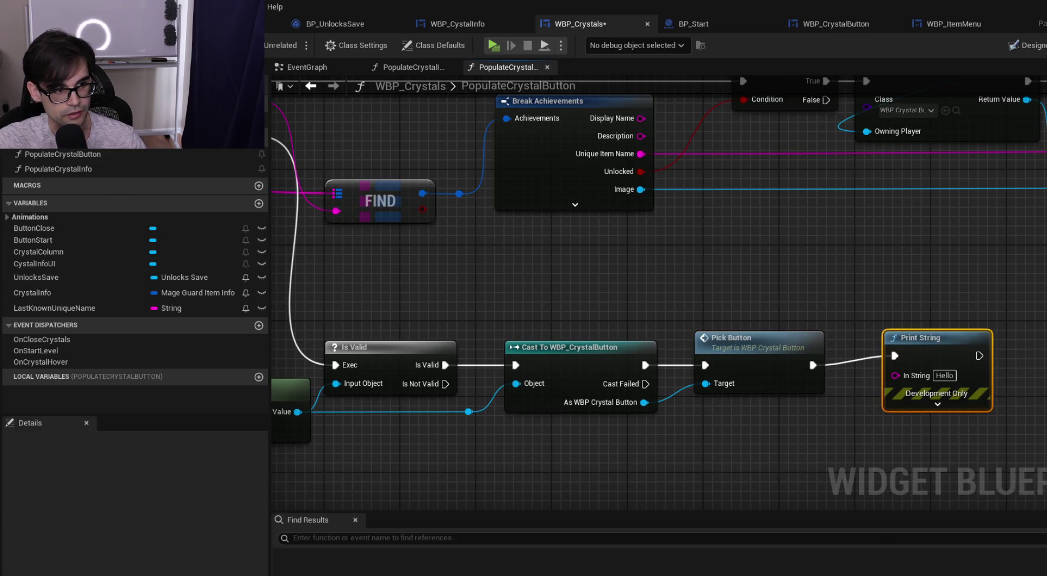
Playtest again in standalone, then close it and return to the PopulateCrystalButton graph
{"action": "key", "text": "alt+p"}
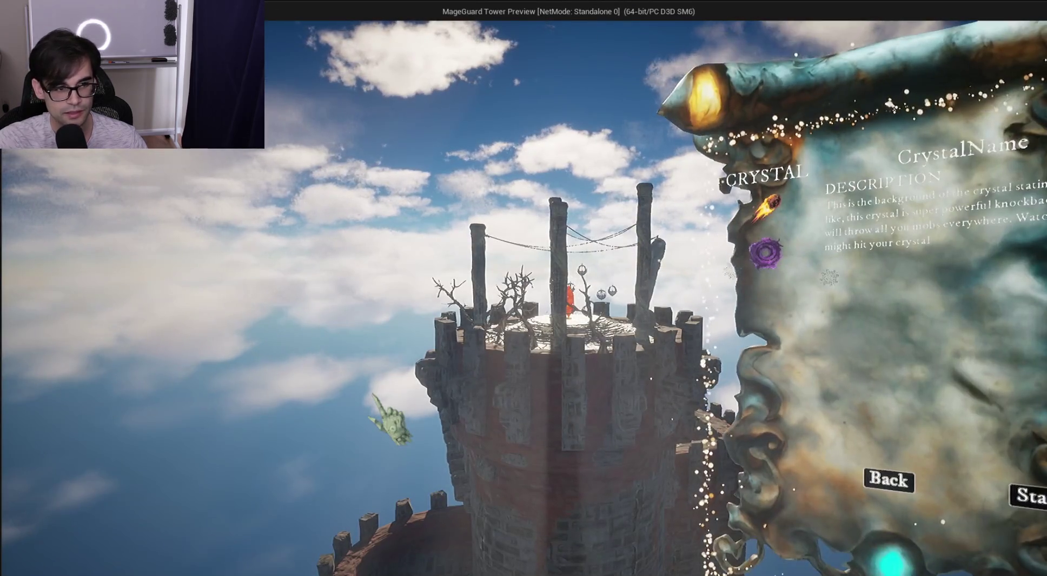
{"action": "key", "text": "Escape"}
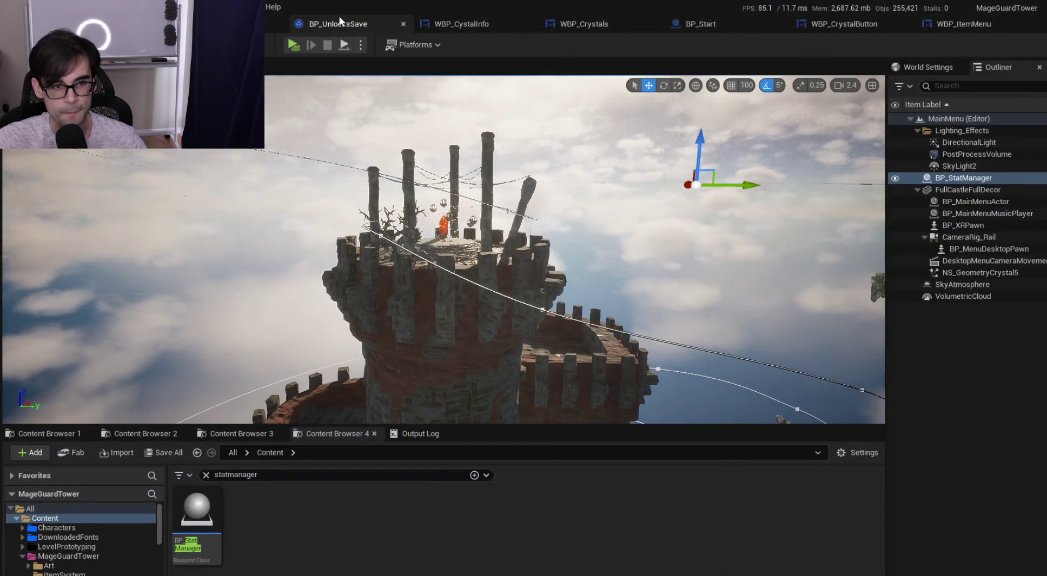
{"action": "left_click", "coordinate": [487, 22]}
{"action": "left_click", "coordinate": [583, 24]}
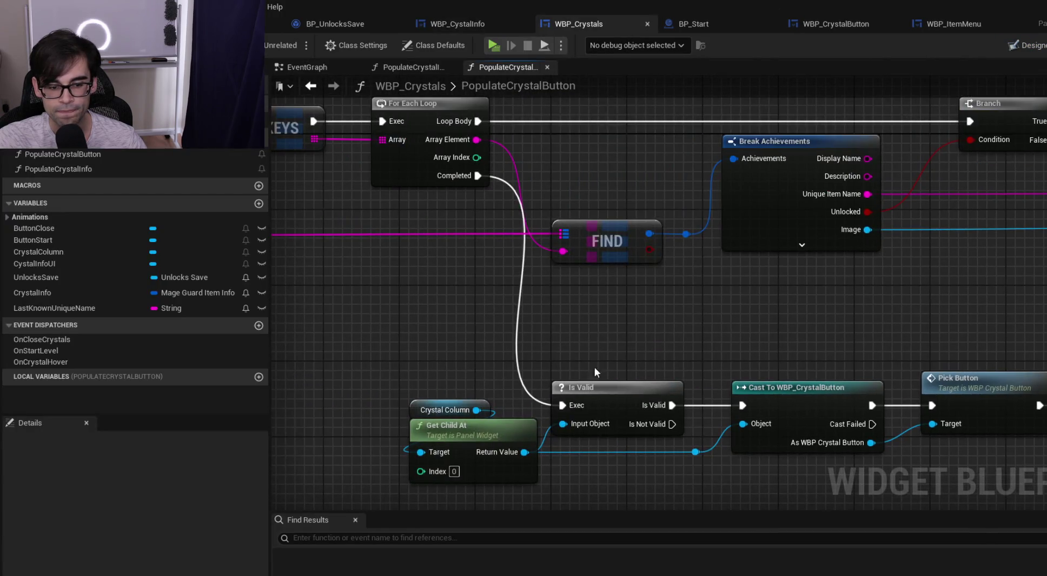
{"action": "scroll", "coordinate": [489, 352], "scroll_direction": "down", "scroll_amount": 1}
{"action": "mouse_move", "coordinate": [489, 353]}
{"action": "left_mouse_down"}
{"action": "mouse_move", "coordinate": [840, 285]}
{"action": "mouse_move", "coordinate": [757, 307]}
{"action": "mouse_move", "coordinate": [827, 347]}
{"action": "mouse_move", "coordinate": [818, 301]}
{"action": "left_mouse_up"}
{"action": "left_click_drag", "start_coordinate": [679, 371], "coordinate": [679, 325]}
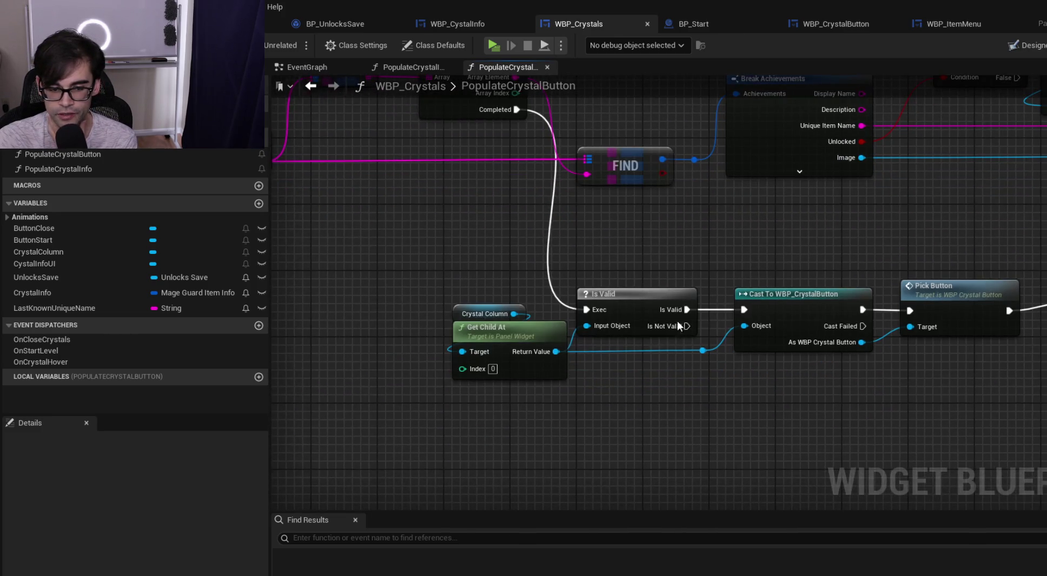
{"action": "left_click_drag", "start_coordinate": [838, 293], "coordinate": [527, 372]}
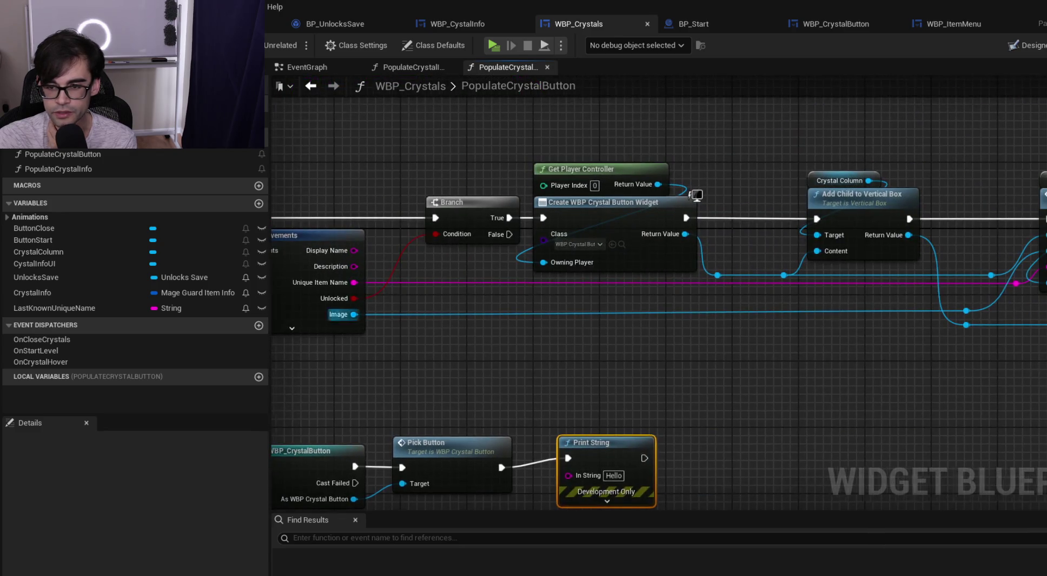
{"action": "left_click_drag", "start_coordinate": [814, 308], "coordinate": [722, 319]}
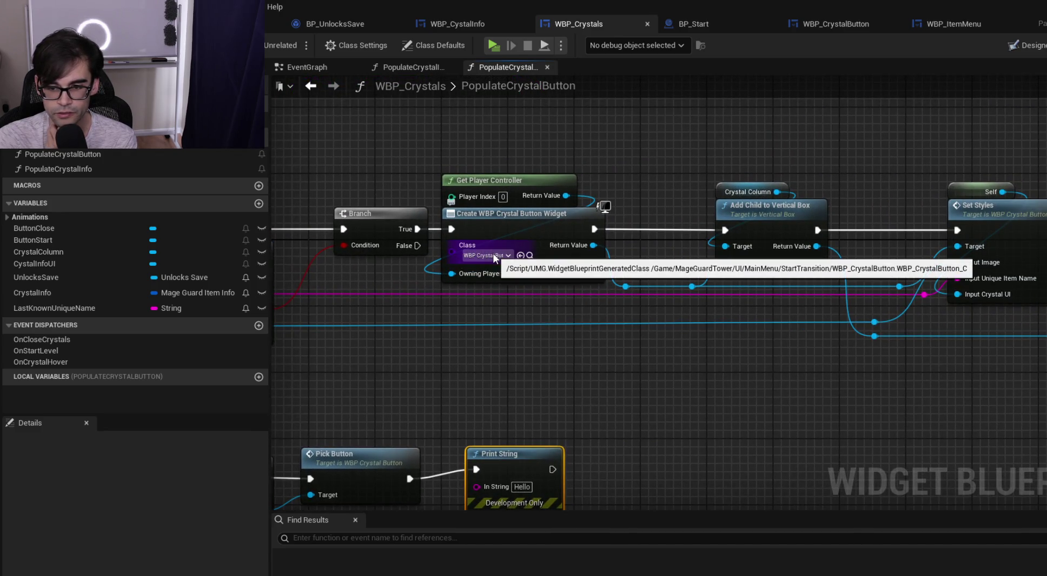
{"action": "left_click_drag", "start_coordinate": [280, 457], "coordinate": [692, 311]}
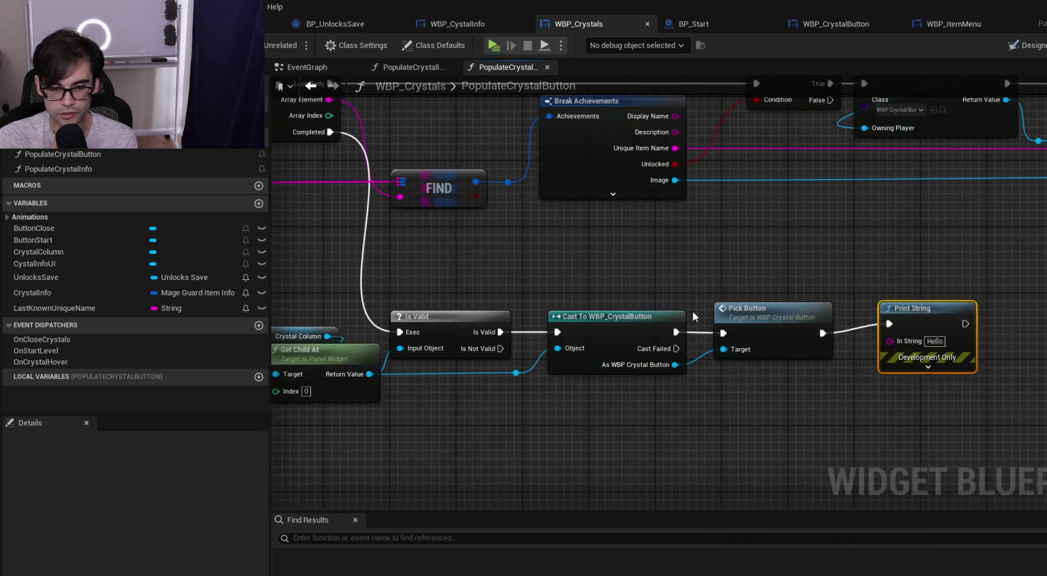
{"action": "mouse_move", "coordinate": [861, 227]}
{"action": "left_mouse_down"}
{"action": "mouse_move", "coordinate": [818, 249]}
{"action": "mouse_move", "coordinate": [776, 319]}
{"action": "mouse_move", "coordinate": [703, 328]}
{"action": "left_mouse_up"}
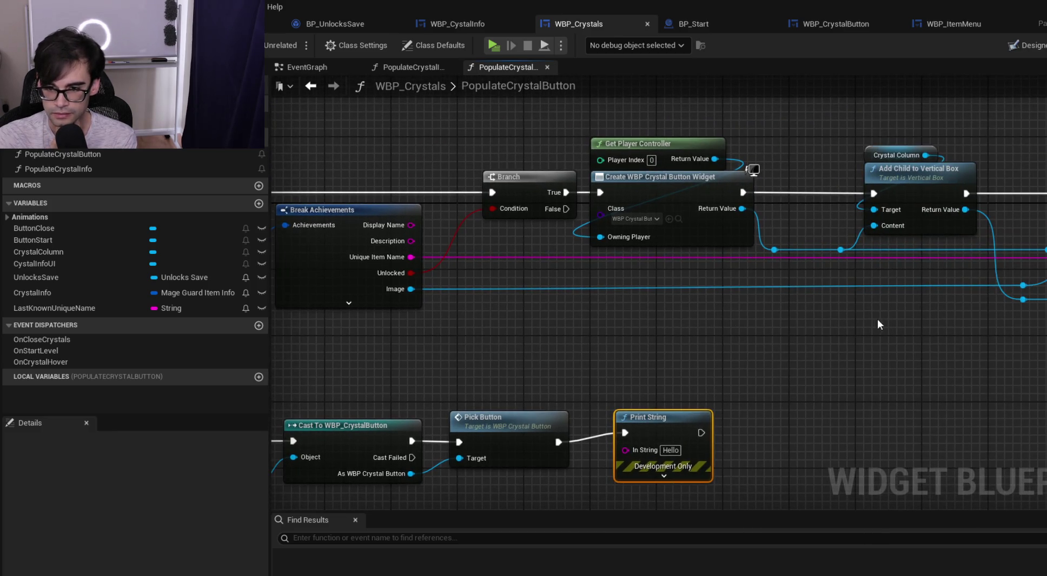
{"action": "left_click_drag", "start_coordinate": [877, 323], "coordinate": [719, 339]}
{"action": "left_click_drag", "start_coordinate": [995, 302], "coordinate": [687, 355]}
{"action": "mouse_move", "coordinate": [325, 349]}
{"action": "left_mouse_down"}
{"action": "mouse_move", "coordinate": [621, 338]}
{"action": "mouse_move", "coordinate": [1006, 274]}
{"action": "left_mouse_up"}
{"action": "mouse_move", "coordinate": [659, 361]}
{"action": "left_mouse_down"}
{"action": "mouse_move", "coordinate": [858, 314]}
{"action": "mouse_move", "coordinate": [860, 219]}
{"action": "left_mouse_up"}
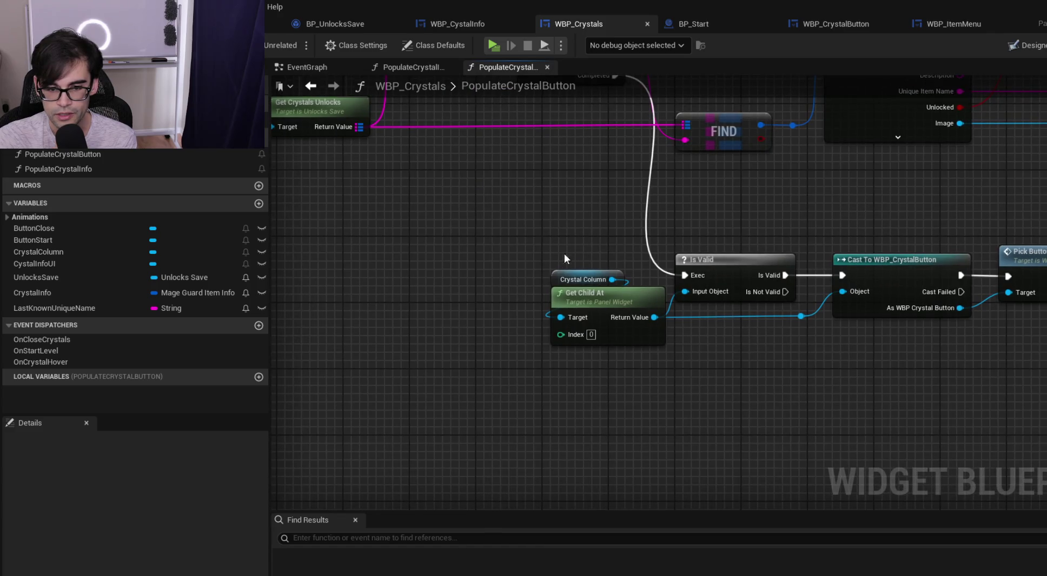
{"action": "mouse_move", "coordinate": [584, 280]}
{"action": "left_mouse_down"}
{"action": "mouse_move", "coordinate": [543, 246]}
{"action": "mouse_move", "coordinate": [608, 221]}
{"action": "left_mouse_up"}
Add a Get Children Count node for Crystal Column and place it beside Get Child At
{"action": "type", "text": "get chi"}
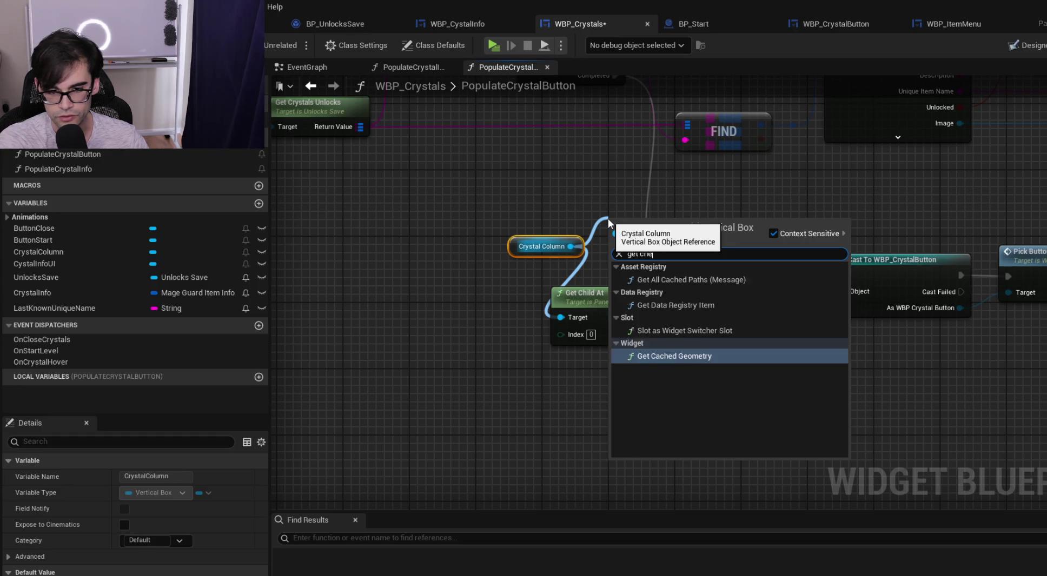
{"action": "type", "text": "ld"}
{"action": "key", "text": "Down"}
{"action": "key", "text": "Down"}
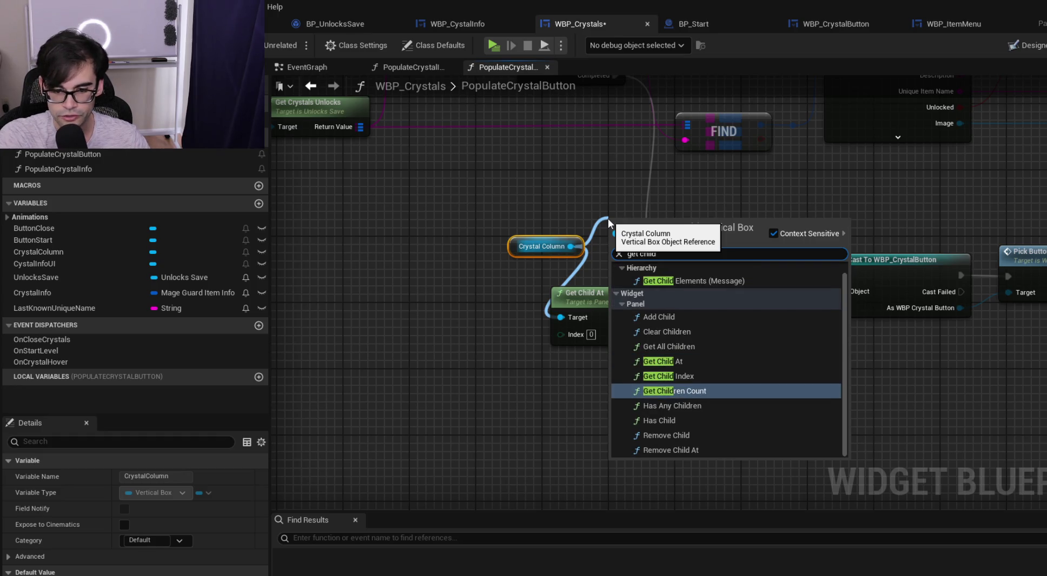
{"action": "key", "text": "Return"}
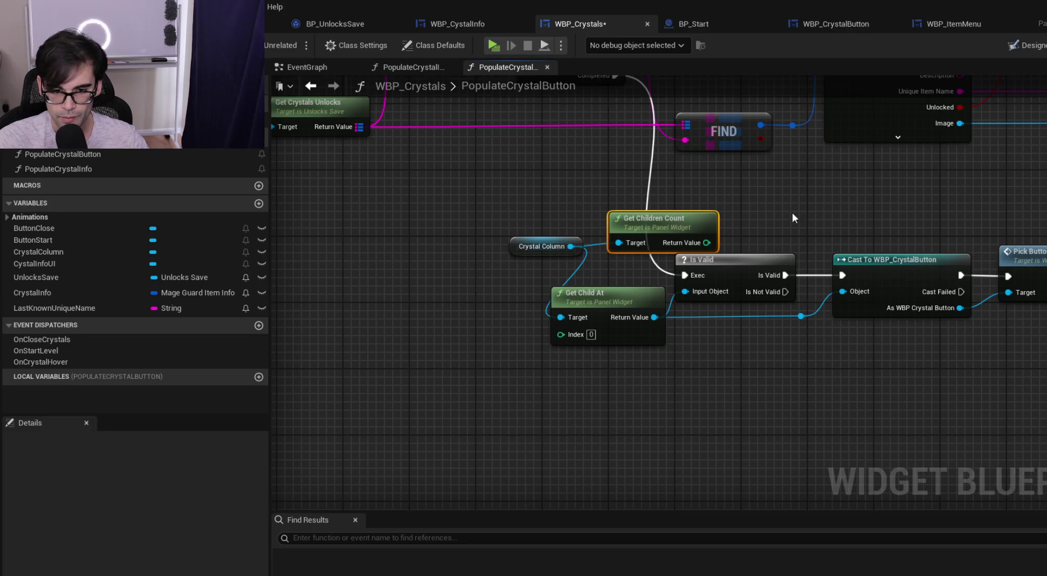
{"action": "mouse_move", "coordinate": [516, 245]}
{"action": "left_mouse_down"}
{"action": "mouse_move", "coordinate": [395, 305]}
{"action": "mouse_move", "coordinate": [388, 324]}
{"action": "mouse_move", "coordinate": [371, 315]}
{"action": "left_mouse_up"}
{"action": "mouse_move", "coordinate": [602, 306]}
{"action": "left_mouse_down"}
{"action": "mouse_move", "coordinate": [524, 313]}
{"action": "mouse_move", "coordinate": [501, 400]}
{"action": "mouse_move", "coordinate": [420, 376]}
{"action": "mouse_move", "coordinate": [410, 334]}
{"action": "mouse_move", "coordinate": [352, 305]}
{"action": "left_mouse_up"}
{"action": "left_click", "coordinate": [393, 313], "text": "shift"}
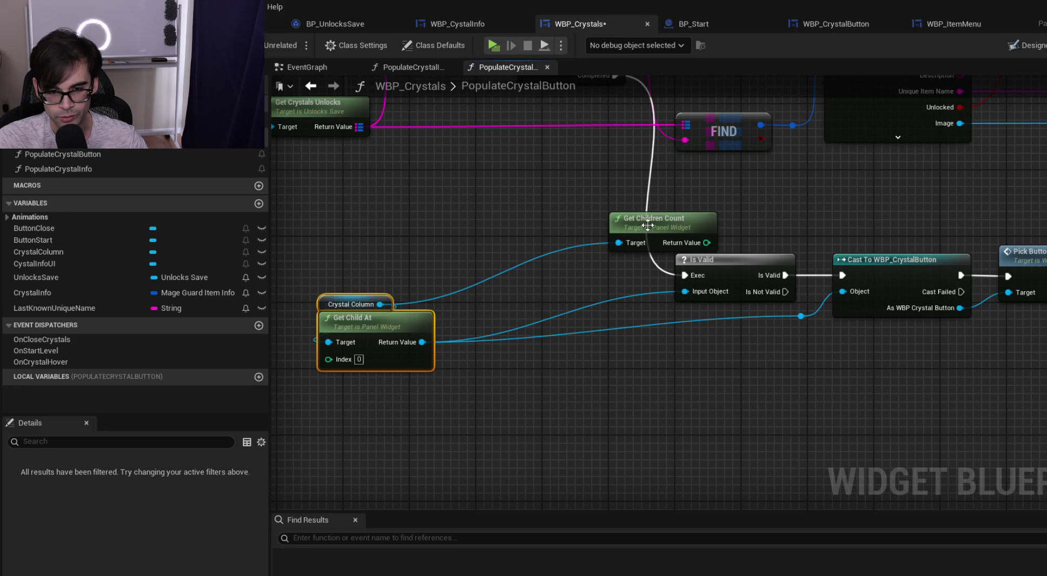
{"action": "left_click_drag", "start_coordinate": [652, 222], "coordinate": [503, 214]}
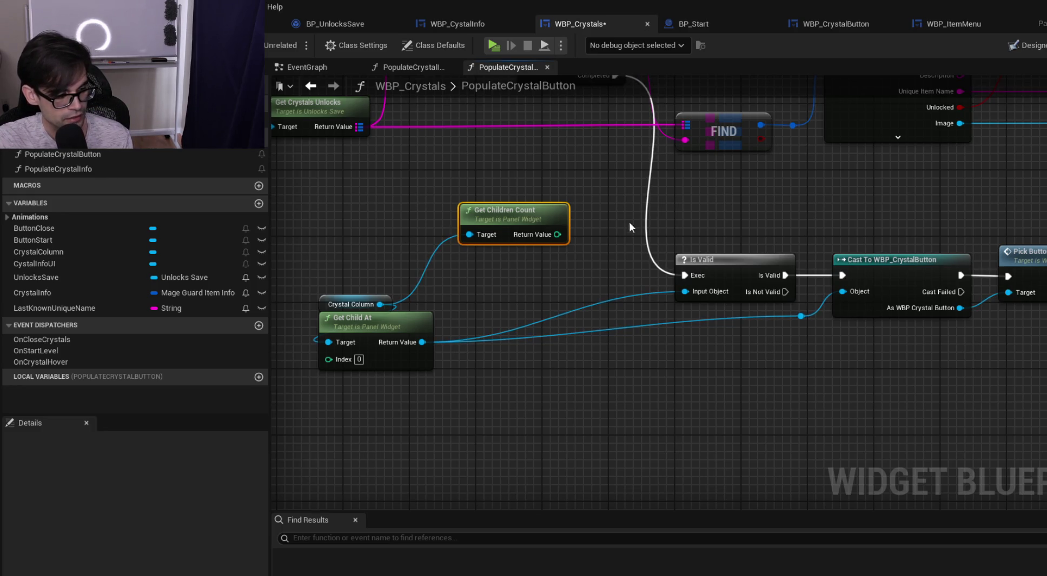
Shift the Is Valid through Print String chain right and reposition Get Children Count
{"action": "left_click_drag", "start_coordinate": [538, 212], "coordinate": [538, 229]}
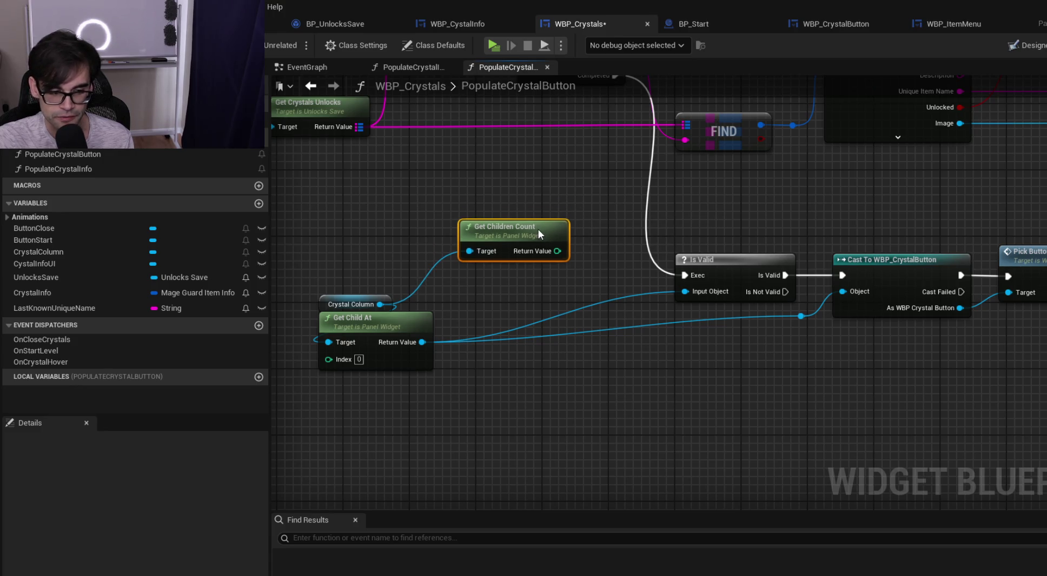
{"action": "mouse_move", "coordinate": [845, 234]}
{"action": "left_mouse_down"}
{"action": "mouse_move", "coordinate": [519, 208]}
{"action": "mouse_move", "coordinate": [593, 207]}
{"action": "left_mouse_up"}
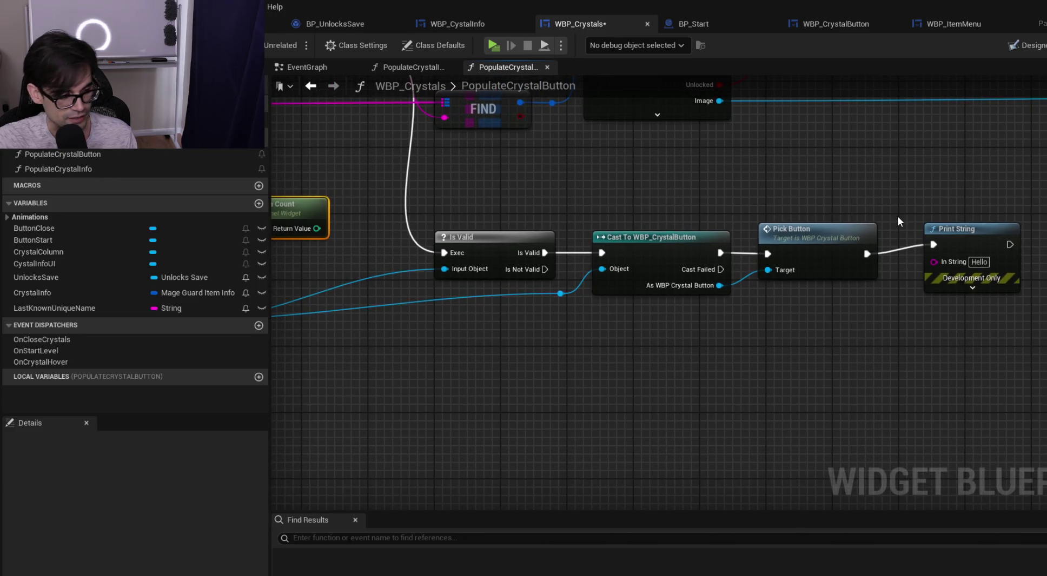
{"action": "mouse_move", "coordinate": [378, 208]}
{"action": "left_mouse_down"}
{"action": "mouse_move", "coordinate": [814, 204]}
{"action": "mouse_move", "coordinate": [628, 214]}
{"action": "left_mouse_up"}
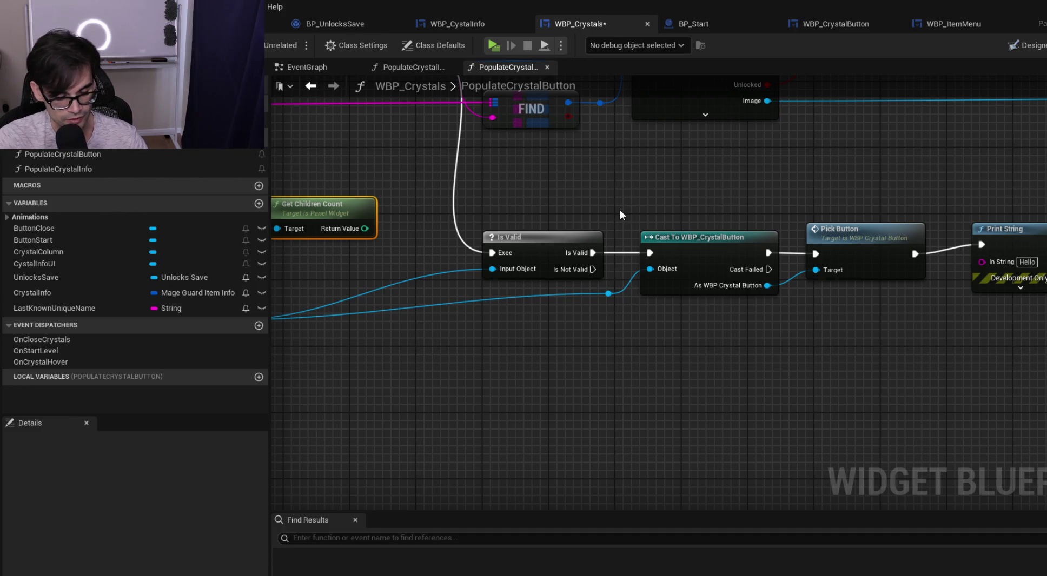
{"action": "left_click_drag", "start_coordinate": [449, 198], "coordinate": [1043, 365]}
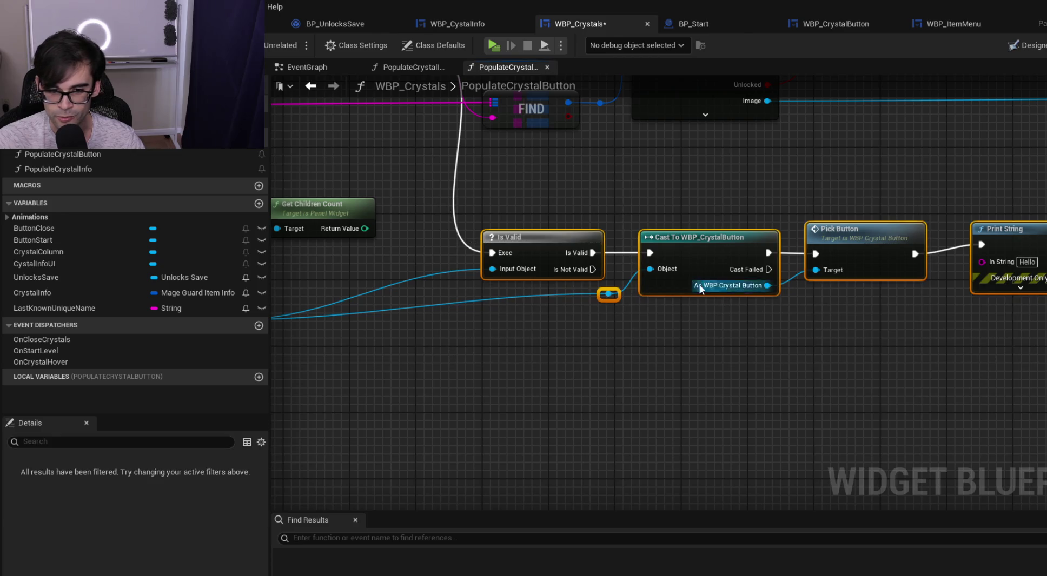
{"action": "left_click_drag", "start_coordinate": [554, 238], "coordinate": [566, 242]}
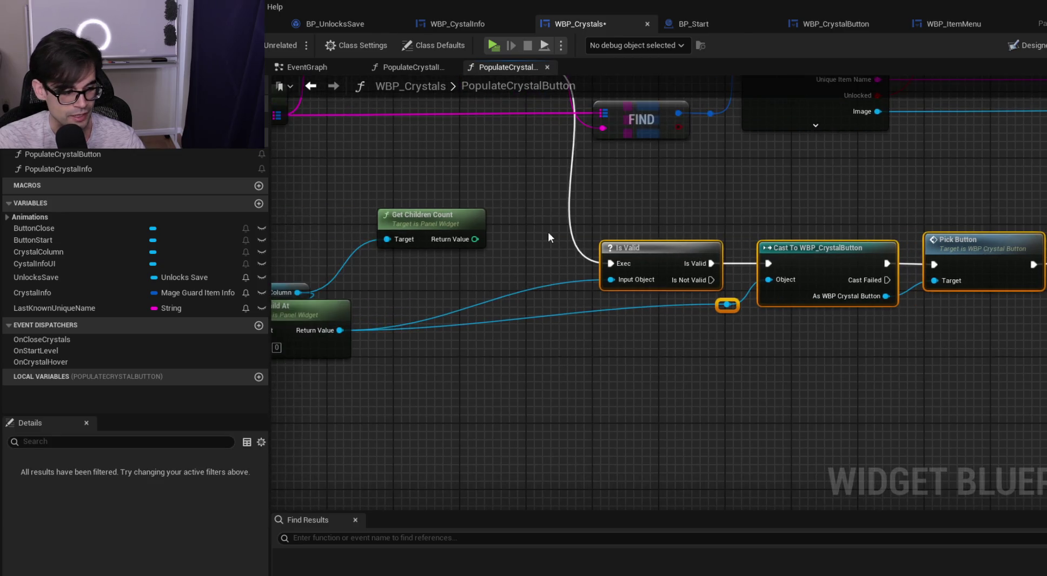
{"action": "mouse_move", "coordinate": [423, 223]}
{"action": "left_mouse_down"}
{"action": "mouse_move", "coordinate": [404, 273]}
{"action": "mouse_move", "coordinate": [579, 286]}
{"action": "mouse_move", "coordinate": [494, 263]}
{"action": "mouse_move", "coordinate": [474, 291]}
{"action": "left_mouse_up"}
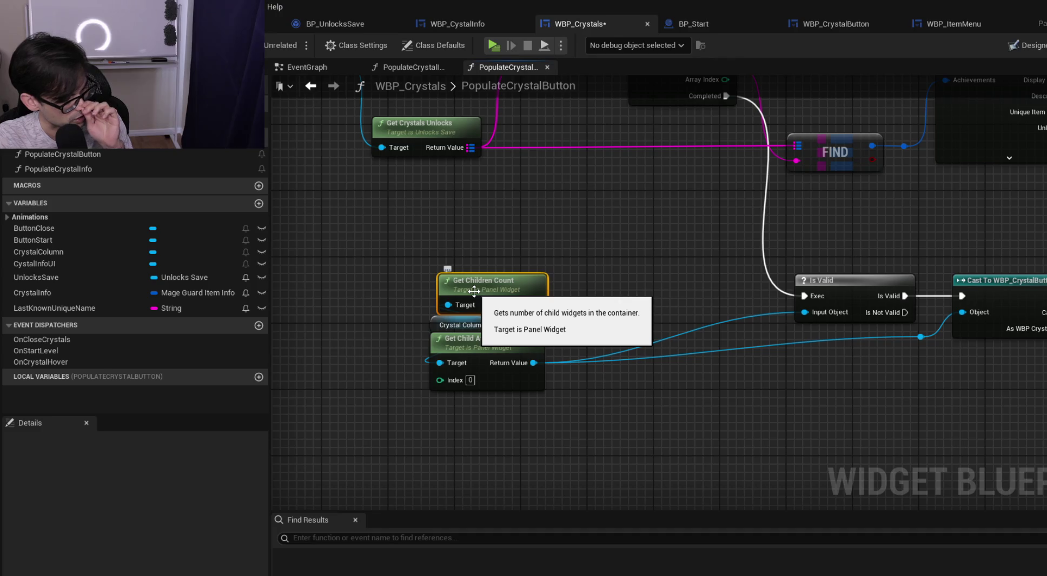
{"action": "left_click_drag", "start_coordinate": [510, 281], "coordinate": [614, 282]}
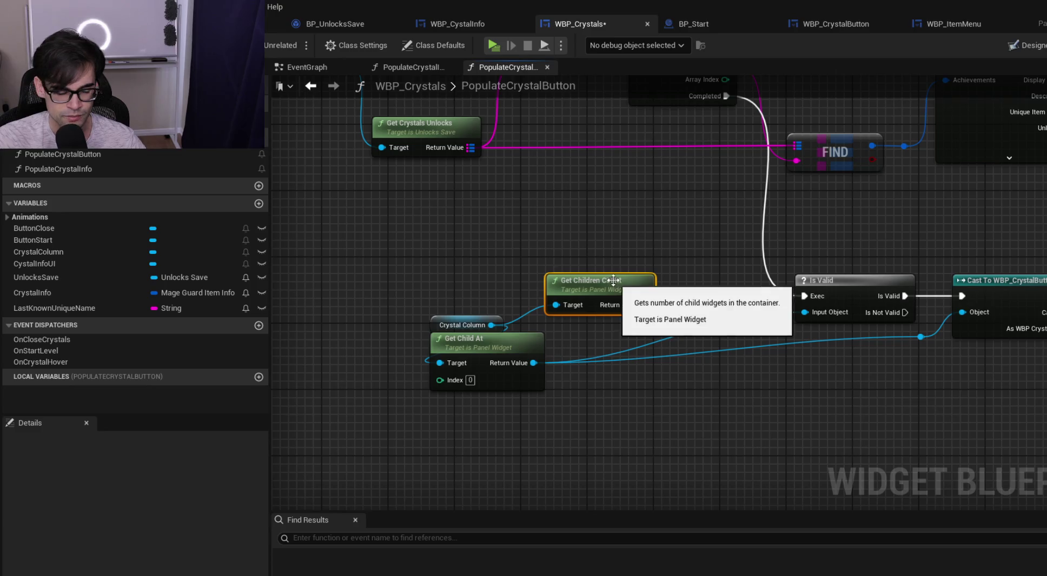
{"action": "mouse_move", "coordinate": [558, 306]}
{"action": "left_mouse_down"}
{"action": "mouse_move", "coordinate": [496, 303]}
{"action": "mouse_move", "coordinate": [507, 278]}
{"action": "left_mouse_up"}
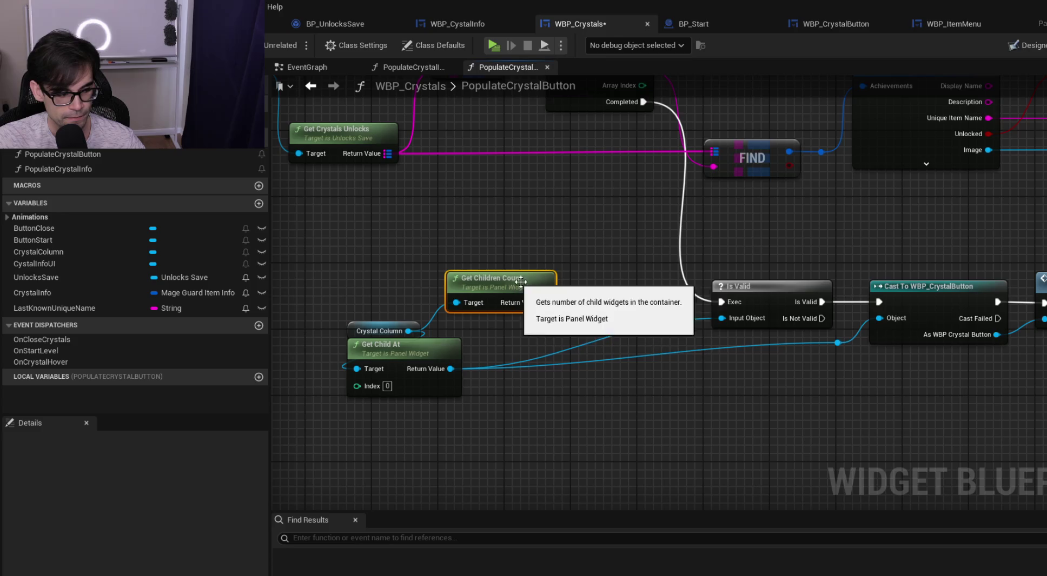
{"action": "left_click_drag", "start_coordinate": [660, 290], "coordinate": [510, 277]}
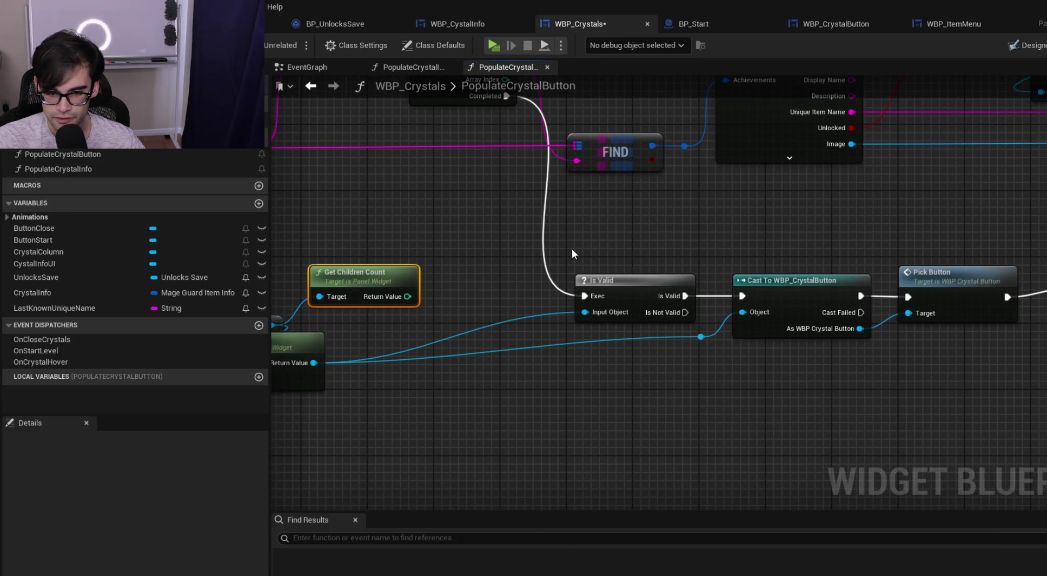
{"action": "mouse_move", "coordinate": [364, 273]}
{"action": "left_mouse_down"}
{"action": "mouse_move", "coordinate": [384, 342]}
{"action": "mouse_move", "coordinate": [372, 413]}
{"action": "left_mouse_up"}
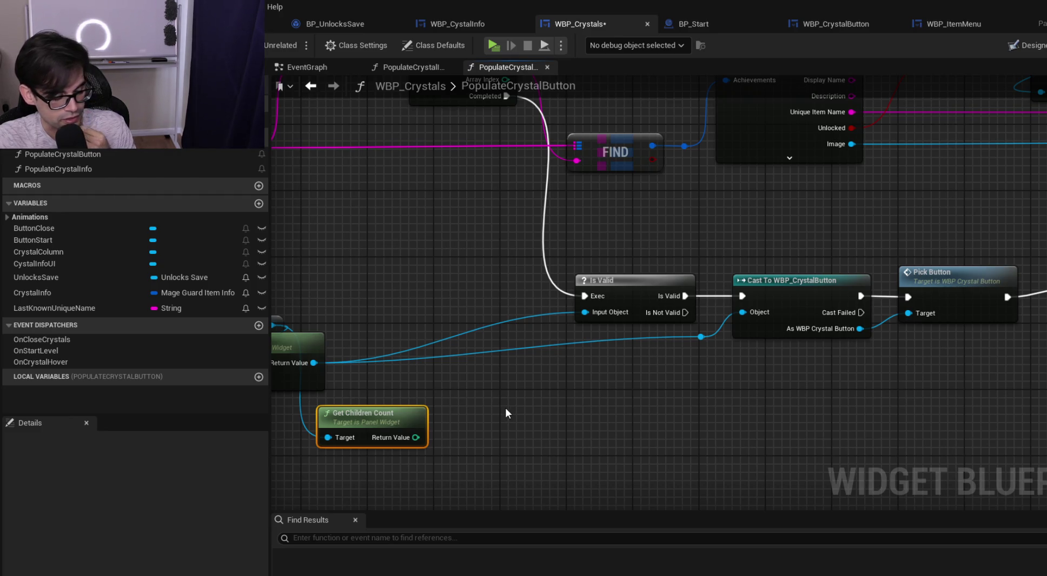
Set Get Children Count above Get Child At and move it with Crystal Column leftward
{"action": "left_click_drag", "start_coordinate": [378, 295], "coordinate": [467, 287]}
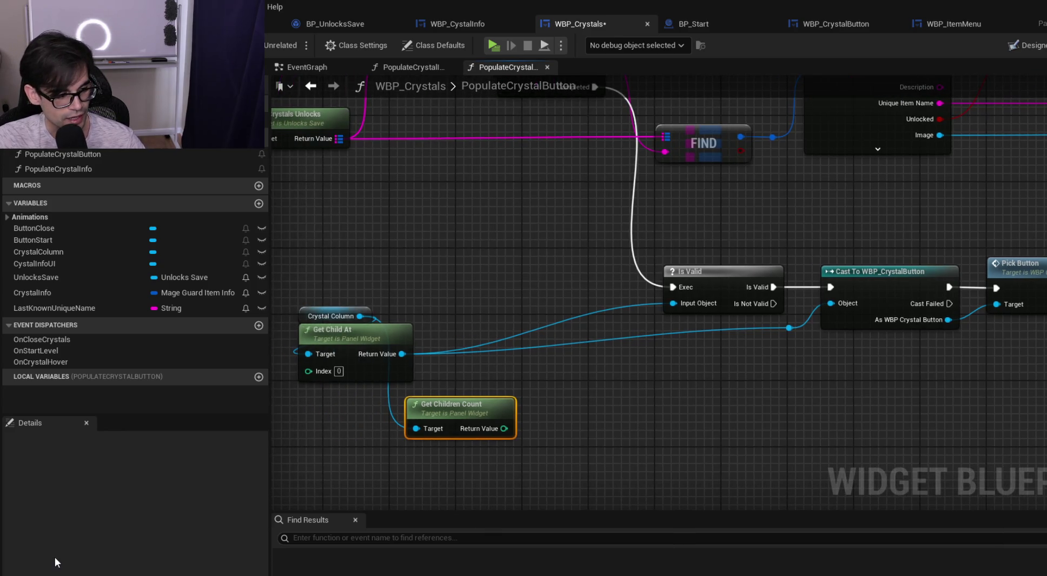
{"action": "left_click_drag", "start_coordinate": [453, 404], "coordinate": [437, 253]}
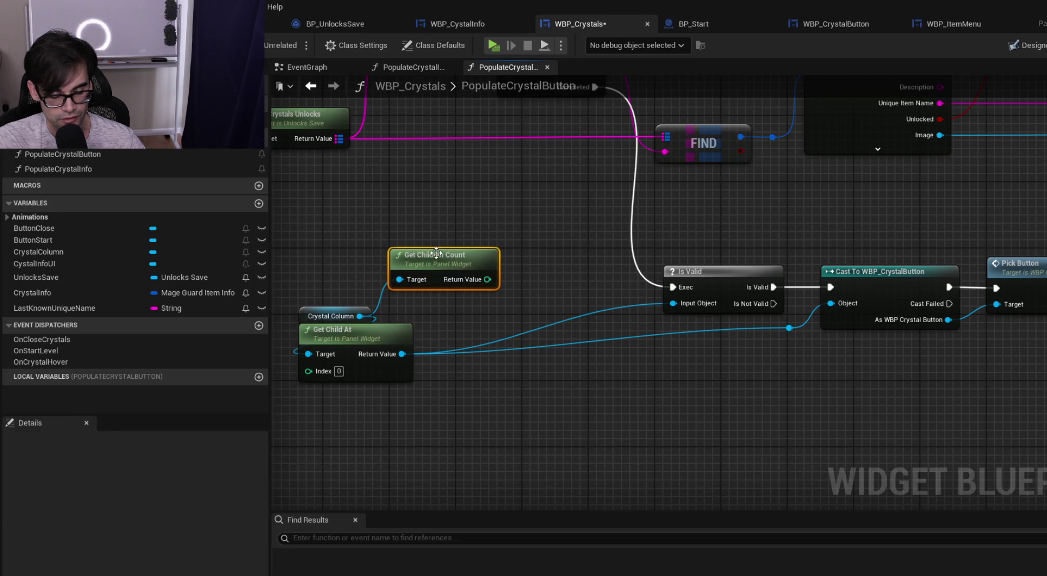
{"action": "left_click_drag", "start_coordinate": [357, 276], "coordinate": [617, 523]}
{"action": "mouse_move", "coordinate": [498, 272]}
{"action": "left_mouse_down"}
{"action": "mouse_move", "coordinate": [427, 268]}
{"action": "mouse_move", "coordinate": [493, 296]}
{"action": "left_mouse_up"}
{"action": "left_click", "coordinate": [476, 339]}
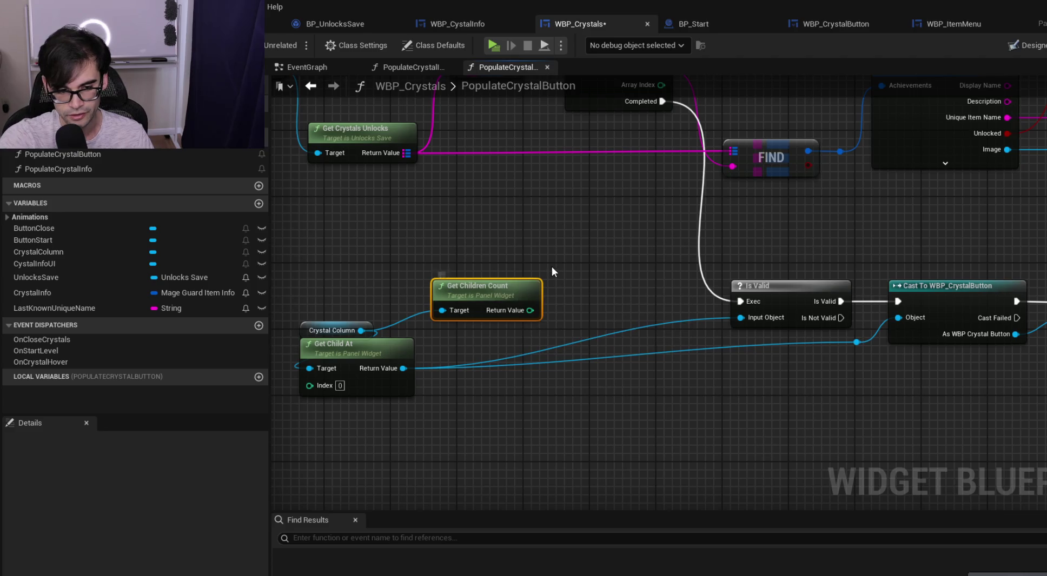
{"action": "mouse_move", "coordinate": [530, 310]}
{"action": "left_mouse_down"}
{"action": "mouse_move", "coordinate": [608, 222]}
{"action": "mouse_move", "coordinate": [578, 260]}
{"action": "left_mouse_up"}
Move the Print String node from after Pick Button to beside Get Children Count
{"action": "type", "text": "grid"}
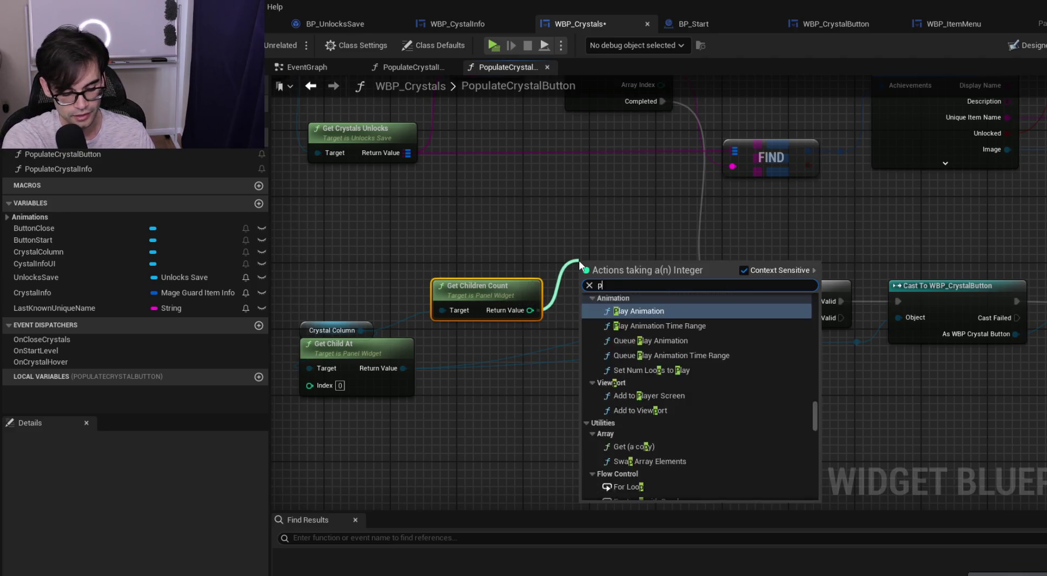
{"action": "key", "text": "BackSpace"}
{"action": "key", "text": "BackSpace"}
{"action": "key", "text": "BackSpace"}
{"action": "type", "text": "pr"}
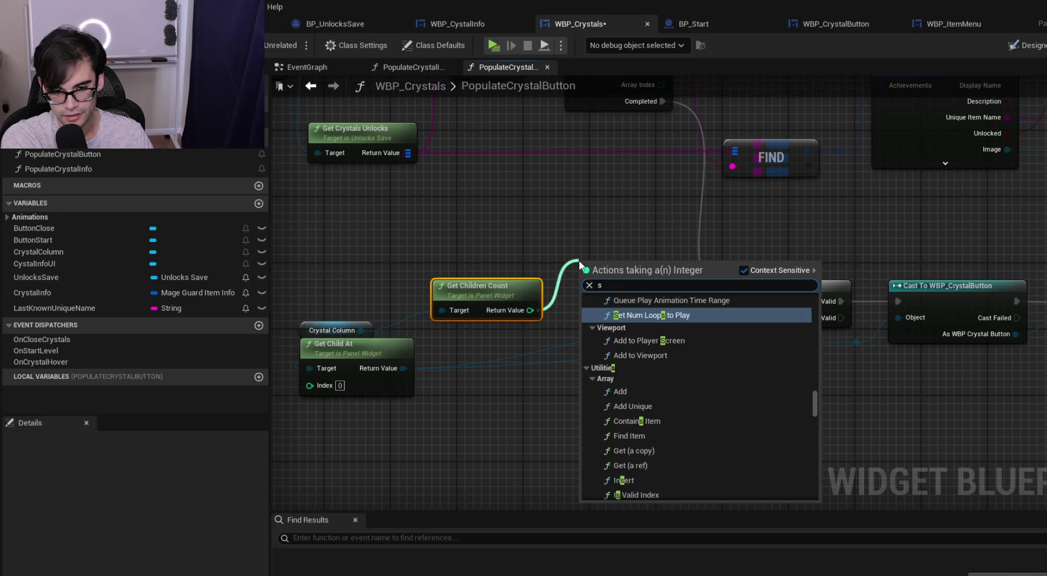
{"action": "key", "text": "BackSpace"}
{"action": "key", "text": "BackSpace"}
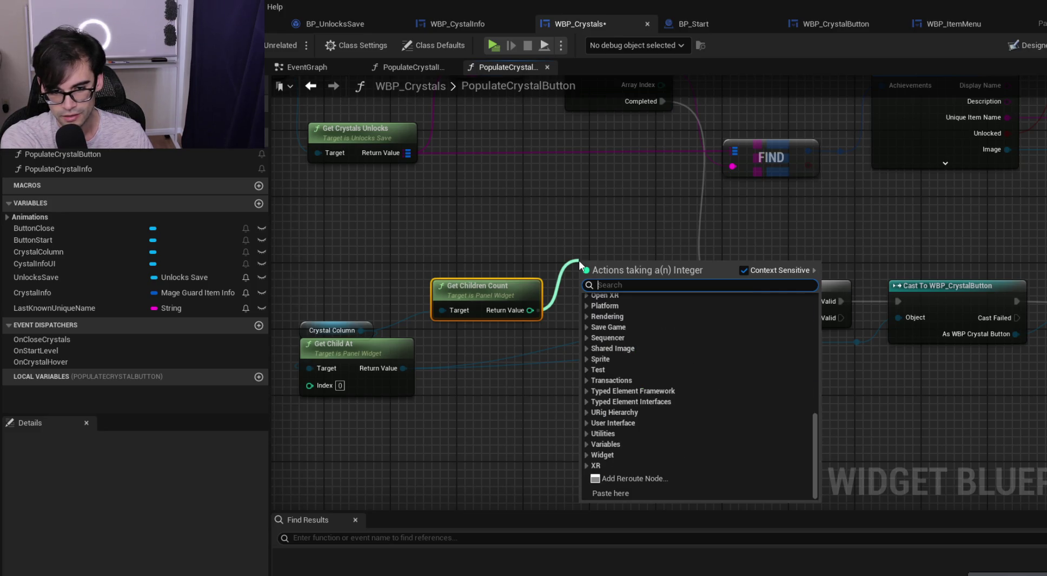
{"action": "key", "text": "Escape"}
{"action": "right_click", "coordinate": [322, 292]}
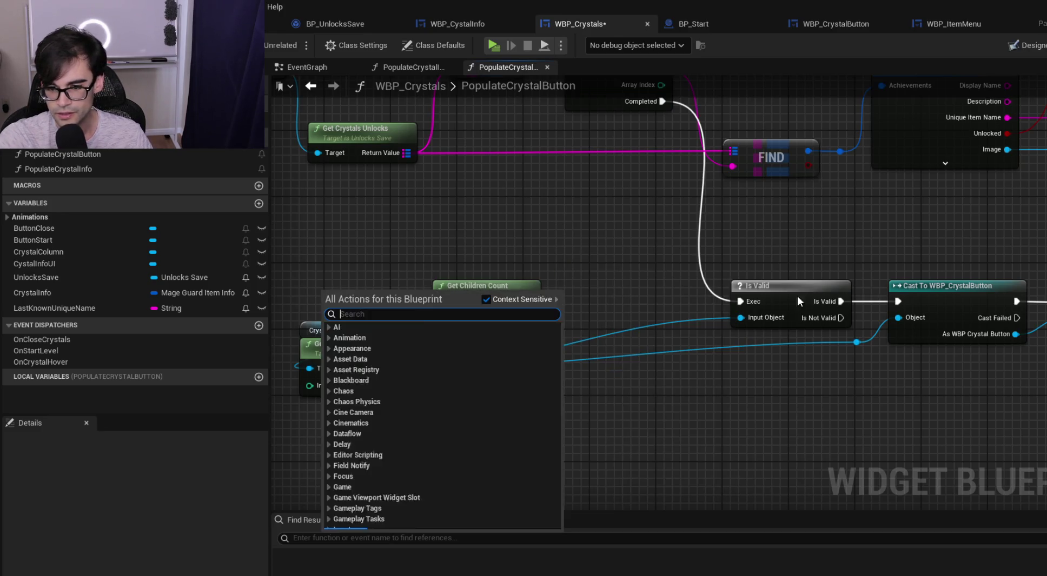
{"action": "key", "text": "Escape"}
{"action": "key", "text": "ctrl+z"}
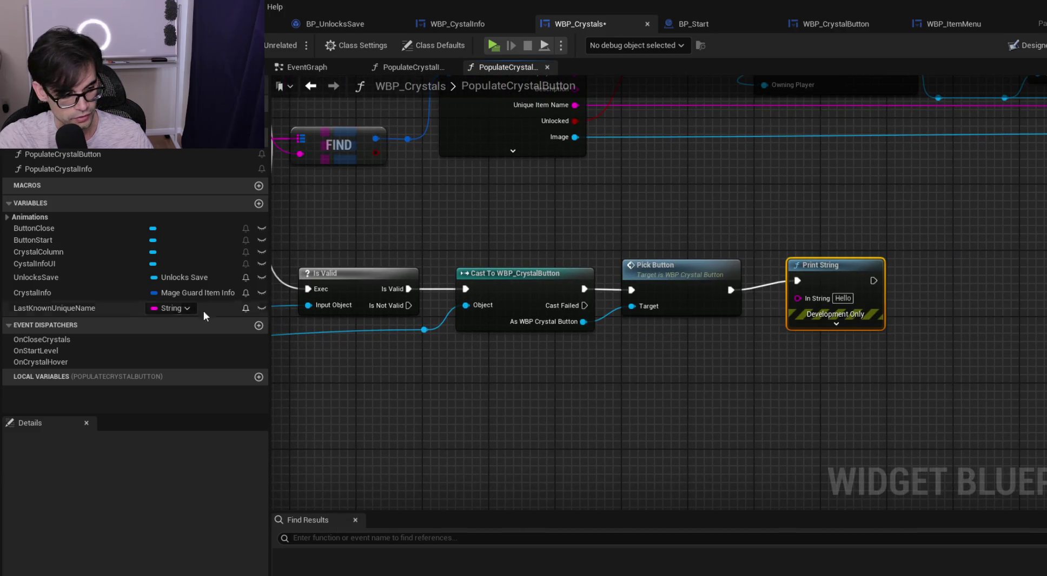
{"action": "key", "text": "ctrl+z"}
{"action": "key", "text": "ctrl+v"}
Feed Get Children Count into Print String's In String, tucking the conversion node alongside
{"action": "mouse_move", "coordinate": [437, 310]}
{"action": "left_mouse_down"}
{"action": "mouse_move", "coordinate": [536, 316]}
{"action": "mouse_move", "coordinate": [543, 307]}
{"action": "left_mouse_up"}
{"action": "left_click", "coordinate": [566, 326]}
{"action": "left_click_drag", "start_coordinate": [468, 278], "coordinate": [377, 270]}
{"action": "left_click", "coordinate": [429, 209]}
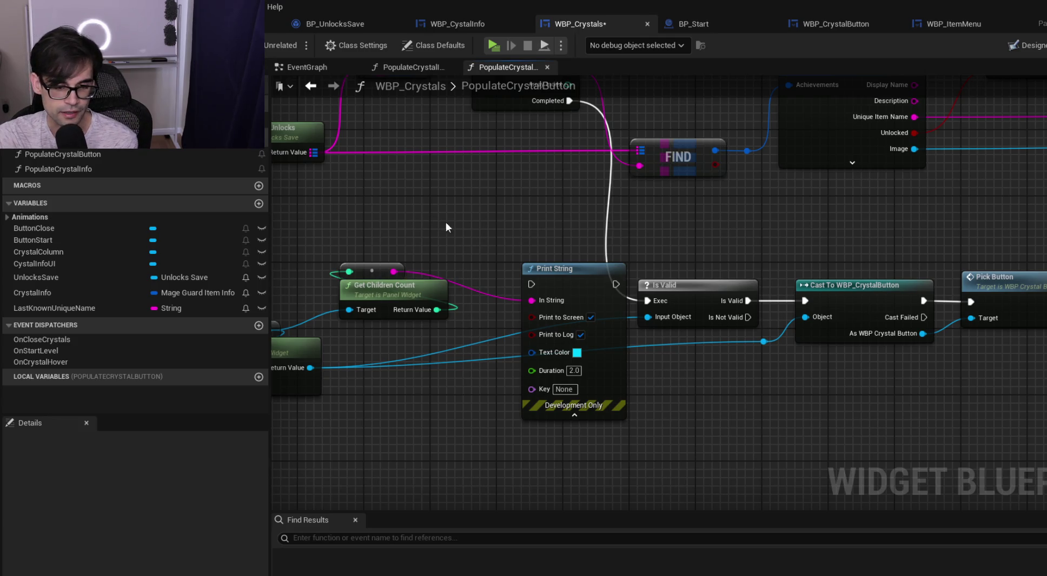
Wire the ForEach loop's Completed pin into Print String, then Print String into Is Valid
{"action": "left_click_drag", "start_coordinate": [557, 211], "coordinate": [588, 259]}
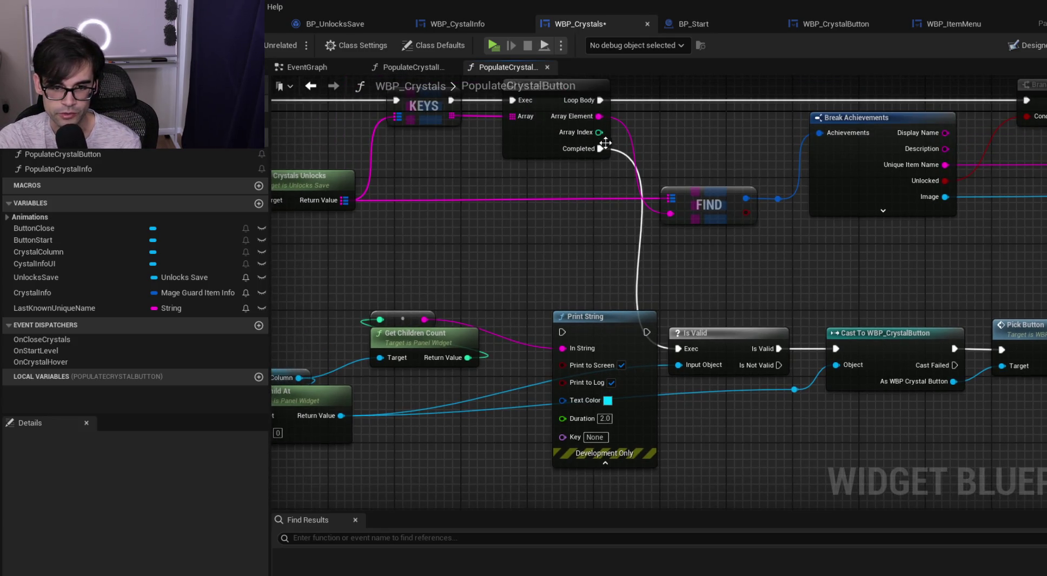
{"action": "left_click_drag", "start_coordinate": [600, 149], "coordinate": [563, 332]}
{"action": "left_click_drag", "start_coordinate": [647, 332], "coordinate": [691, 347]}
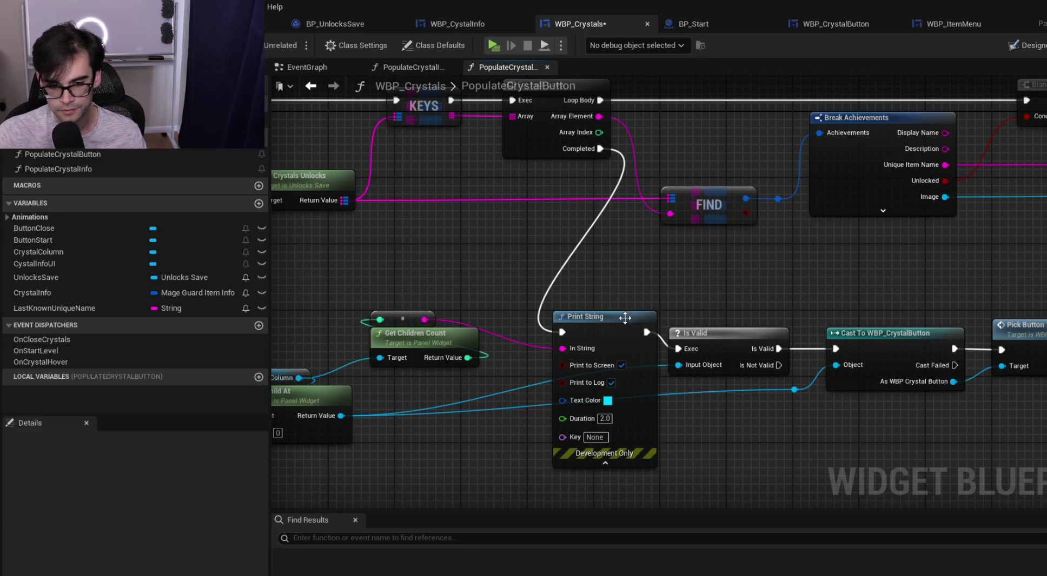
{"action": "left_click_drag", "start_coordinate": [723, 296], "coordinate": [777, 253]}
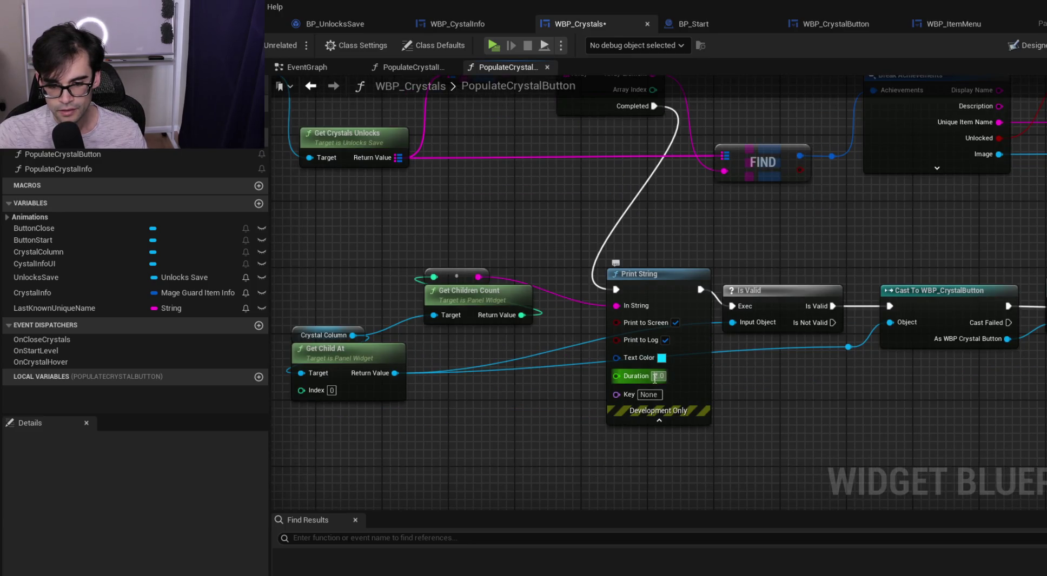
Set the Print String duration to 4.0 seconds and launch a standalone playtest
{"action": "type", "text": "4"}
{"action": "key", "text": "Return"}
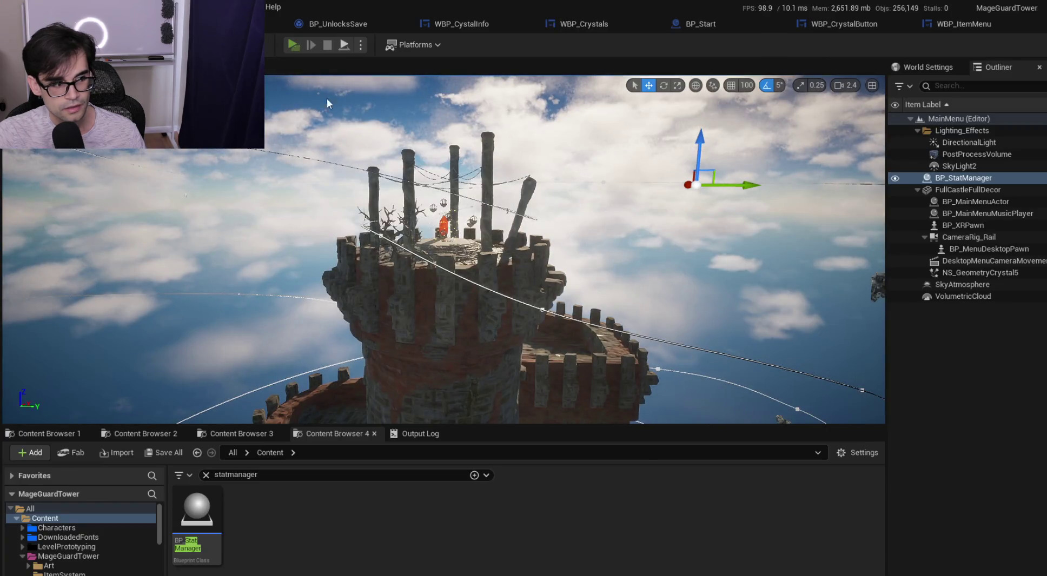
{"action": "key", "text": "alt+p"}
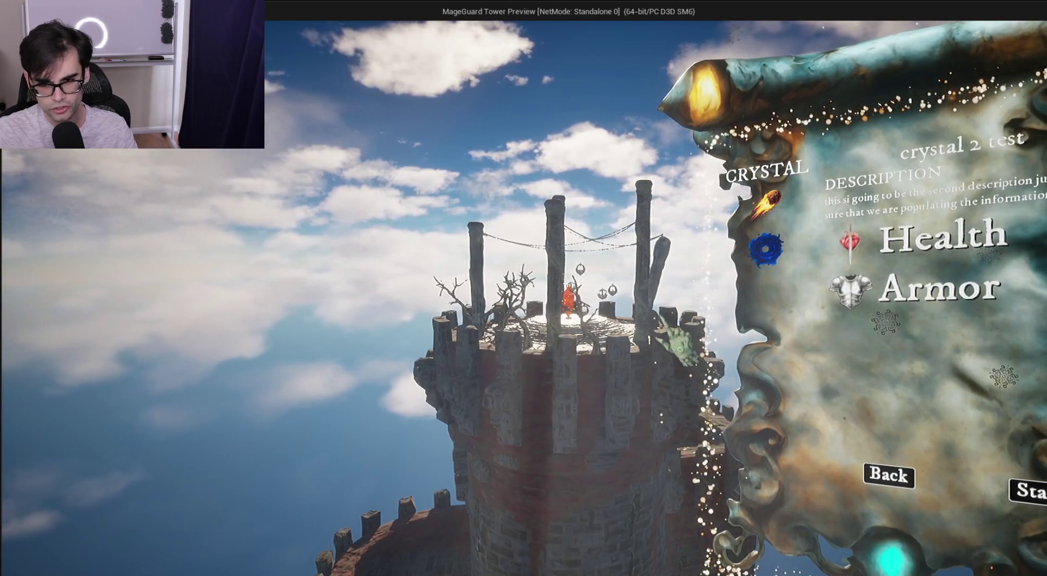
Stop the standalone game and open WBP_Crystals in its Designer layout view
{"action": "key", "text": "Escape"}
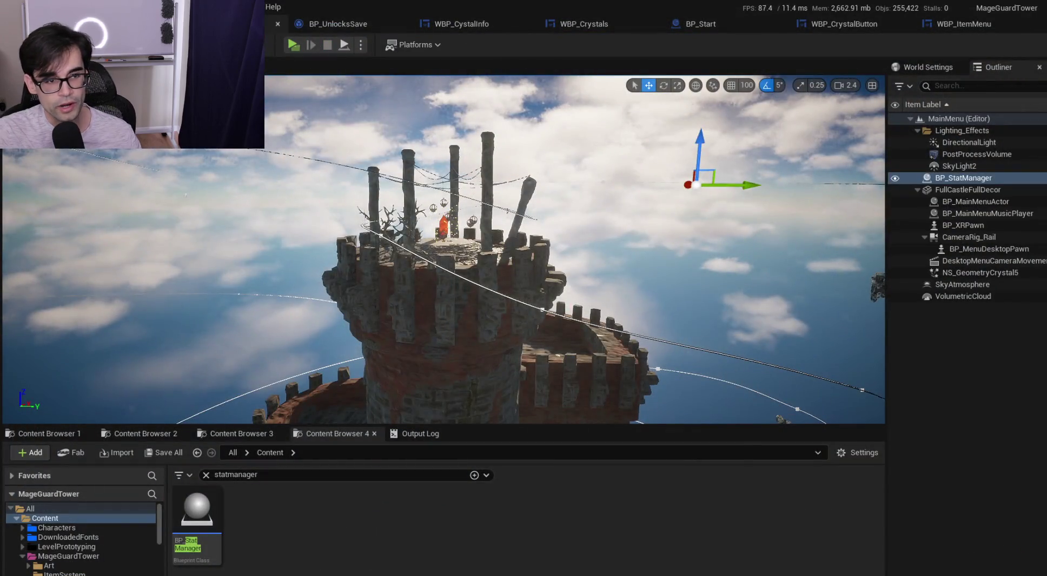
{"action": "left_click", "coordinate": [577, 24]}
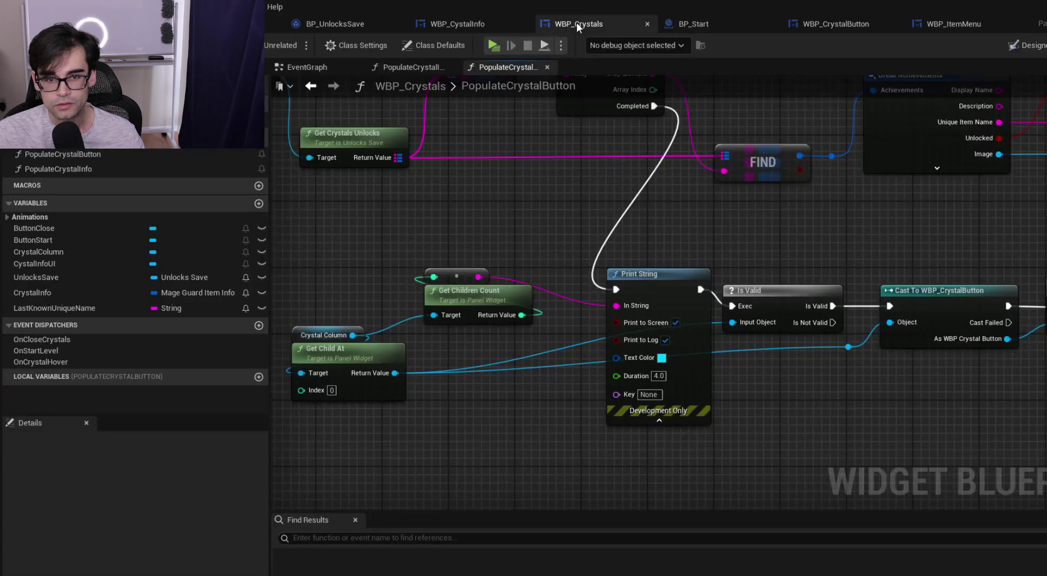
{"action": "left_click", "coordinate": [1022, 47]}
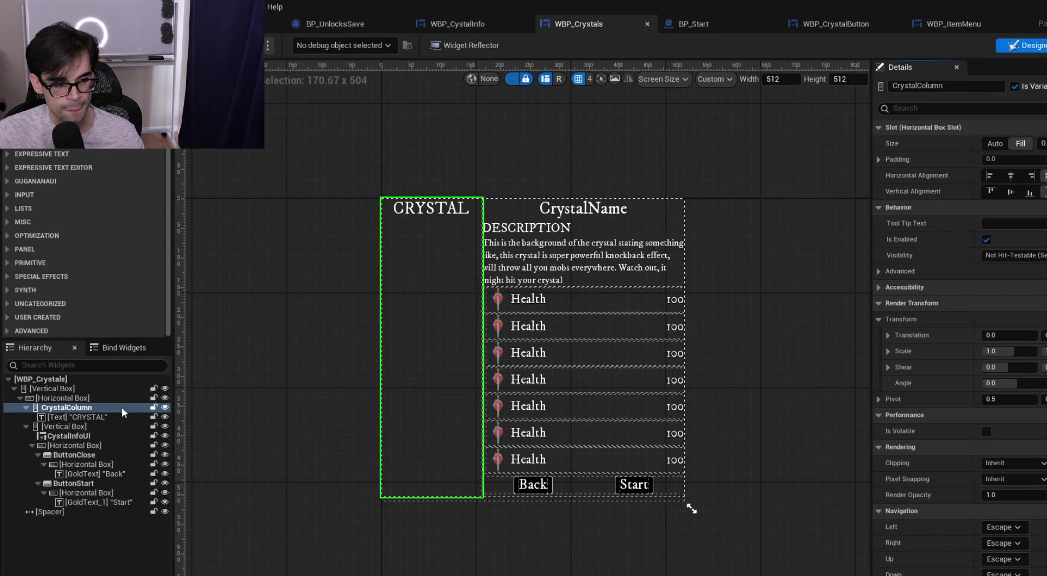
Swap the CRYSTAL text in CrystalColumn's hierarchy for a Vertical Box using Replace With
{"action": "left_click", "coordinate": [75, 419]}
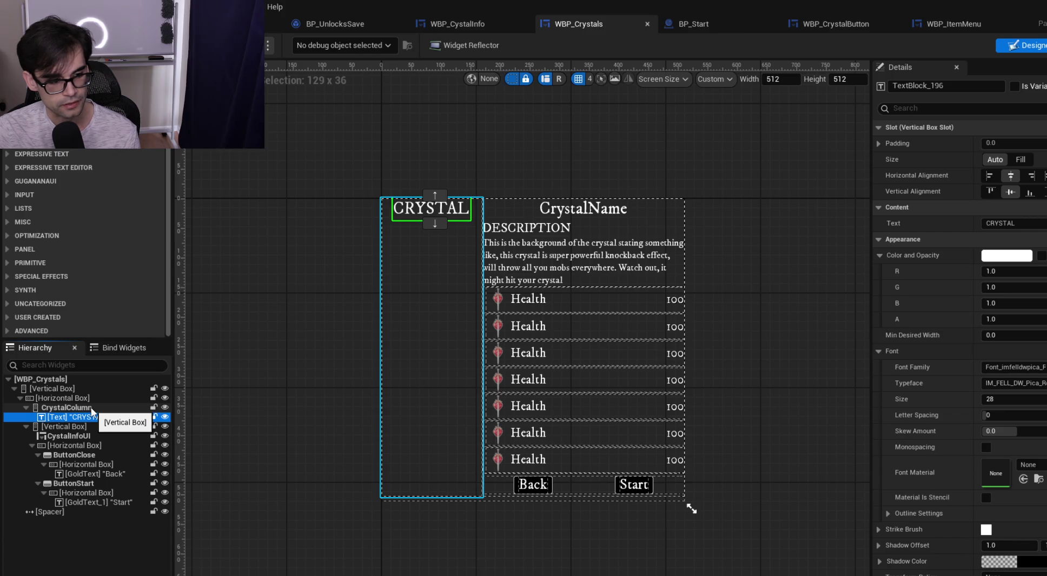
{"action": "right_click", "coordinate": [98, 419]}
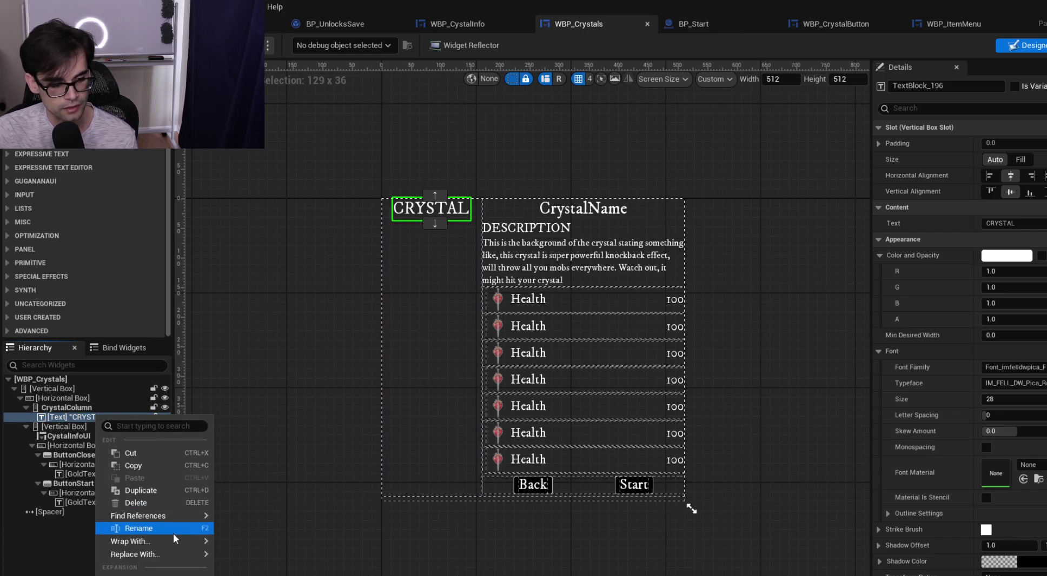
{"action": "mouse_move", "coordinate": [186, 561]}
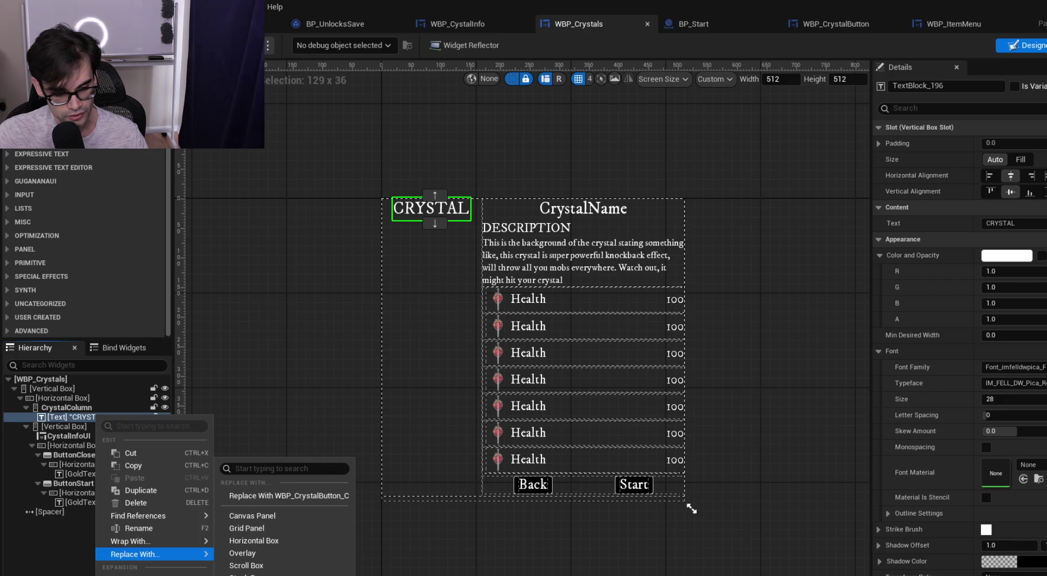
{"action": "left_click", "coordinate": [246, 573]}
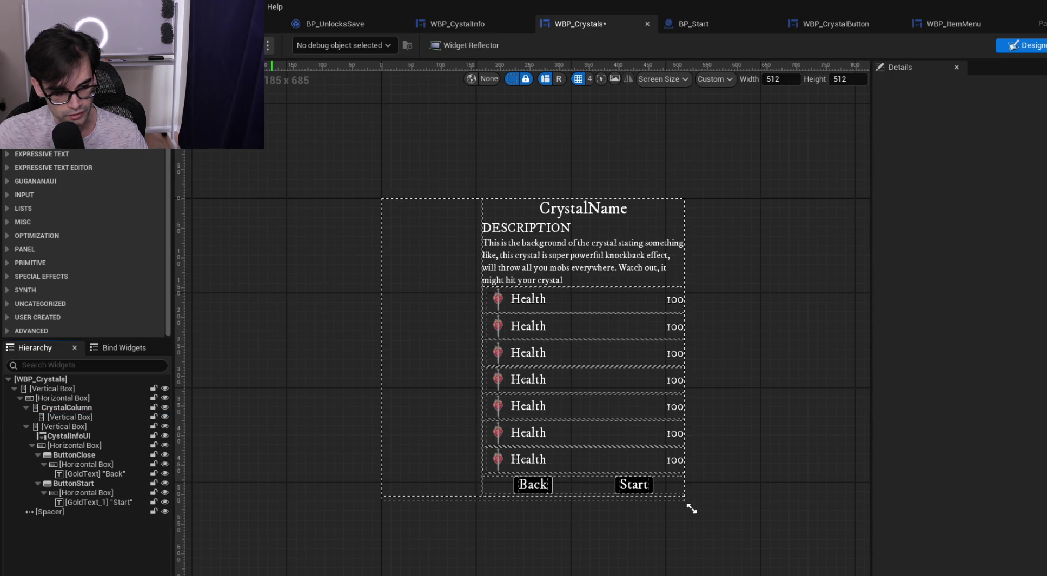
Rename CrystalColumn to CrystalColumnParent, then undo back to CrystalColumn holding the CRYSTAL text
{"action": "left_click", "coordinate": [56, 408]}
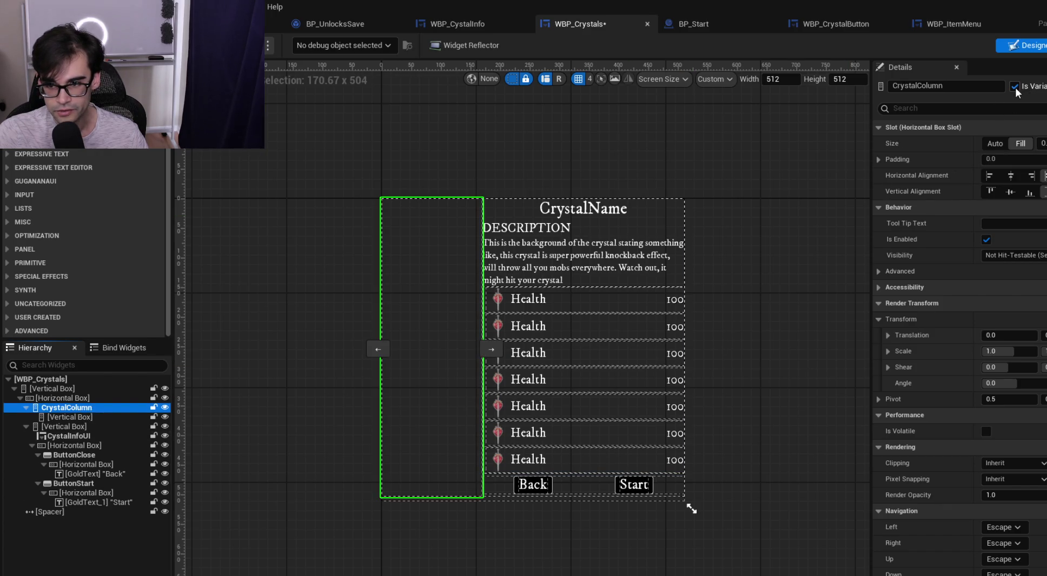
{"action": "left_click", "coordinate": [971, 85]}
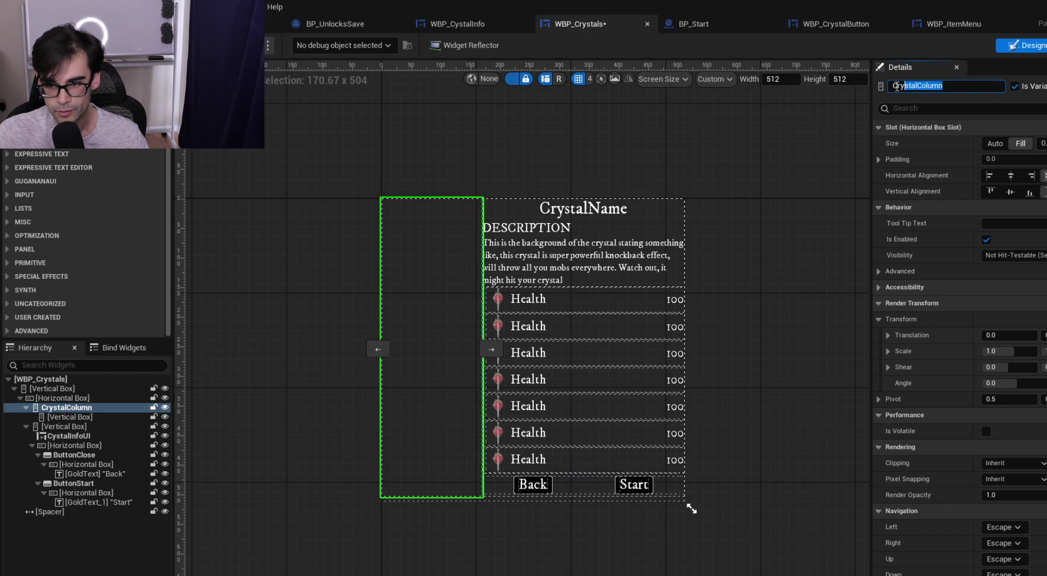
{"action": "left_click", "coordinate": [971, 86]}
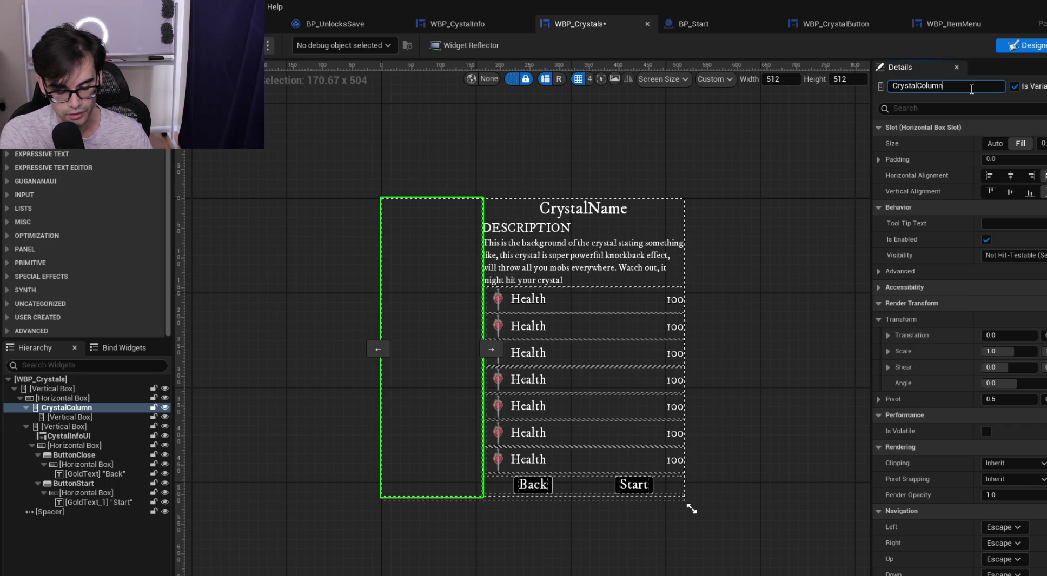
{"action": "type", "text": "Paren"}
{"action": "type", "text": "t"}
{"action": "key", "text": "Return"}
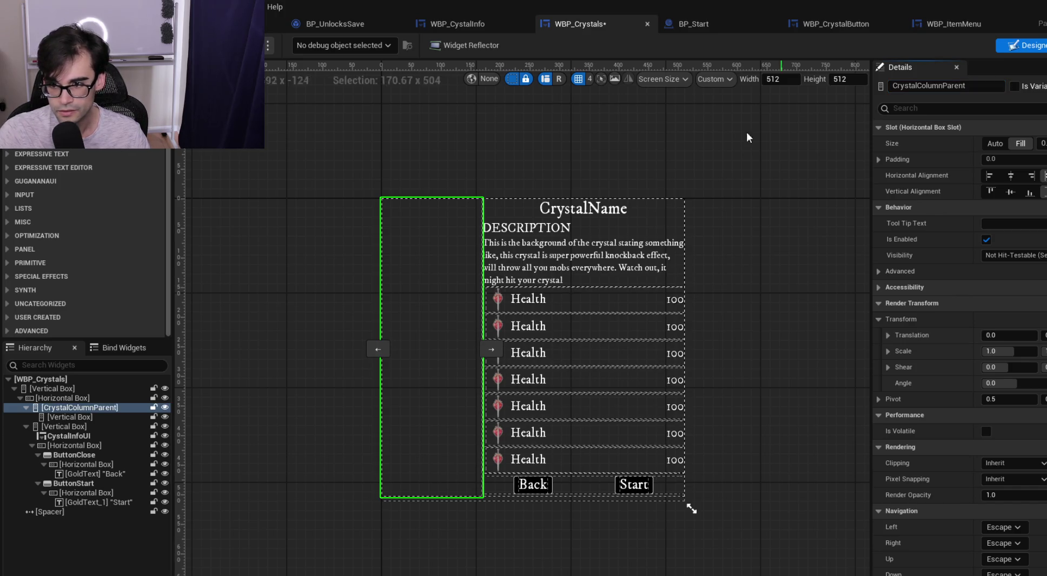
{"action": "left_click", "coordinate": [82, 417]}
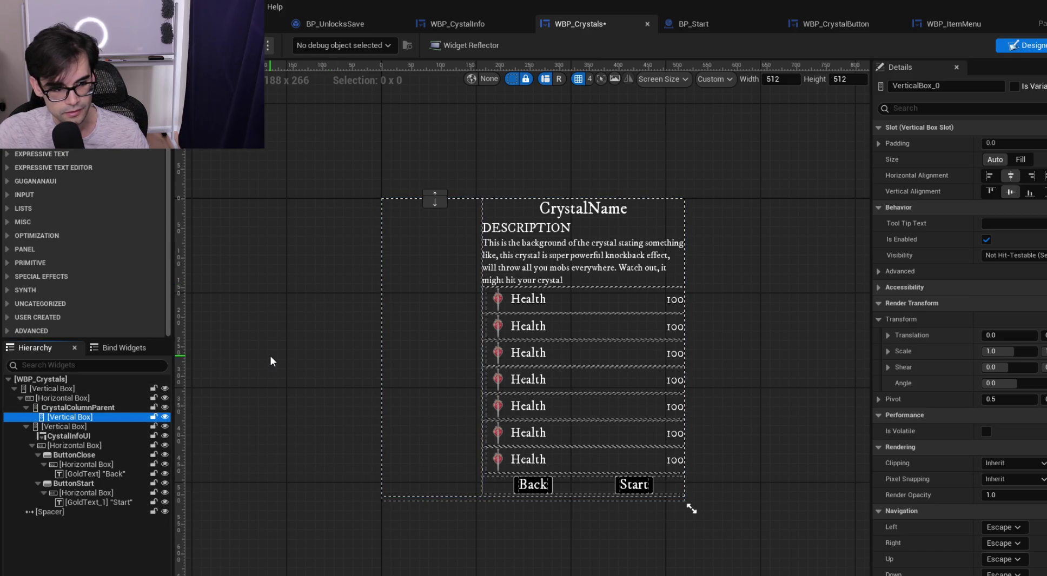
{"action": "key", "text": "ctrl+z"}
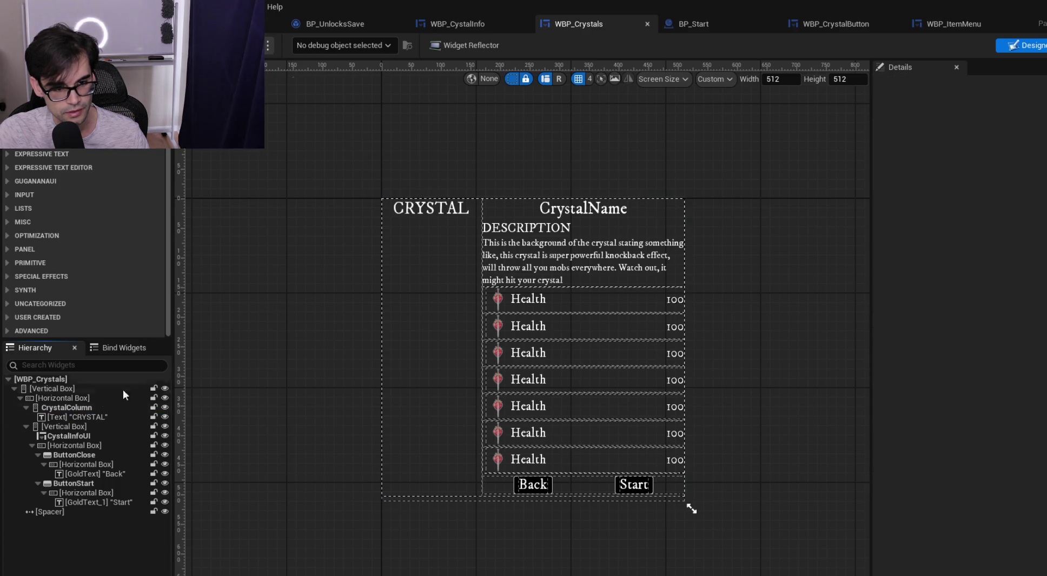
Add a Vertical Box below the CRYSTAL text inside CrystalColumn, set to fill the column
{"action": "left_click", "coordinate": [80, 418]}
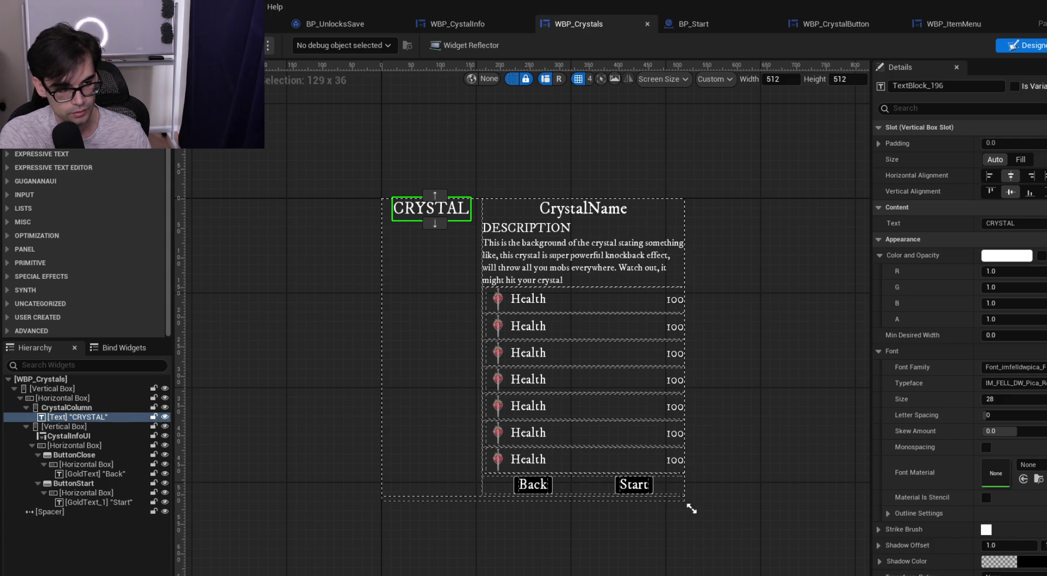
{"action": "mouse_move", "coordinate": [139, 108]}
{"action": "left_mouse_down"}
{"action": "mouse_move", "coordinate": [103, 184]}
{"action": "mouse_move", "coordinate": [84, 414]}
{"action": "left_mouse_up"}
{"action": "left_click", "coordinate": [73, 427]}
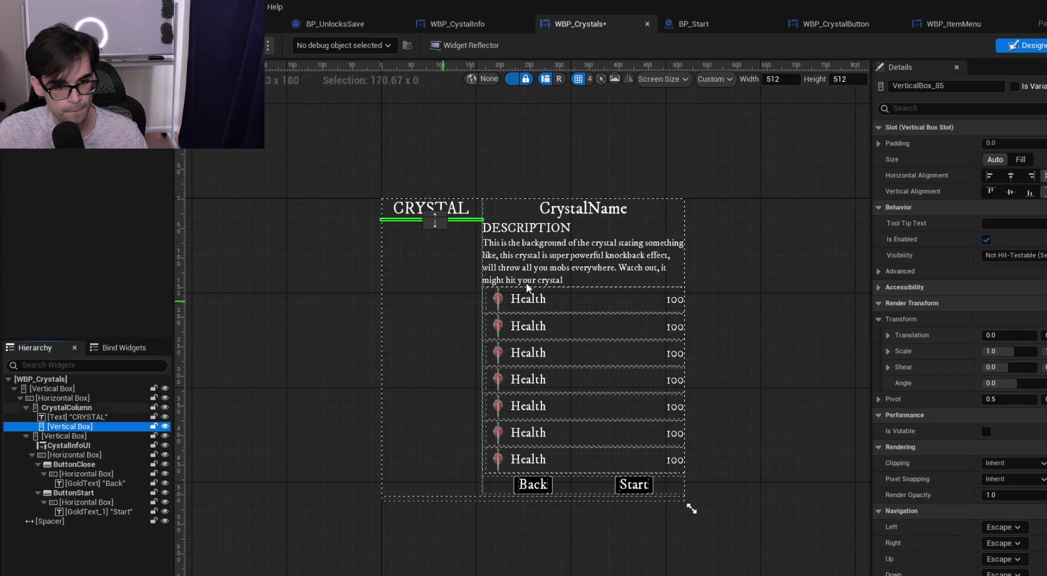
{"action": "left_click", "coordinate": [1019, 160]}
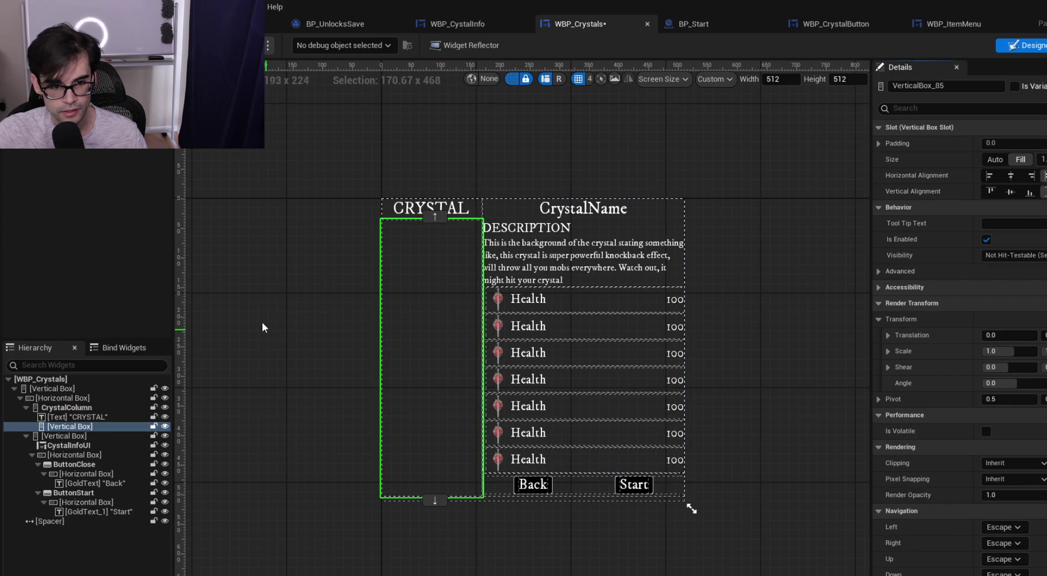
{"action": "left_click", "coordinate": [425, 208]}
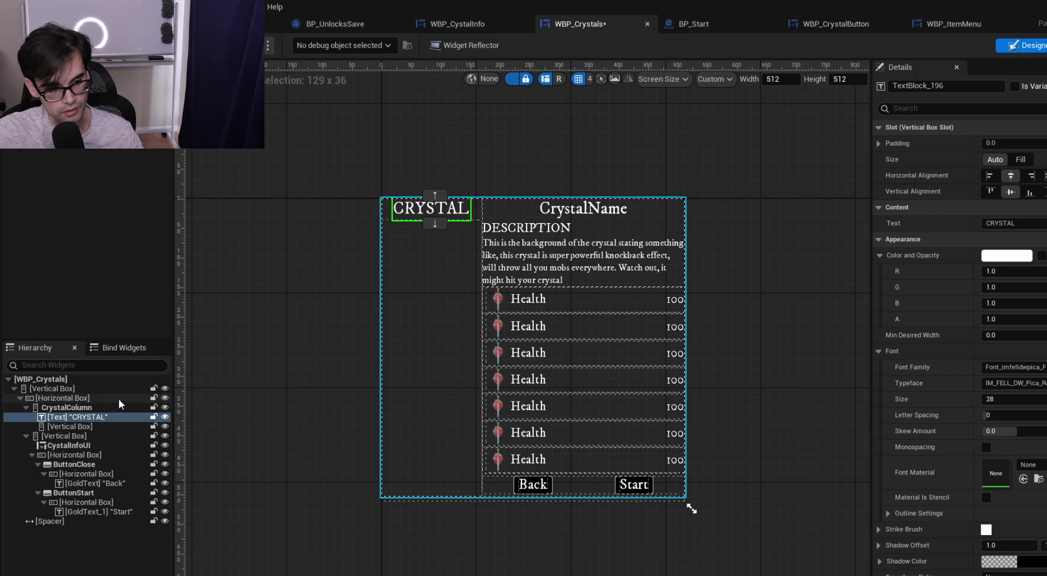
{"action": "left_click", "coordinate": [95, 428]}
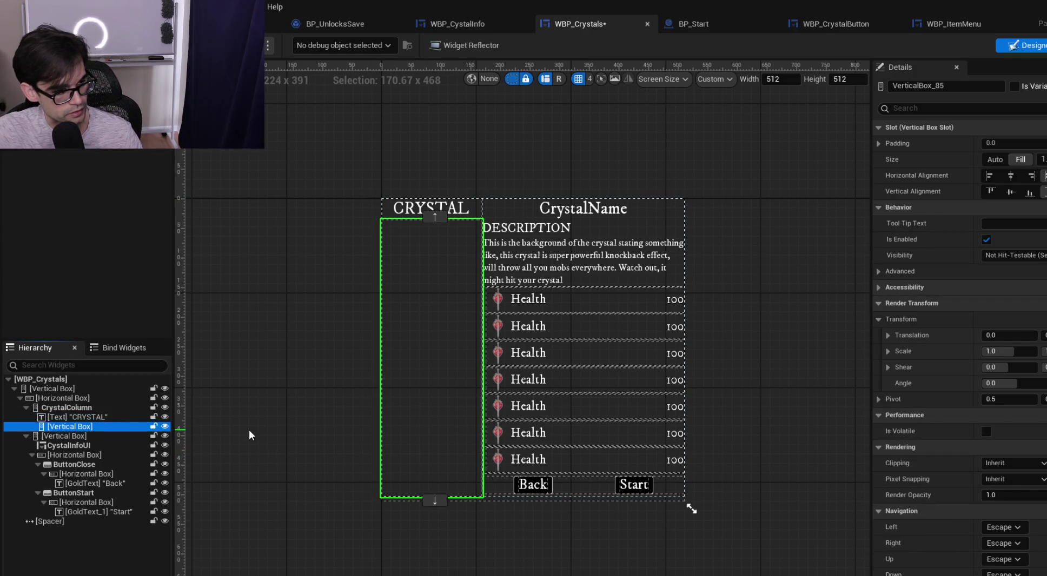
{"action": "left_click", "coordinate": [87, 408]}
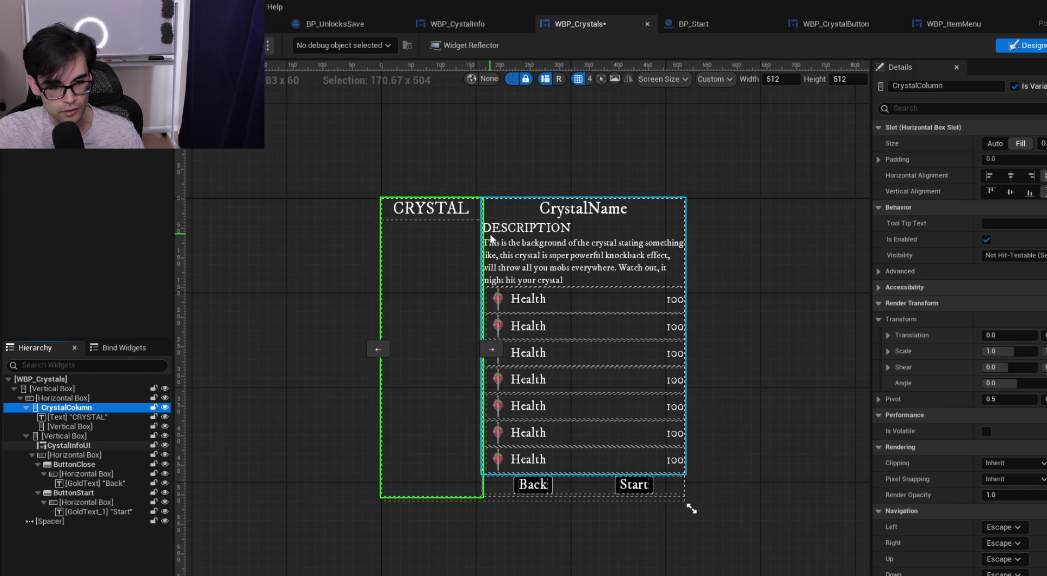
{"action": "left_click", "coordinate": [80, 428]}
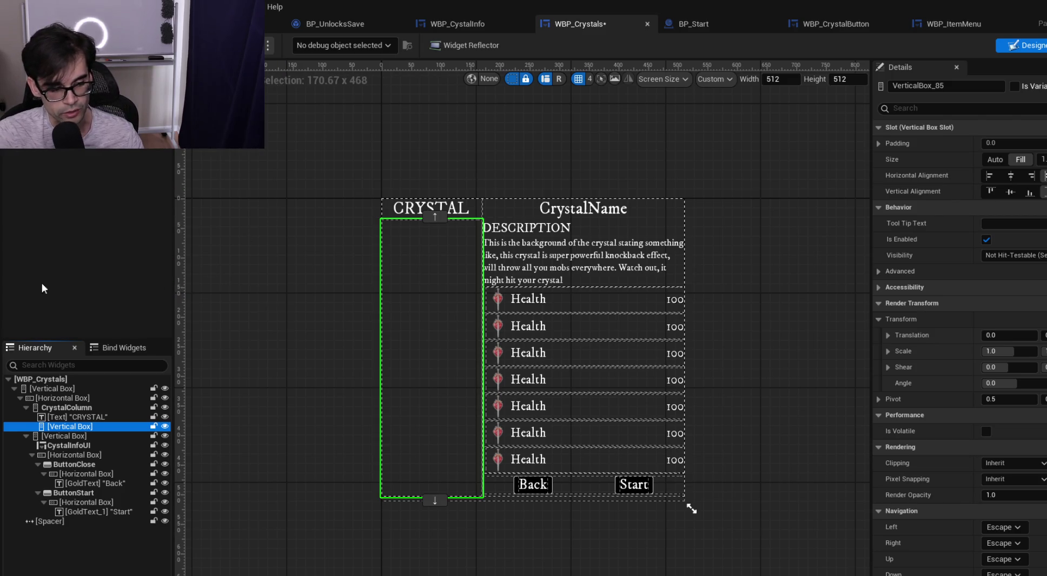
{"action": "left_click", "coordinate": [79, 407]}
Uncheck Is Variable on the outer column and rename it CrystalColumnParent
{"action": "left_click", "coordinate": [1014, 86]}
{"action": "left_click", "coordinate": [962, 86]}
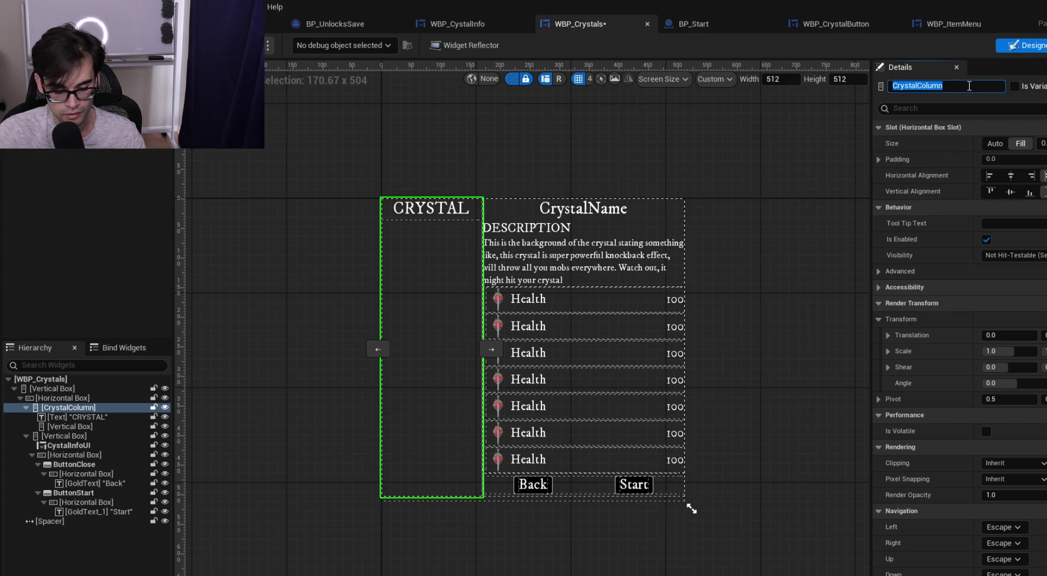
{"action": "left_click", "coordinate": [969, 86]}
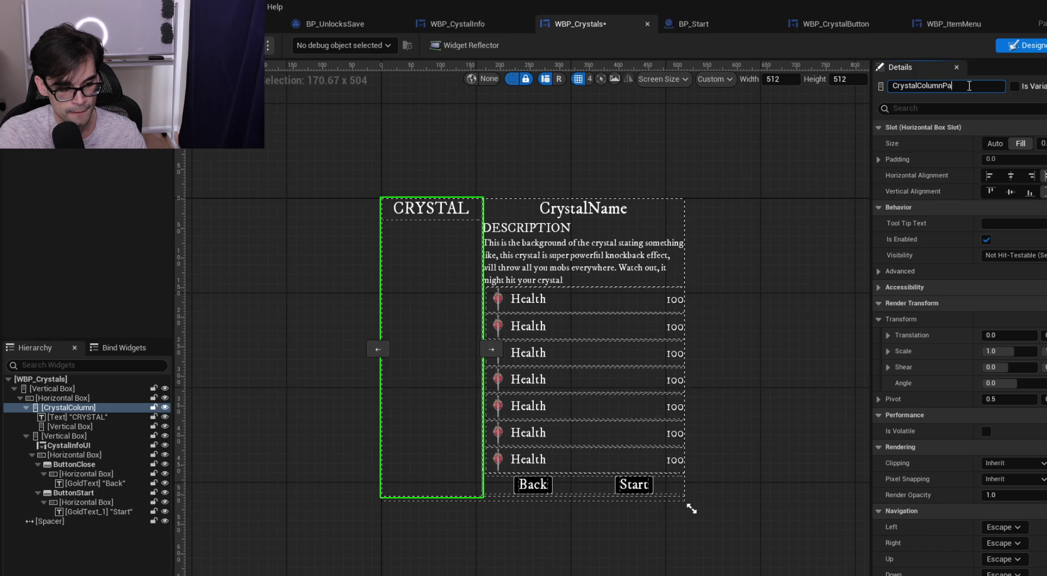
{"action": "type", "text": "nt"}
{"action": "key", "text": "Return"}
{"action": "left_click", "coordinate": [969, 86]}
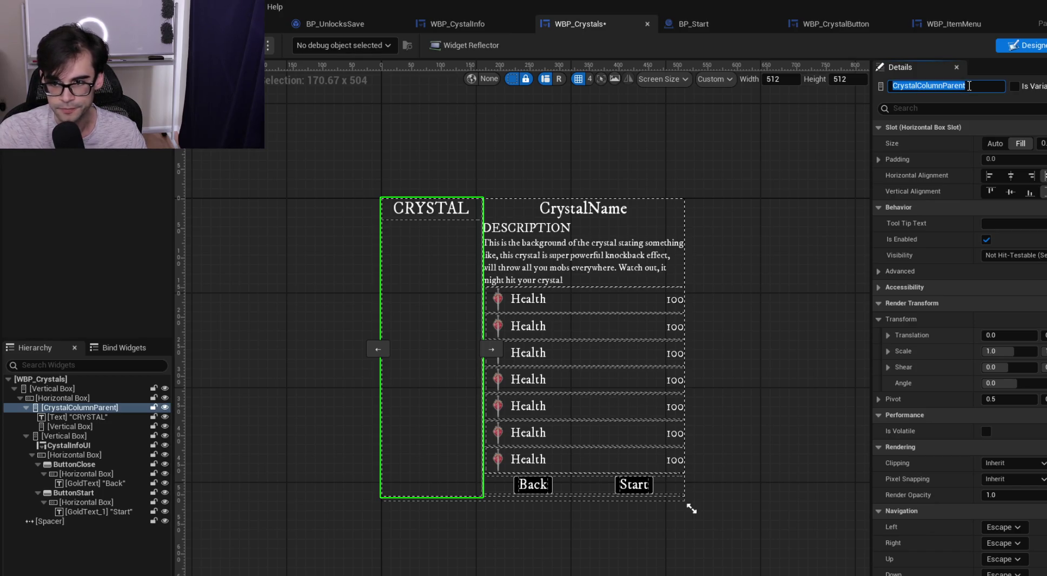
Name the inner Vertical Box CrystalColumn as a variable, compile, and jump to the error
{"action": "left_click", "coordinate": [84, 429]}
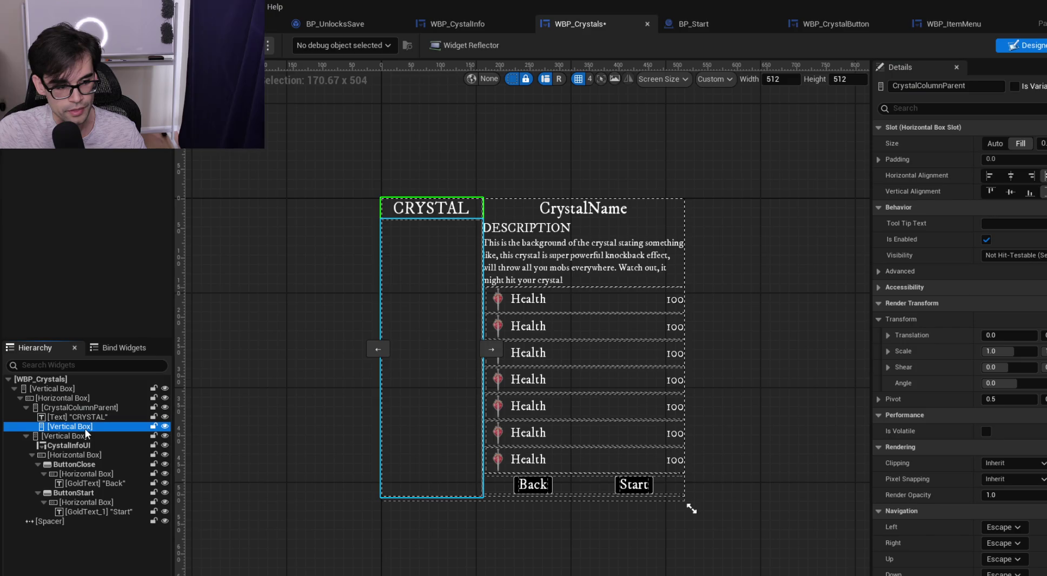
{"action": "left_click", "coordinate": [976, 86]}
{"action": "type", "text": "CrystalColumnParent"}
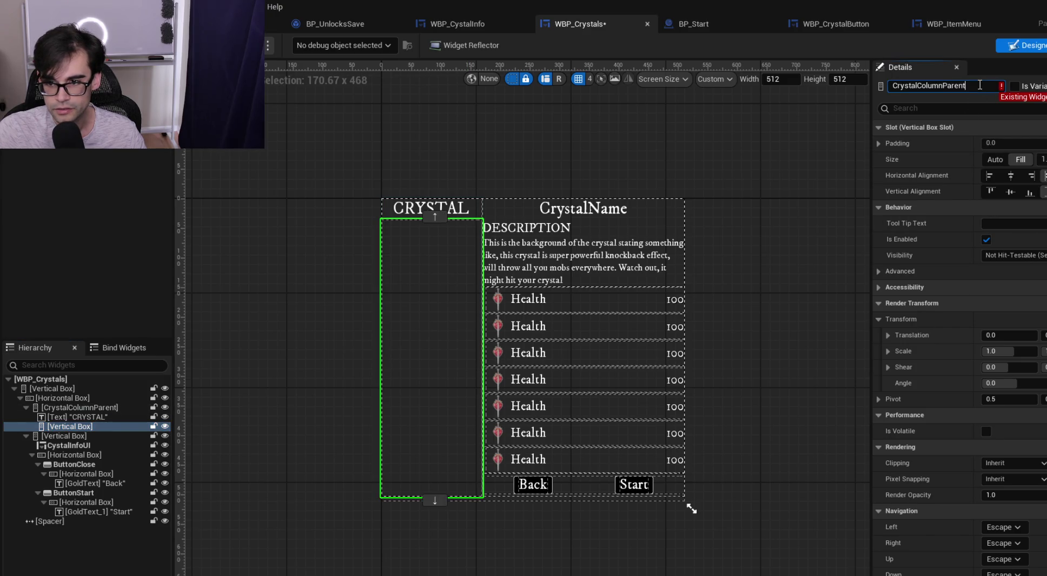
{"action": "key", "text": "BackSpace"}
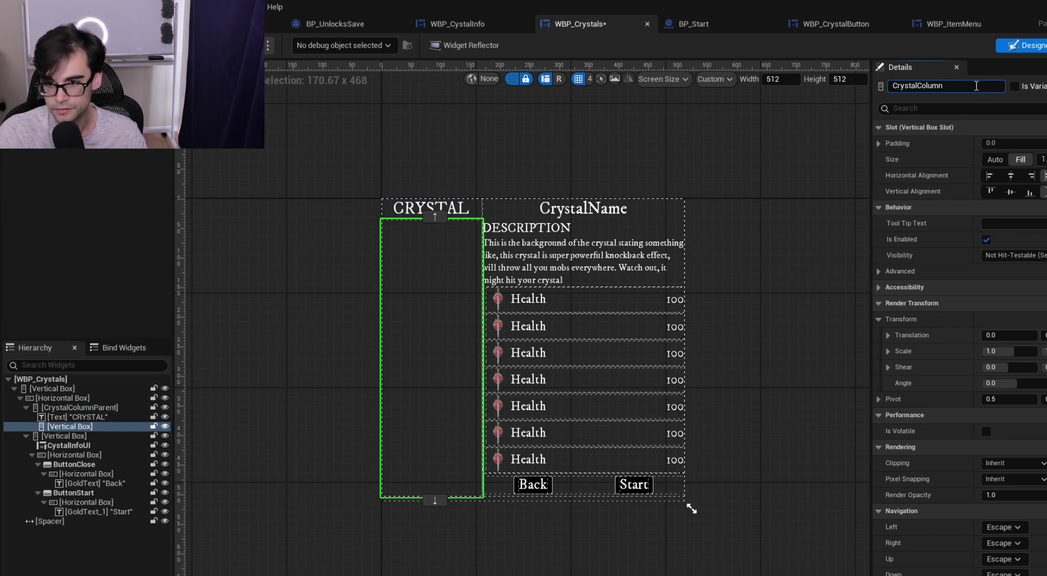
{"action": "key", "text": "Return"}
{"action": "left_click", "coordinate": [1015, 86]}
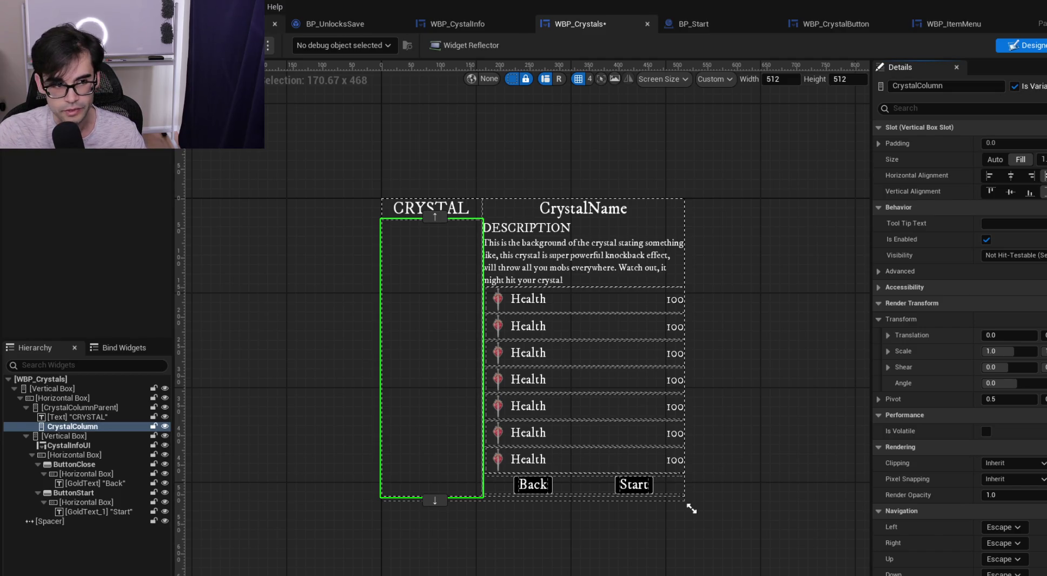
{"action": "key", "text": "ctrl+s"}
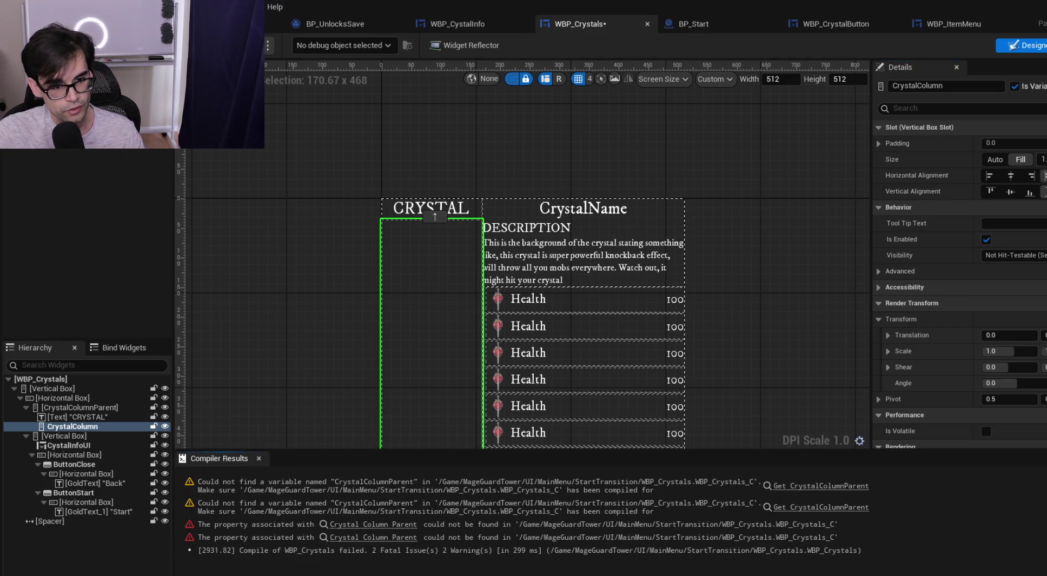
{"action": "left_click", "coordinate": [821, 486]}
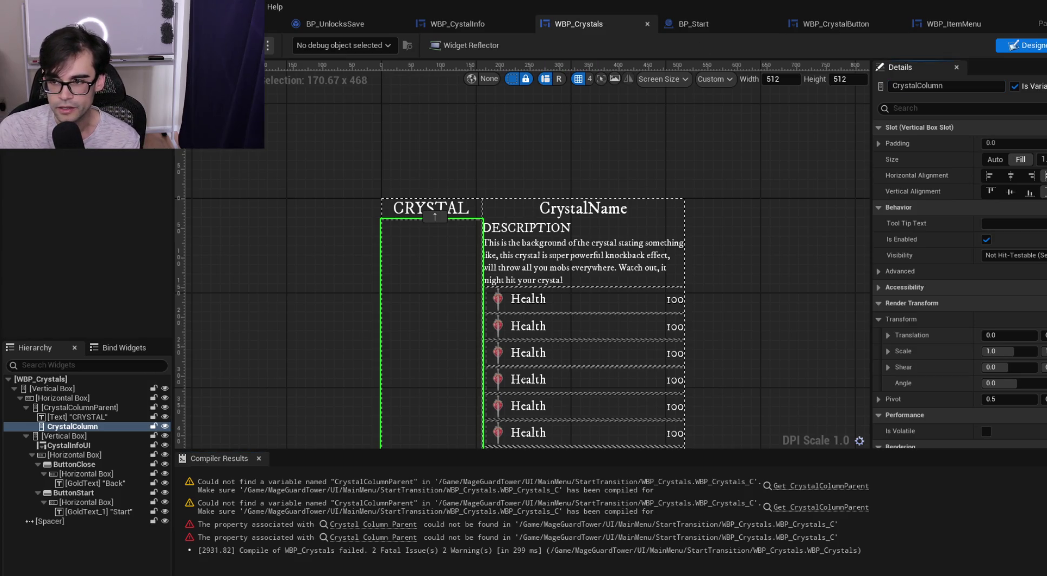
Delete the Crystal Column Parent getter feeding Add Child to Vertical Box
{"action": "mouse_move", "coordinate": [436, 262]}
{"action": "left_mouse_down"}
{"action": "mouse_move", "coordinate": [499, 255]}
{"action": "mouse_move", "coordinate": [351, 339]}
{"action": "left_mouse_up"}
{"action": "left_click_drag", "start_coordinate": [541, 302], "coordinate": [386, 341]}
{"action": "left_click_drag", "start_coordinate": [594, 324], "coordinate": [387, 338]}
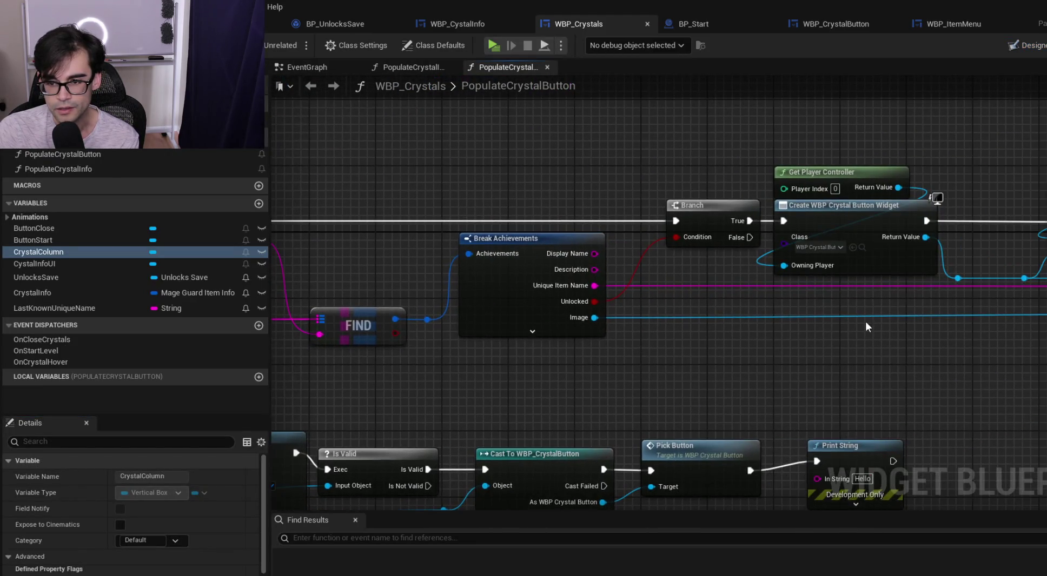
{"action": "left_click_drag", "start_coordinate": [880, 322], "coordinate": [597, 344]}
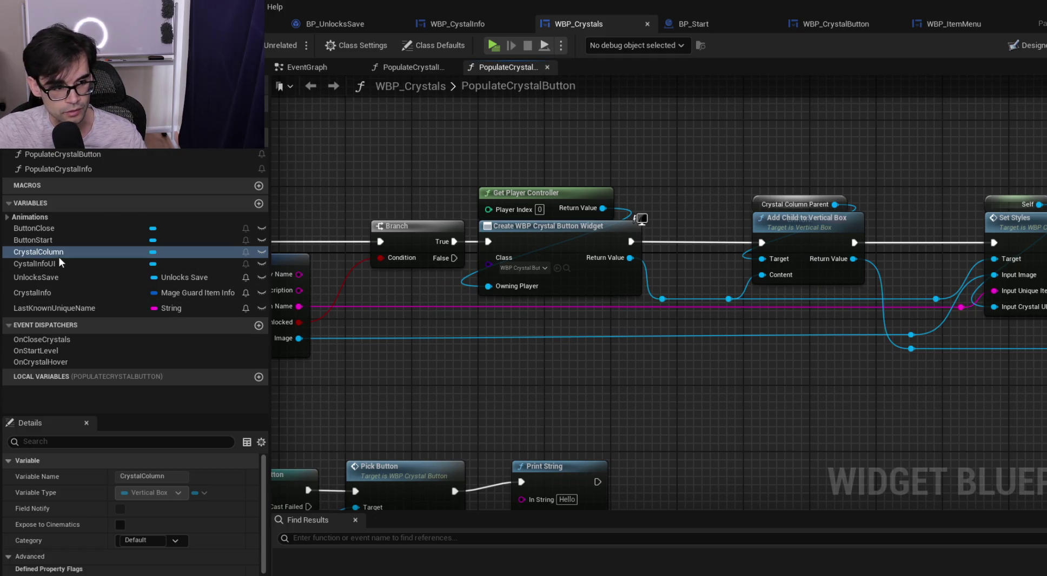
{"action": "right_click", "coordinate": [759, 207]}
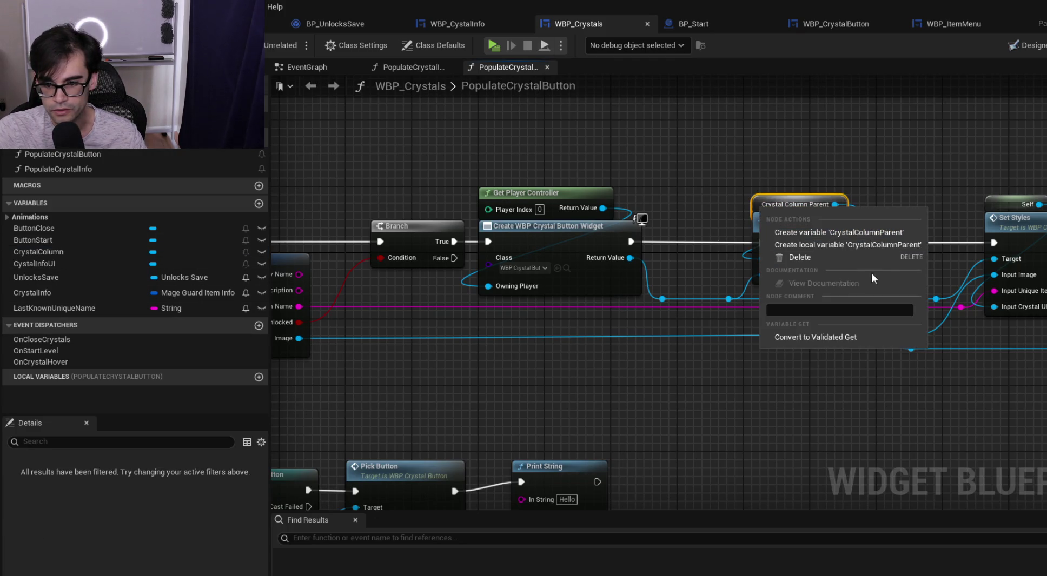
{"action": "left_click", "coordinate": [738, 177]}
{"action": "right_click", "coordinate": [760, 201]}
{"action": "left_click", "coordinate": [791, 198]}
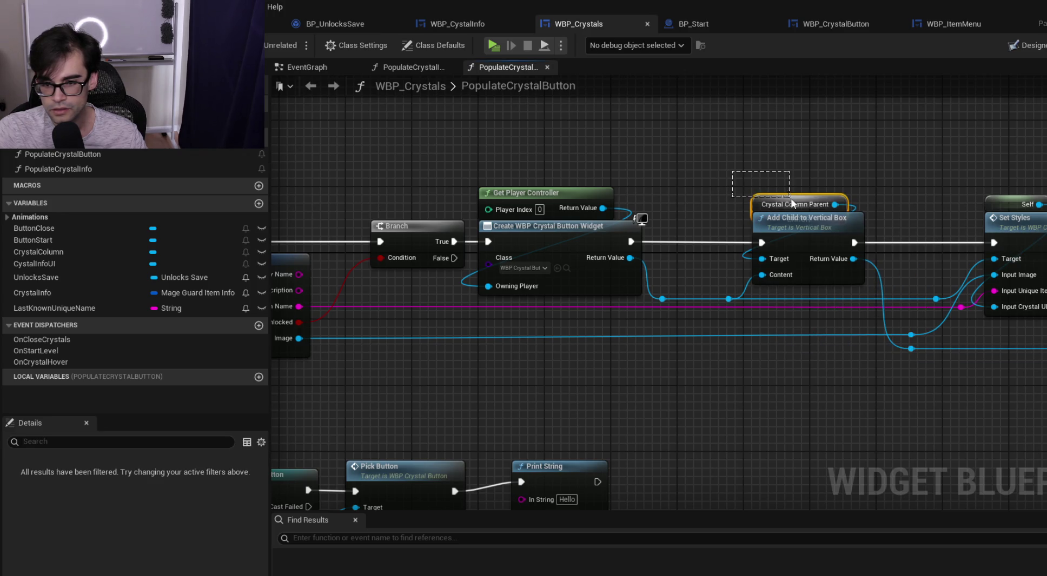
{"action": "key", "text": "Delete"}
Connect a CrystalColumn getter to Add Child's Target, save, and verify its variable type
{"action": "mouse_move", "coordinate": [37, 252]}
{"action": "left_mouse_down"}
{"action": "mouse_move", "coordinate": [298, 253]}
{"action": "mouse_move", "coordinate": [771, 197]}
{"action": "mouse_move", "coordinate": [763, 258]}
{"action": "left_mouse_up"}
{"action": "left_click", "coordinate": [816, 216]}
{"action": "left_click_drag", "start_coordinate": [769, 196], "coordinate": [761, 202]}
{"action": "key", "text": "ctrl+s"}
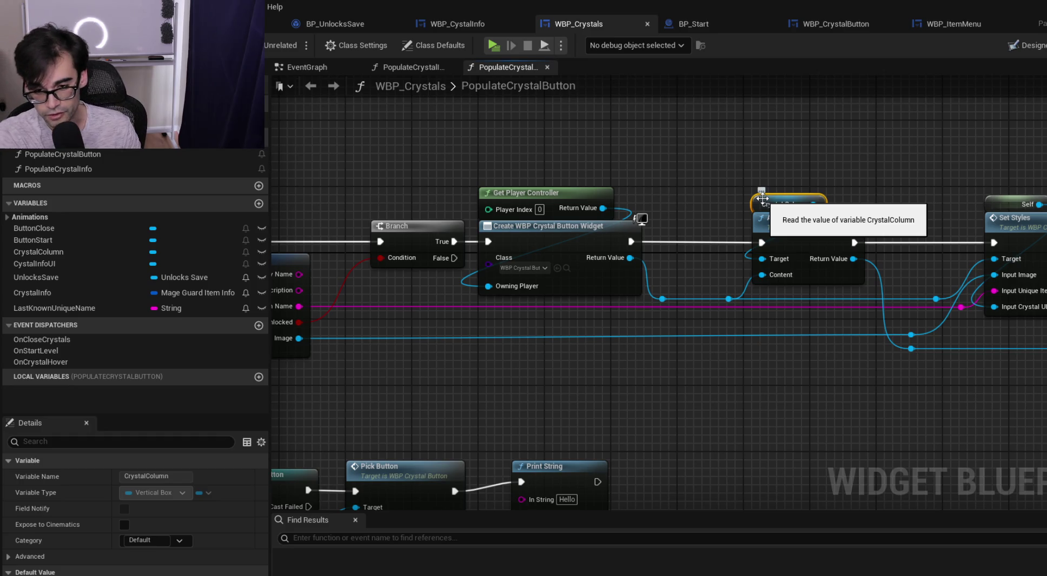
{"action": "left_click", "coordinate": [939, 144]}
{"action": "left_click_drag", "start_coordinate": [940, 145], "coordinate": [731, 172]}
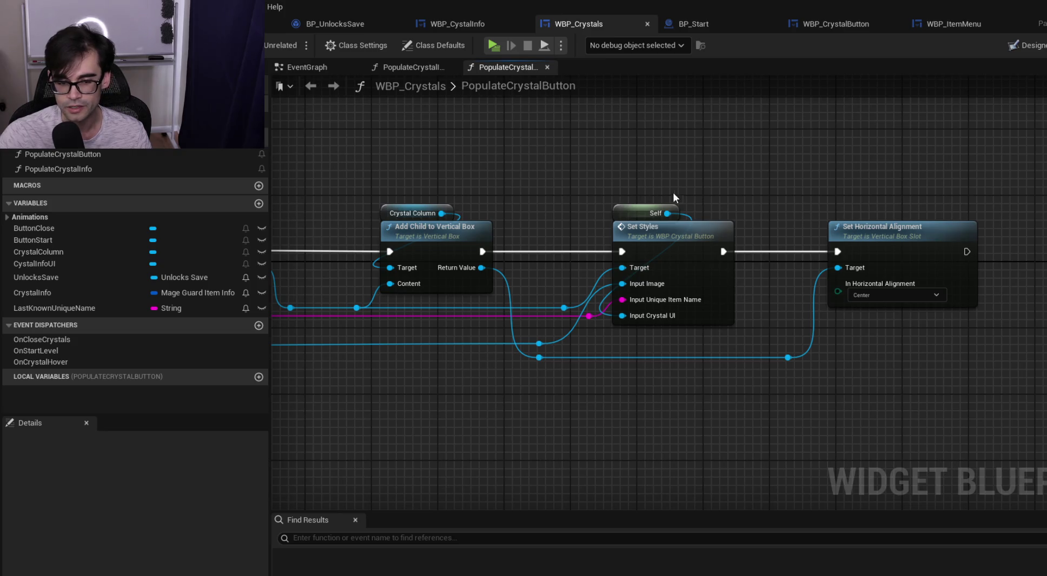
{"action": "left_click_drag", "start_coordinate": [286, 177], "coordinate": [638, 184]}
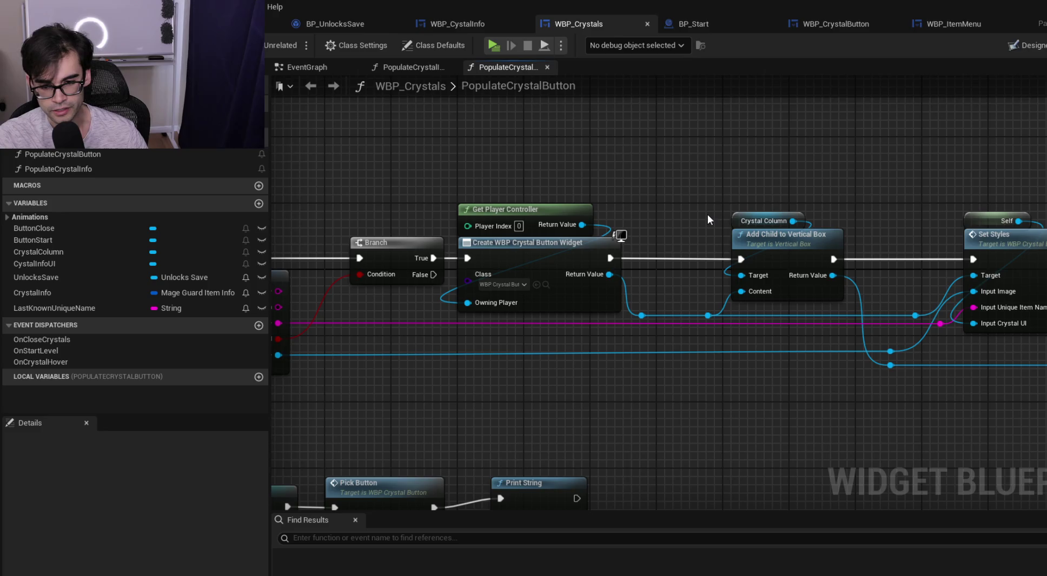
{"action": "left_click", "coordinate": [766, 222]}
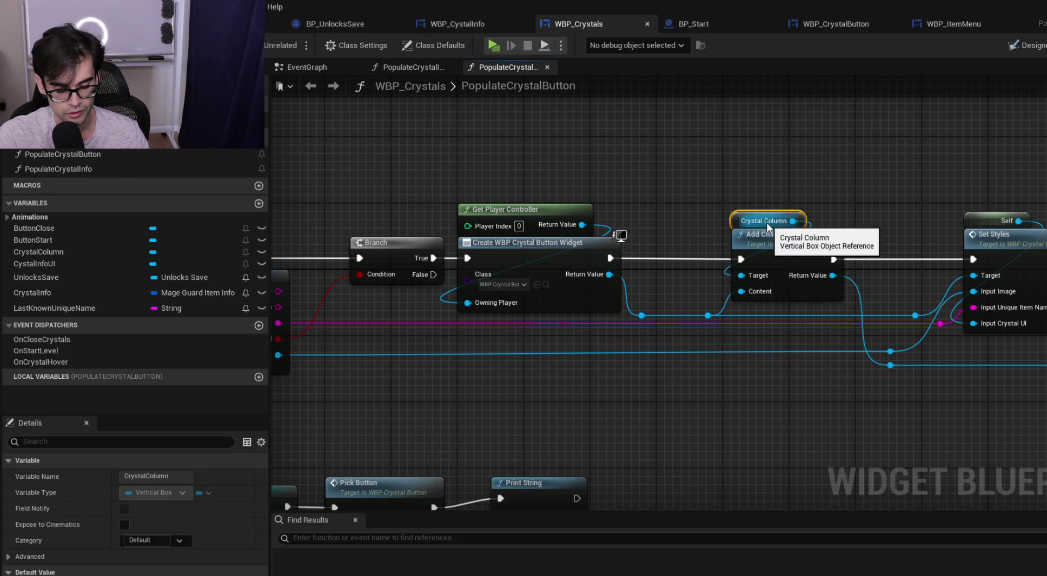
Replace the Crystal Column Parent getter on Get Child At with a pasted CrystalColumn getter
{"action": "left_click_drag", "start_coordinate": [675, 397], "coordinate": [875, 243]}
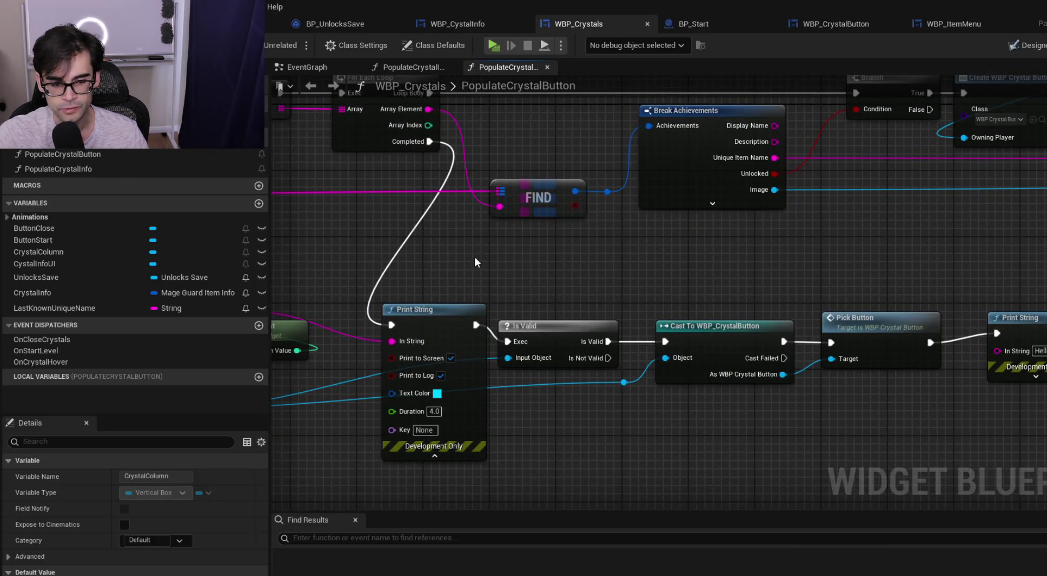
{"action": "left_click_drag", "start_coordinate": [475, 263], "coordinate": [712, 258]}
{"action": "left_click", "coordinate": [333, 372]}
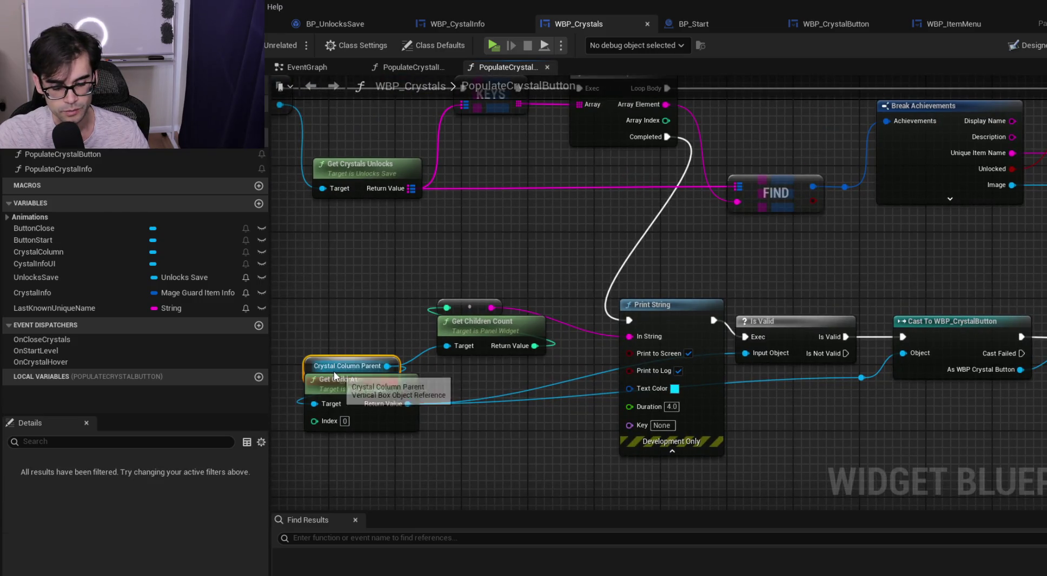
{"action": "key", "text": "Delete"}
{"action": "key", "text": "ctrl+v"}
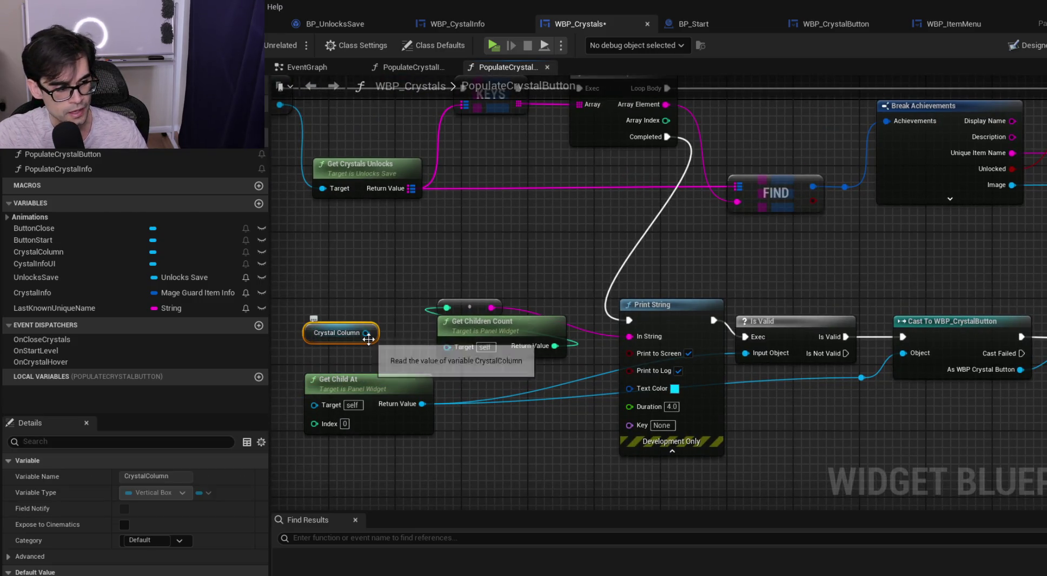
{"action": "mouse_move", "coordinate": [369, 332]}
{"action": "left_mouse_down"}
{"action": "mouse_move", "coordinate": [319, 425]}
{"action": "mouse_move", "coordinate": [314, 404]}
{"action": "left_mouse_up"}
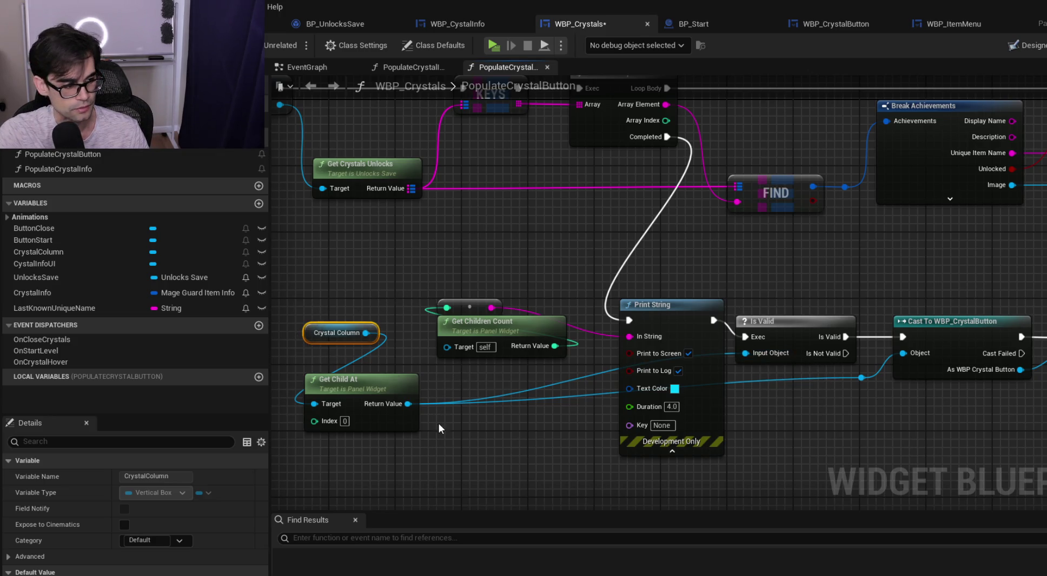
Delete the Get Children Count and Print String nodes and wire Completed to Is Valid
{"action": "mouse_move", "coordinate": [400, 306]}
{"action": "left_mouse_down"}
{"action": "mouse_move", "coordinate": [502, 312]}
{"action": "mouse_move", "coordinate": [650, 355]}
{"action": "left_mouse_up"}
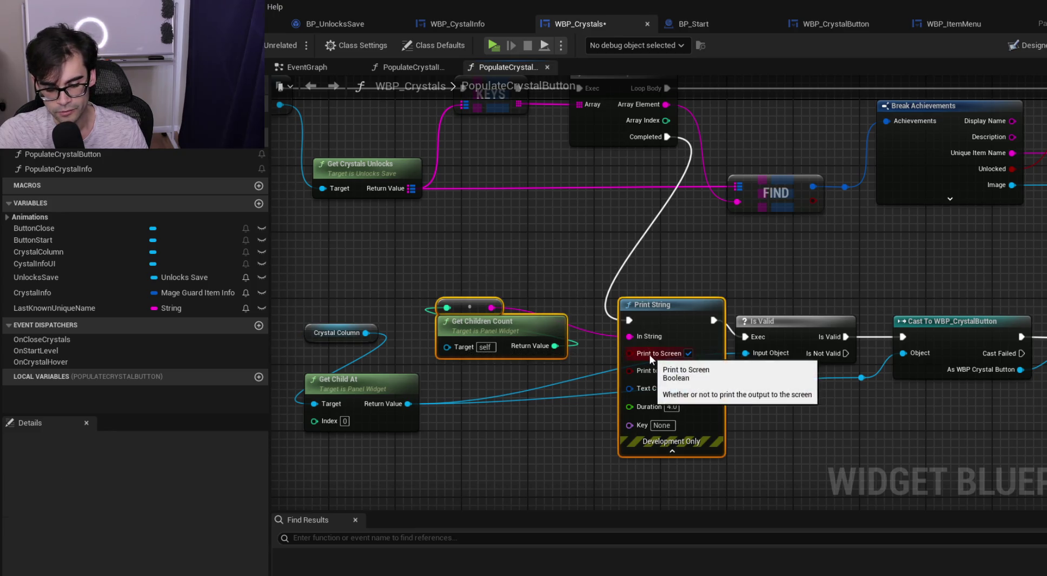
{"action": "key", "text": "Delete"}
{"action": "left_click_drag", "start_coordinate": [664, 140], "coordinate": [746, 335]}
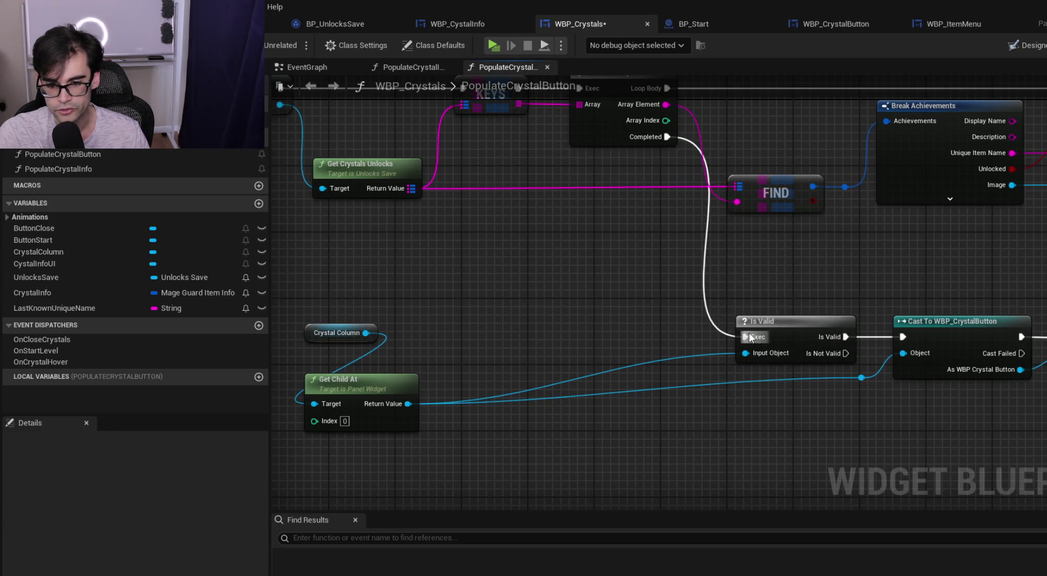